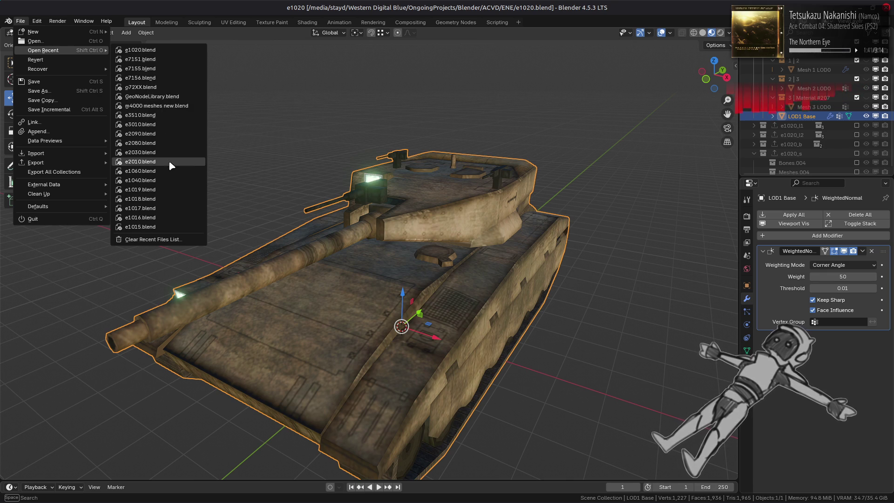
- Open e0110.blend from the file browser, viewing files as thumbnails
mouse_move(169, 173)
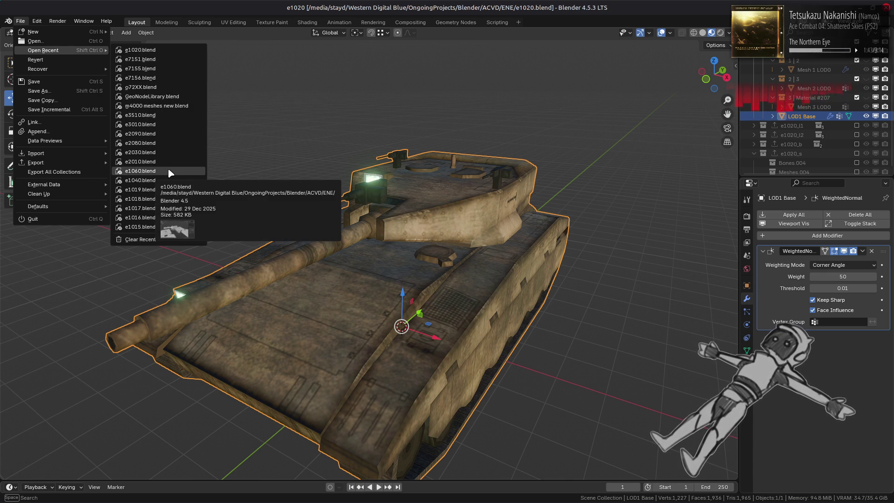
click(66, 42)
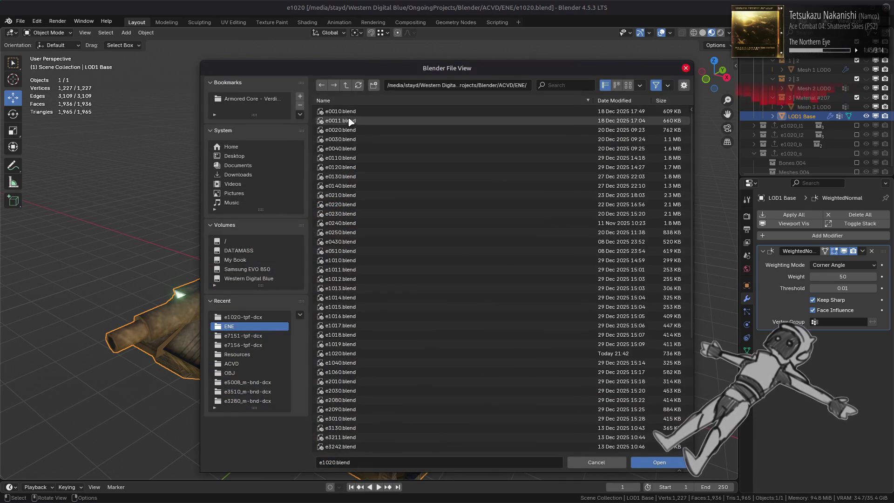
click(361, 169)
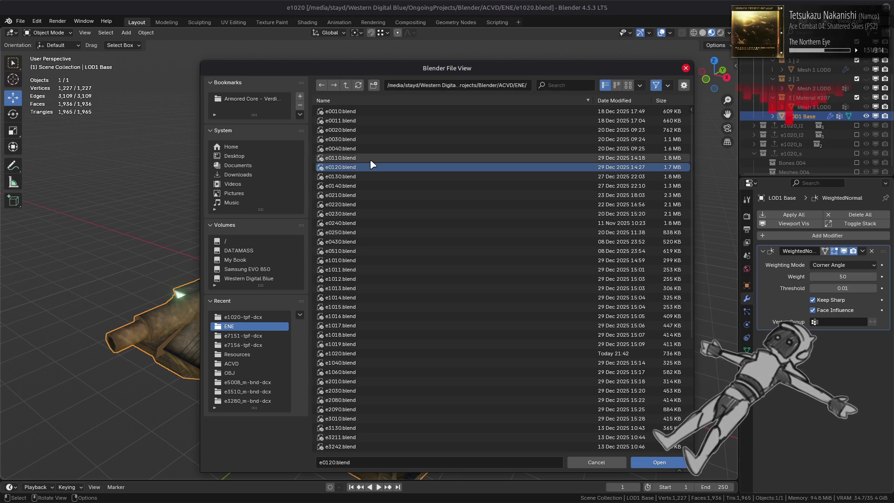
click(629, 85)
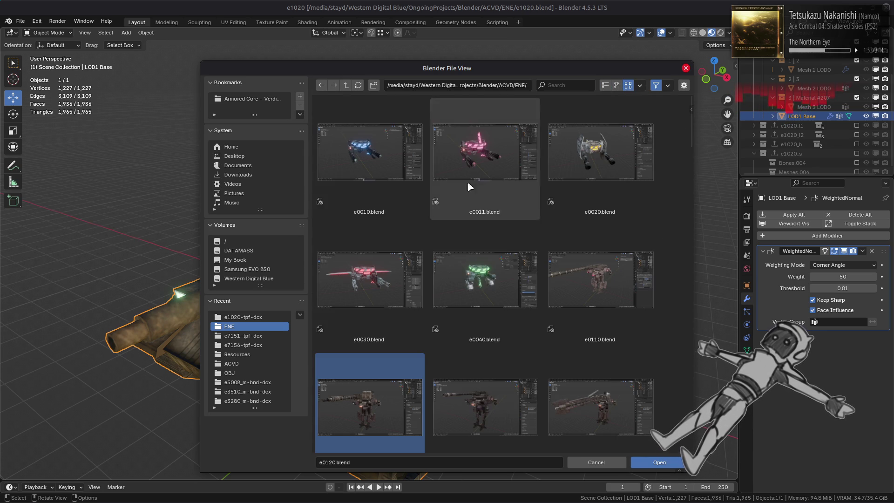
scroll(422, 206, down, 2)
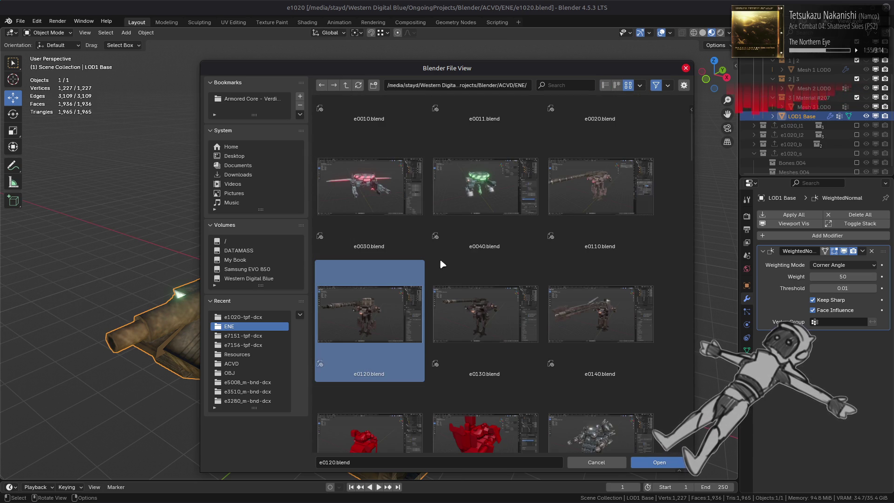
double_click(623, 208)
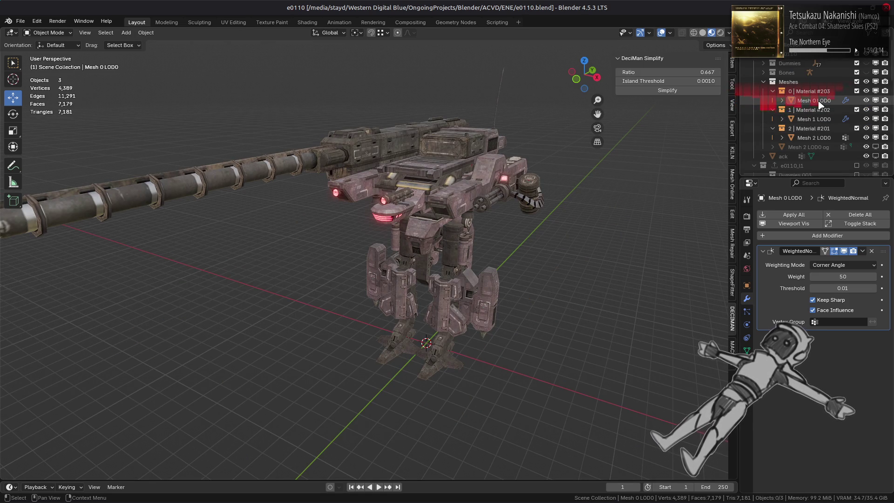
- Reopen the e1020 tank file from the File menu
click(21, 21)
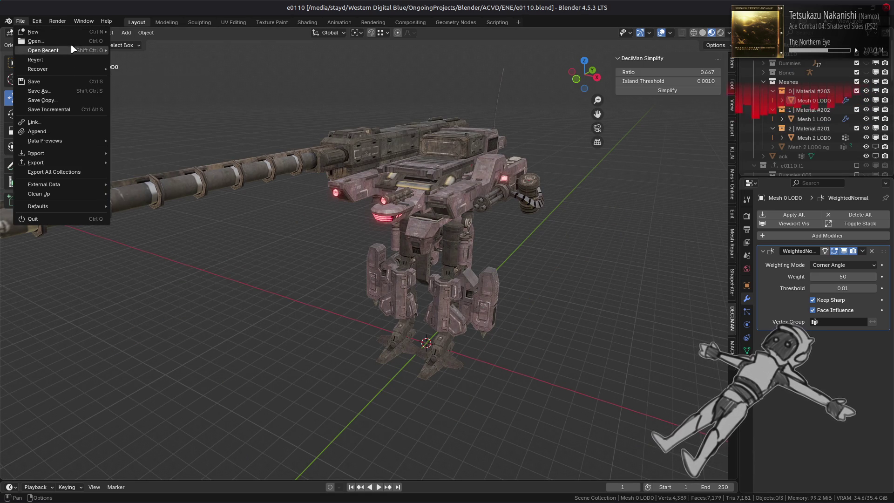
mouse_move(72, 49)
click(165, 61)
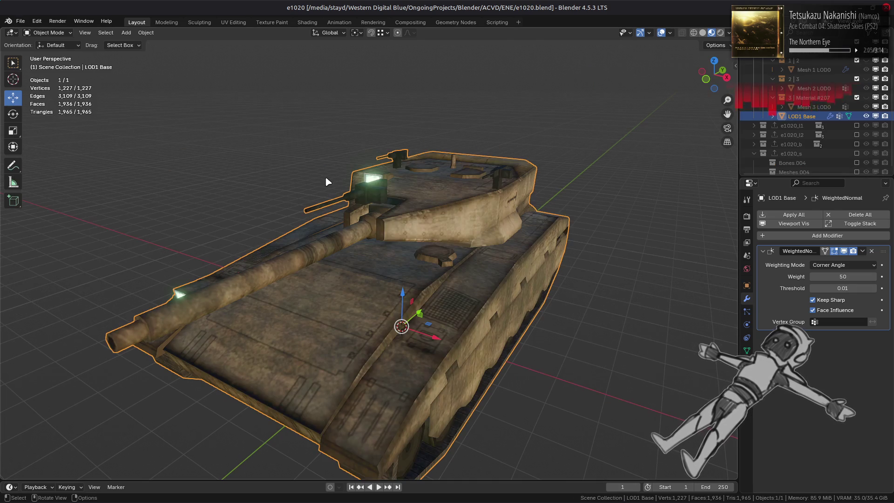
- Append post-bingus and pre-bingus from e0110.blend's NodeTree with Fake User enabled
click(20, 21)
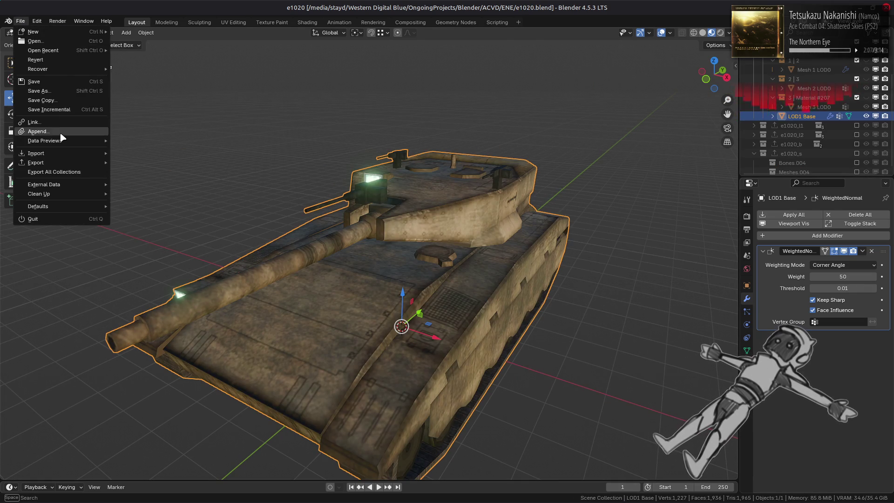
click(38, 131)
scroll(416, 277, down, 5)
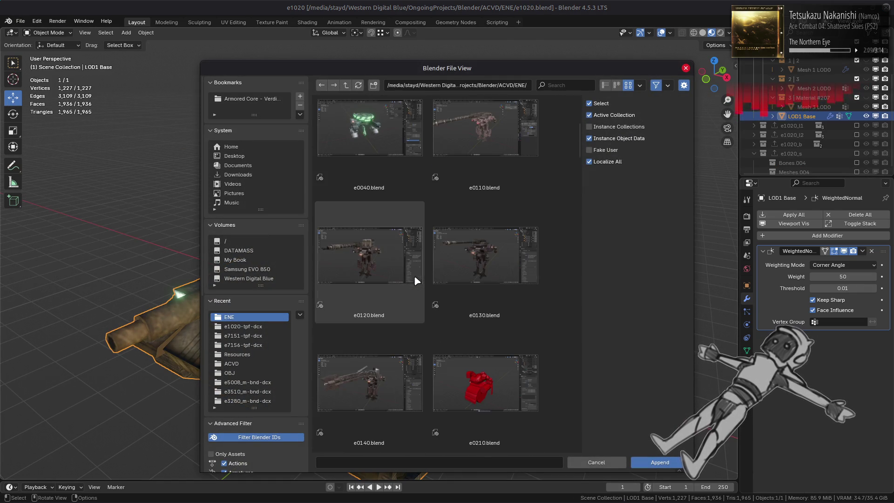
click(515, 136)
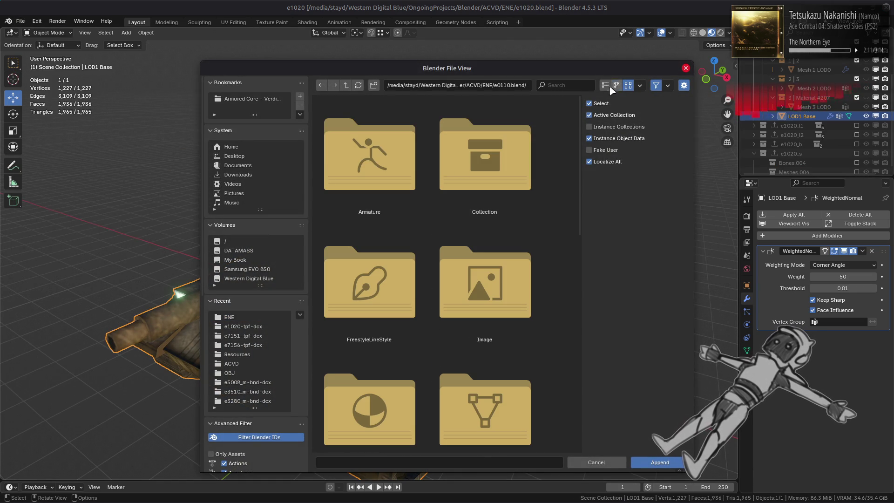
click(605, 84)
click(353, 170)
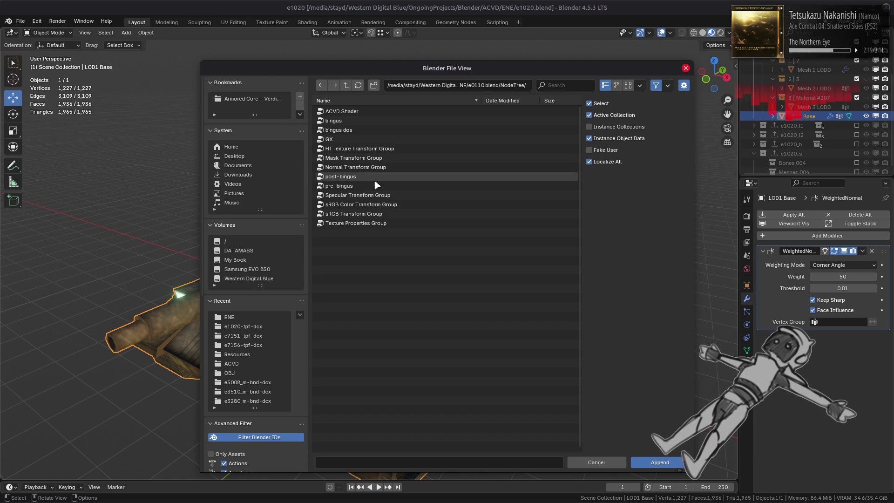
click(375, 180)
shift+click(373, 185)
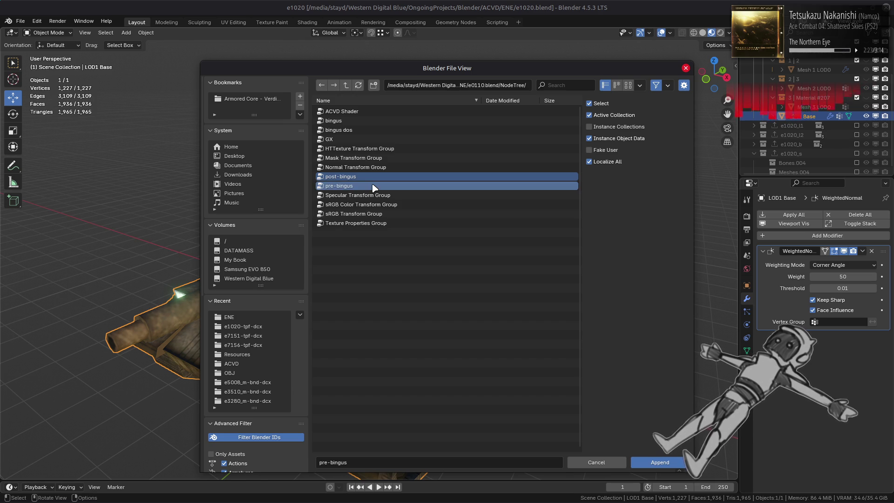
click(589, 150)
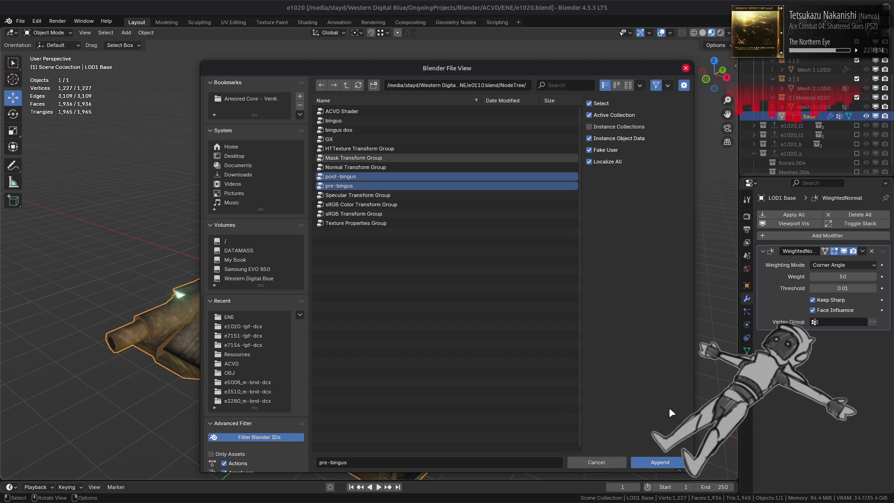
click(667, 457)
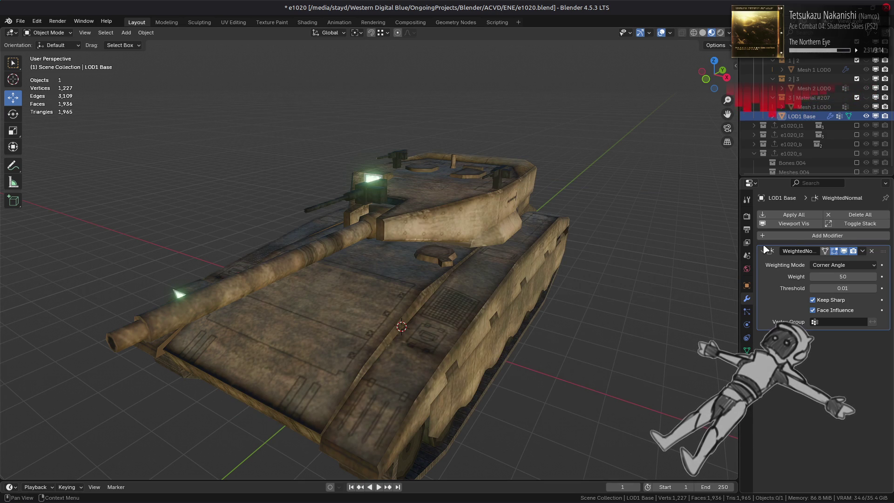
- Add a Geometry Nodes modifier using pre-bingus and move it to the top of the stack
click(795, 236)
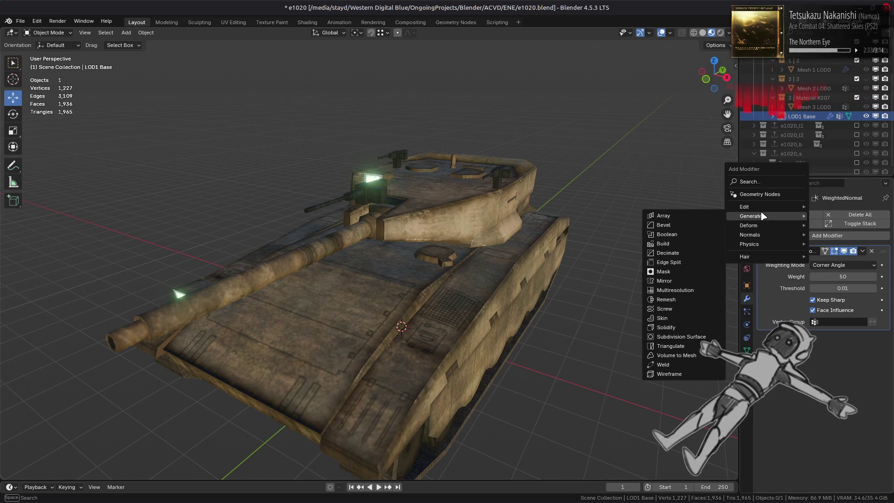
click(759, 194)
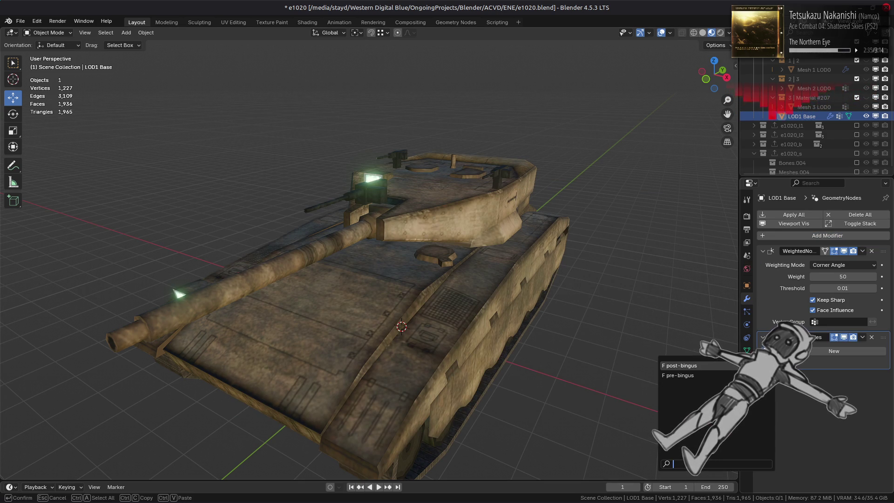
click(801, 352)
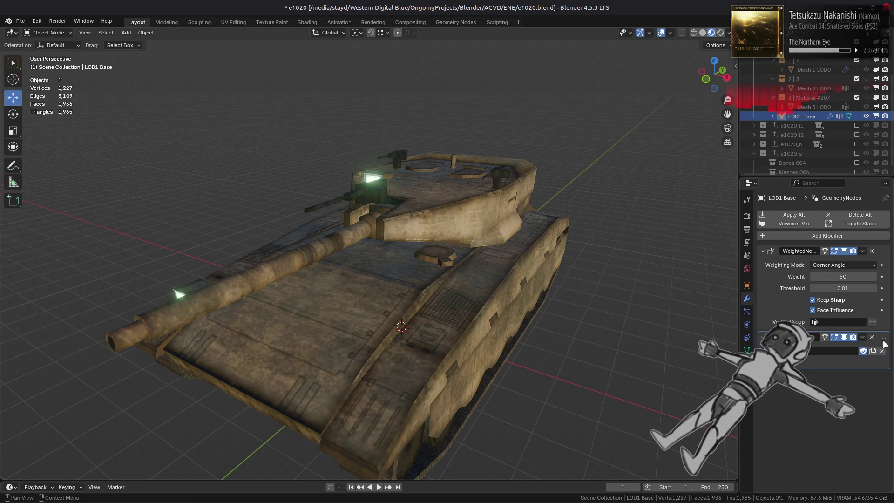
drag(775, 337, 833, 242)
- Add a second Geometry Nodes modifier using post-bingus, placed above WeightedNormal
click(833, 236)
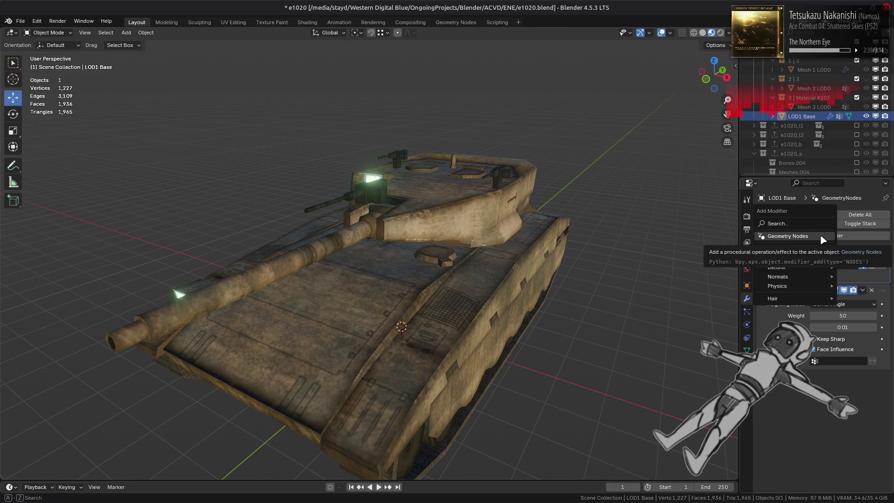
click(773, 298)
click(766, 390)
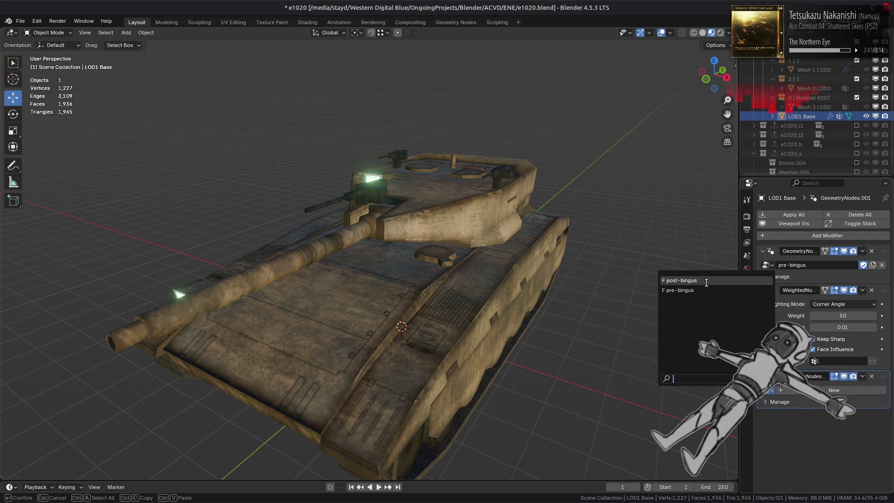
click(689, 280)
drag(874, 378, 873, 293)
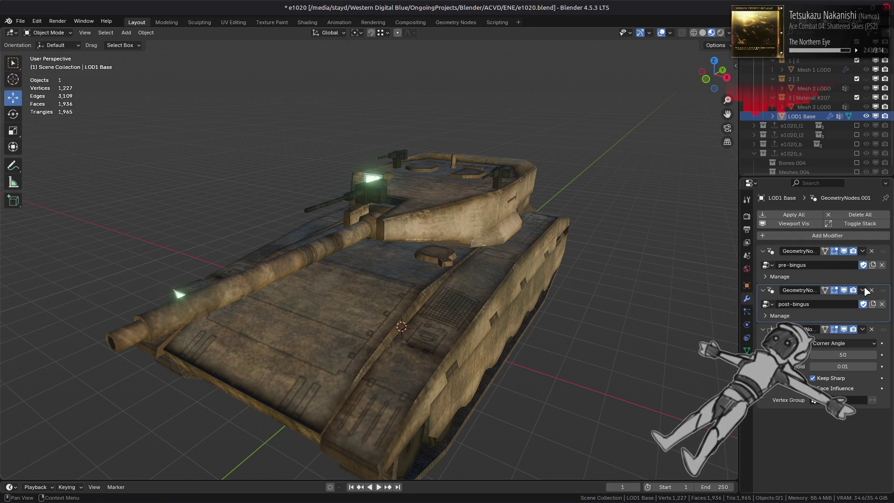
- Add a Decimate modifier and move it directly below pre-bingus
click(810, 236)
mouse_move(773, 258)
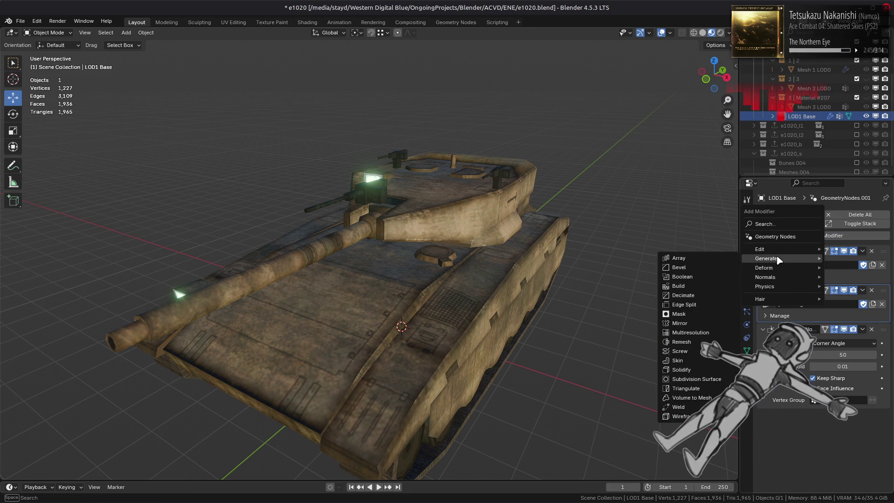
click(689, 295)
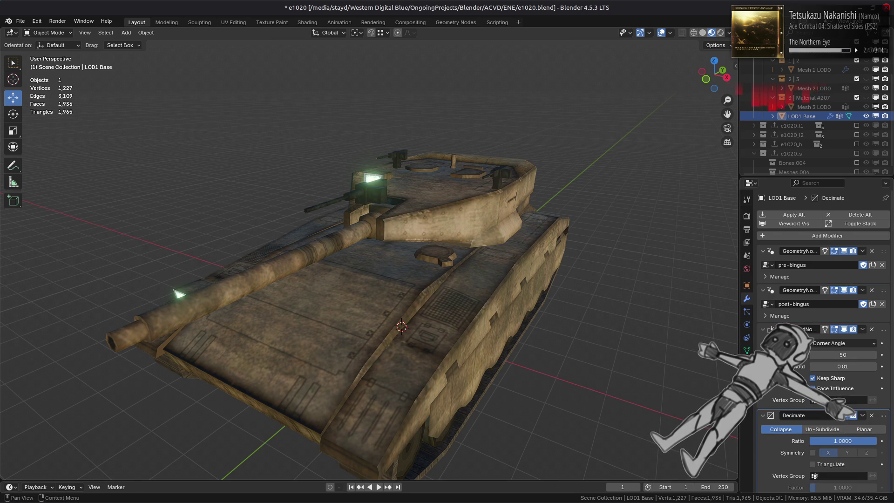
drag(862, 412, 872, 287)
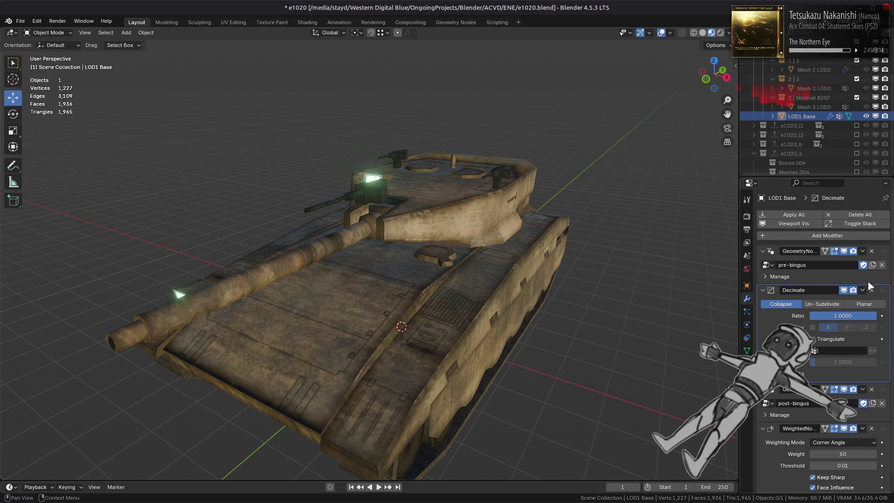
- Set the Decimate ratio to 2/3, then change it to 0.75
mouse_move(842, 316)
mouse_down()
mouse_move(833, 316)
mouse_move(839, 318)
mouse_up()
click(851, 316)
text(2/3)
key(Return)
middle_drag(552, 306, 654, 323)
click(835, 315)
key(BackSpace)
key(Return)
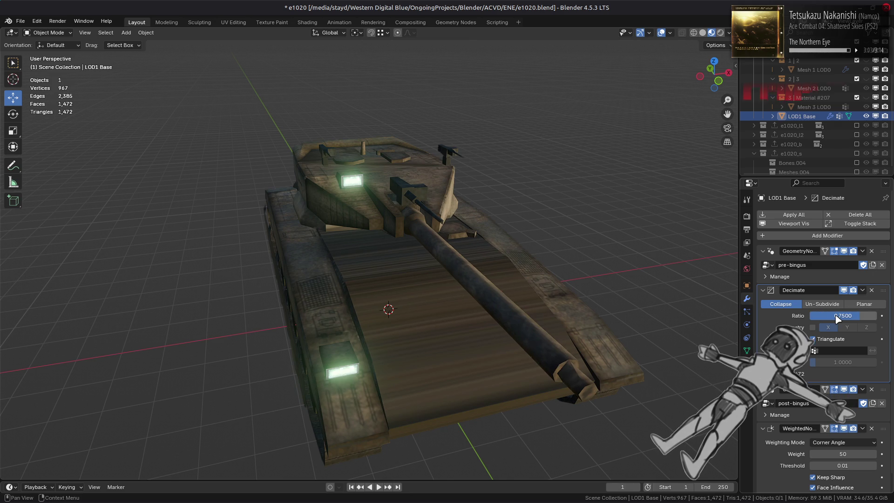
mouse_move(661, 301)
middle_down()
mouse_move(601, 287)
mouse_move(638, 300)
mouse_move(636, 281)
middle_up()
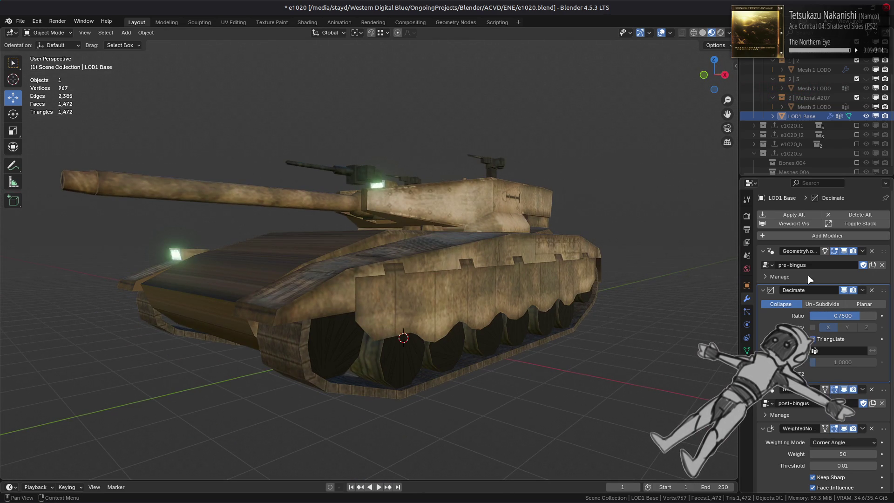
- Toggle the Decimate viewport display repeatedly to compare meshes, leaving decimation hidden
click(844, 290)
click(843, 290)
click(844, 290)
click(844, 290)
click(844, 290)
click(844, 290)
click(844, 291)
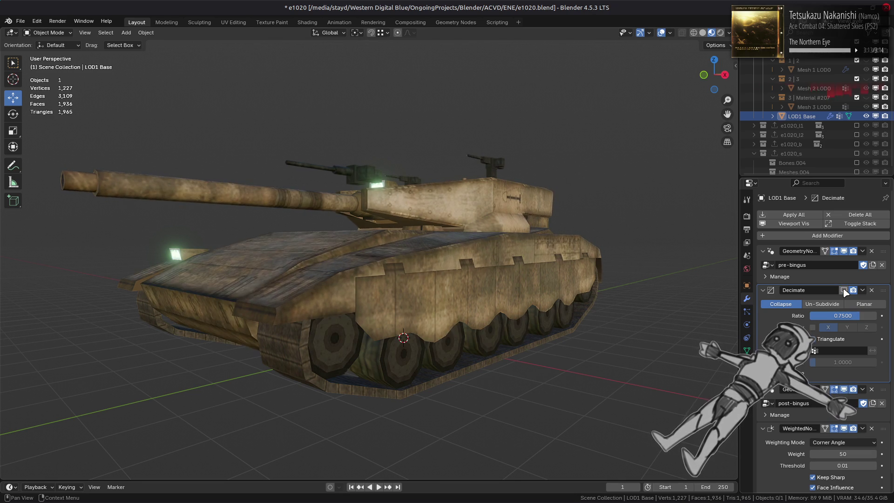
click(843, 290)
click(843, 291)
click(844, 290)
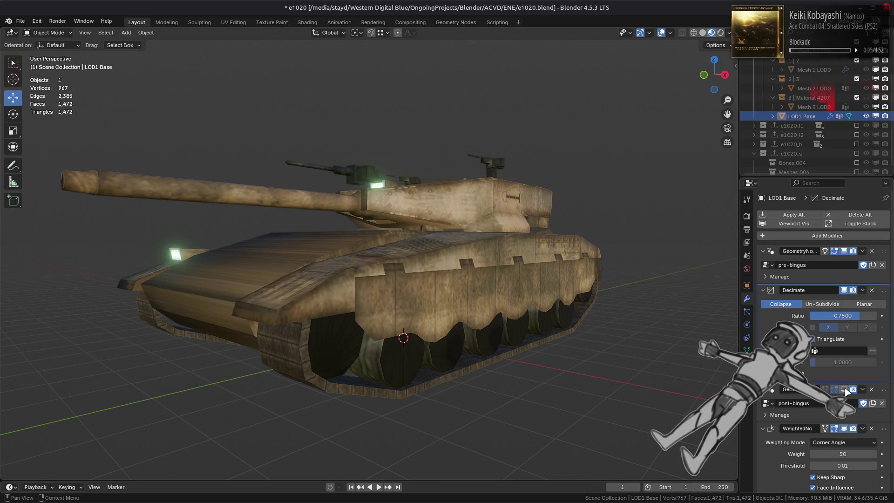
middle_drag(592, 288, 641, 325)
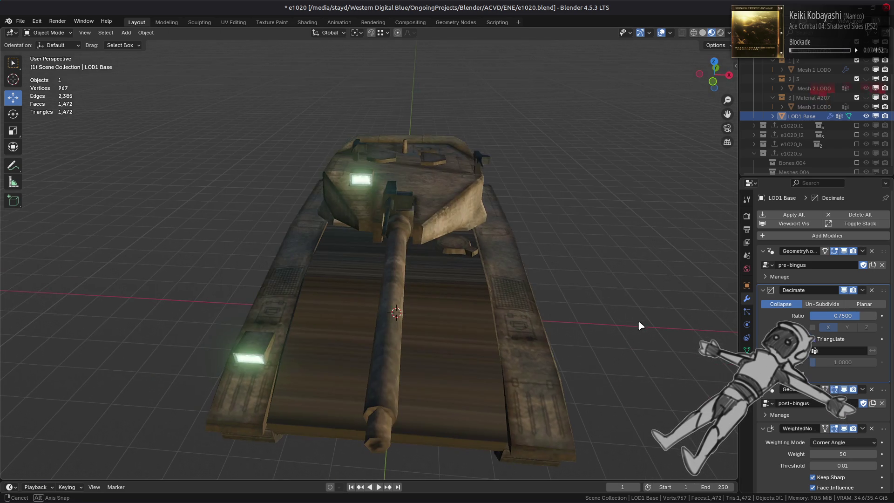
click(844, 428)
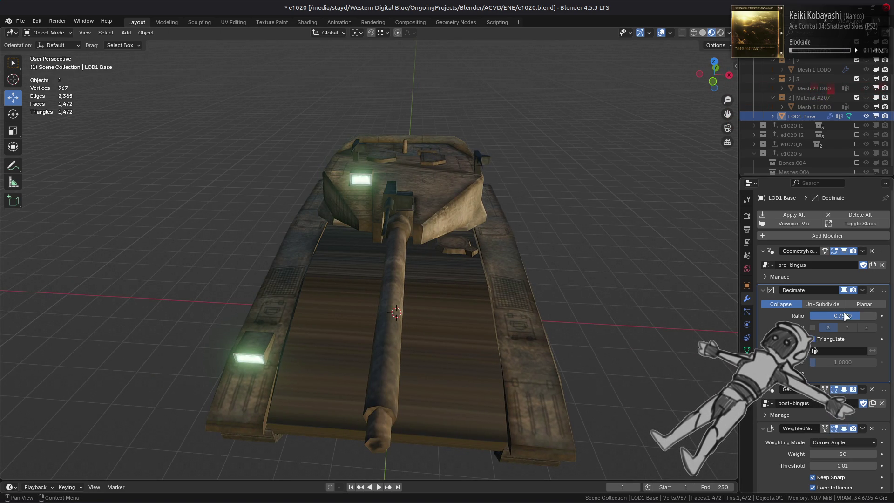
click(844, 290)
click(844, 290)
click(844, 290)
click(844, 290)
mouse_move(652, 326)
middle_down()
mouse_move(637, 342)
mouse_move(642, 333)
middle_up()
click(844, 290)
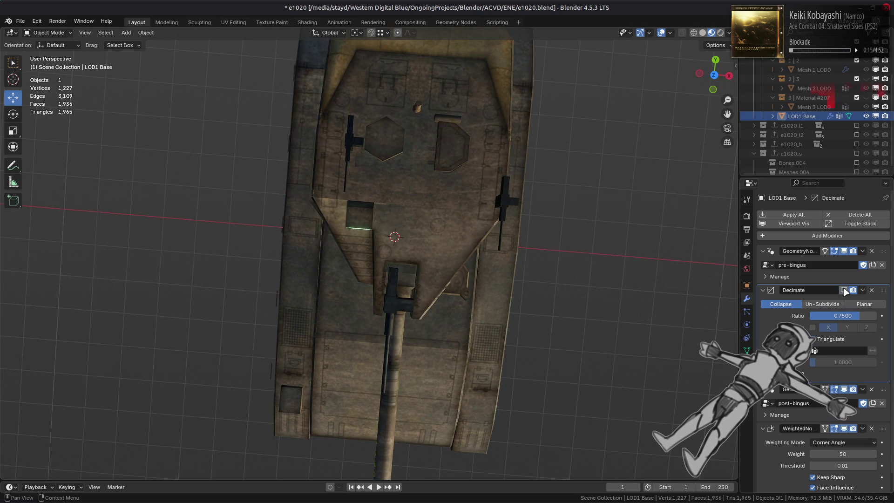
click(844, 290)
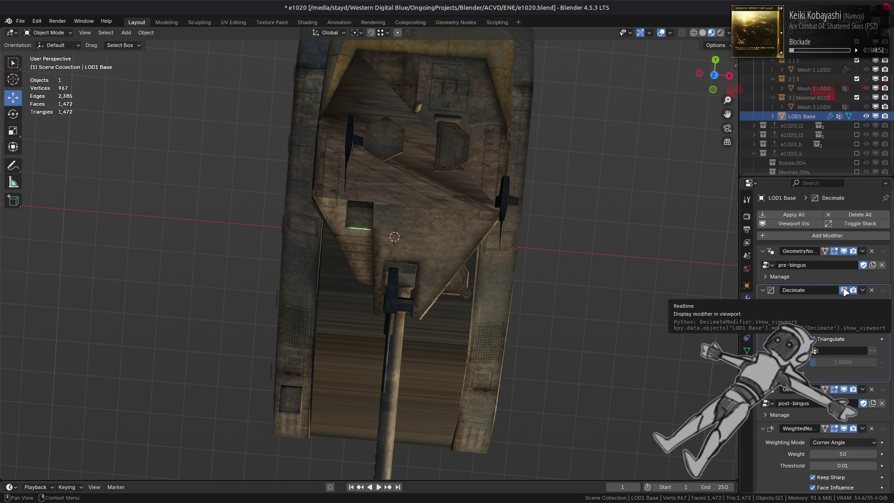
click(844, 290)
scroll(533, 236, up, 5)
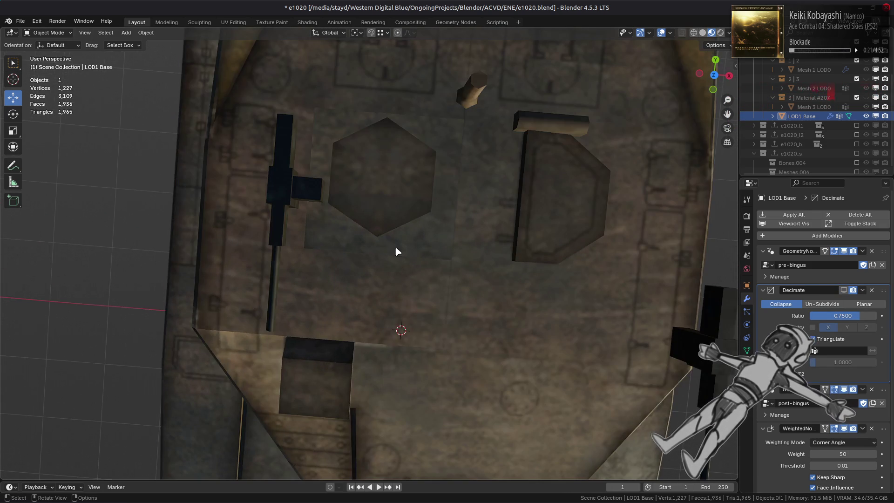
- Dissolve the three faces beside the hexagon into a single face
key(Tab)
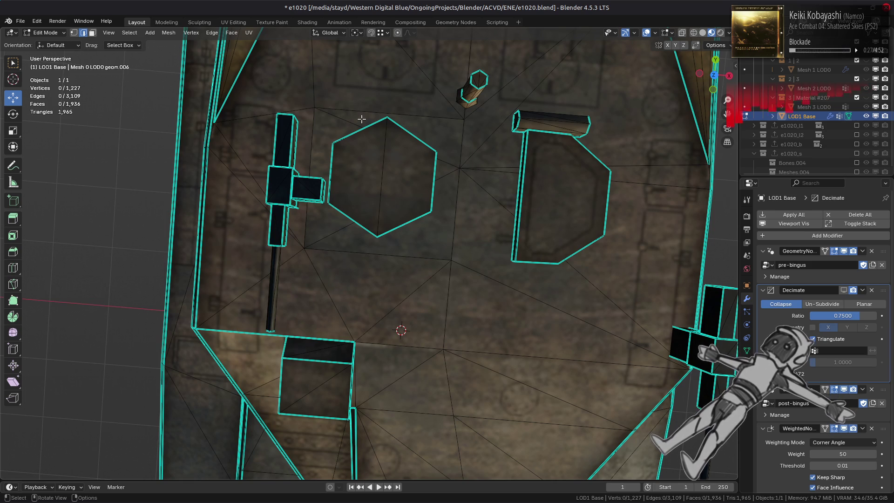
key(3)
click(452, 129)
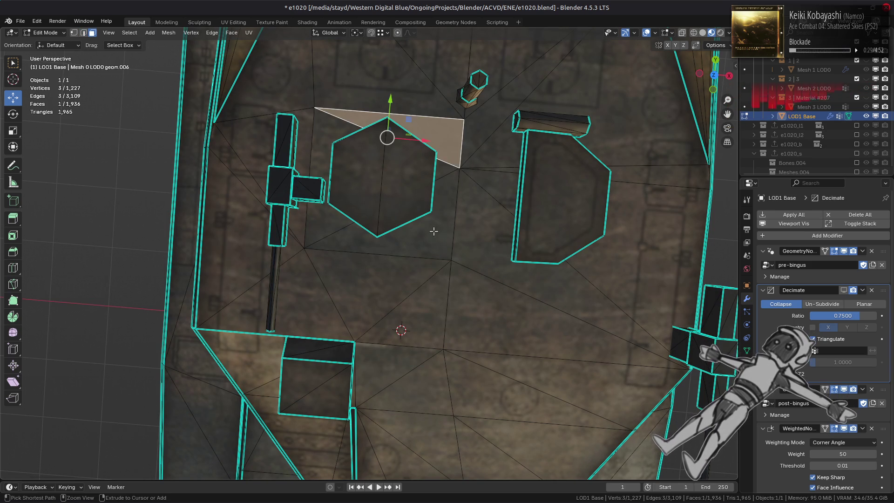
ctrl+click(433, 229)
right_click(416, 404)
click(416, 400)
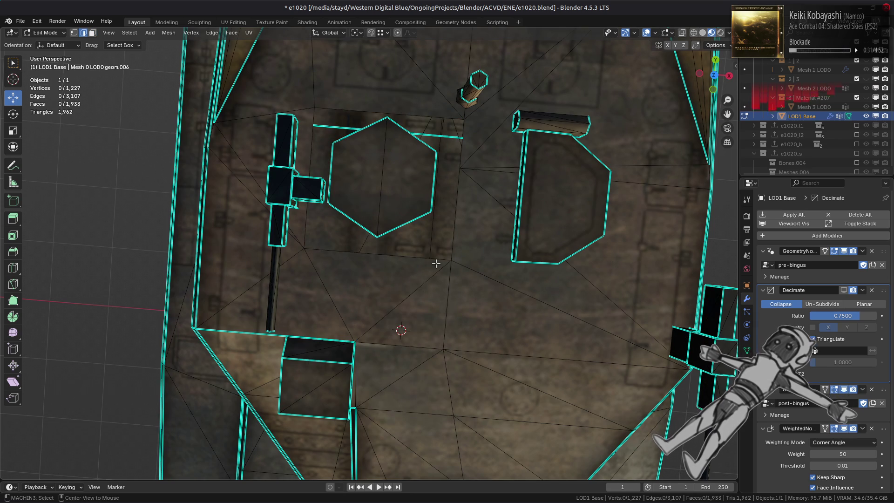
click(436, 263)
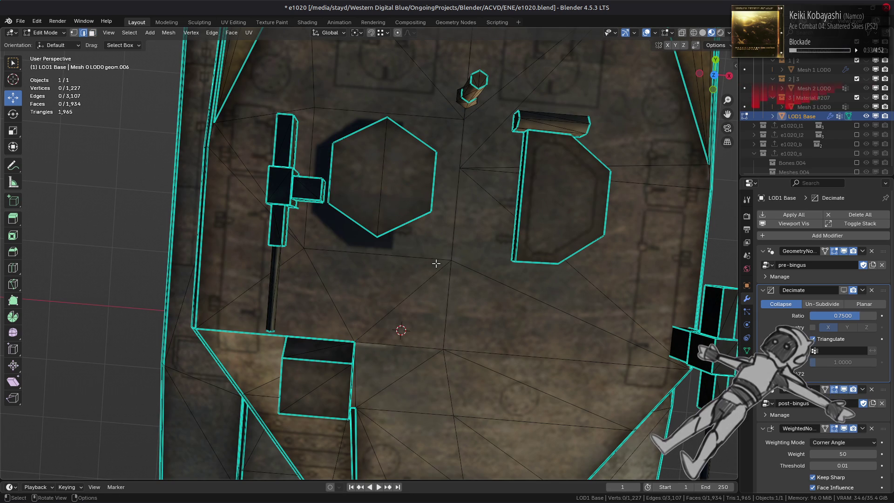
scroll(436, 264, down, 5)
key(Tab)
- Fill the open loop beside the hexagon with faces
mouse_move(439, 299)
middle_down()
mouse_move(431, 265)
mouse_move(451, 283)
mouse_move(423, 274)
middle_up()
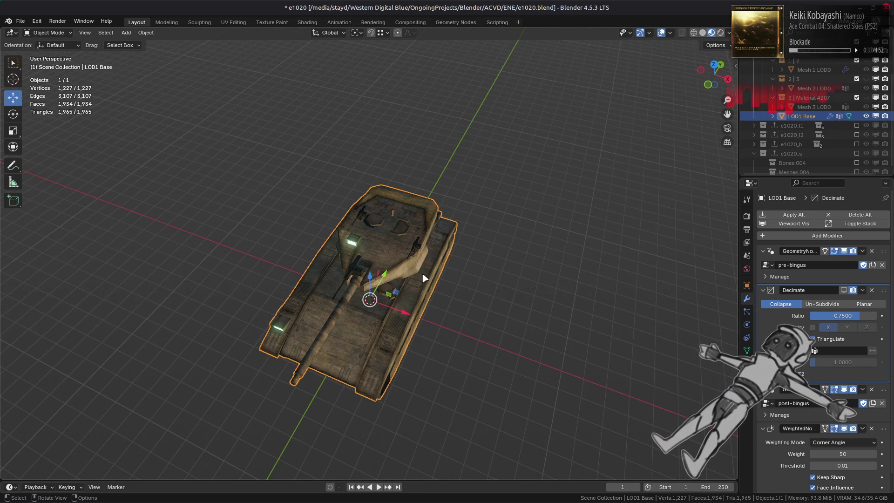
scroll(423, 278, up, 8)
middle_drag(425, 285, 435, 311)
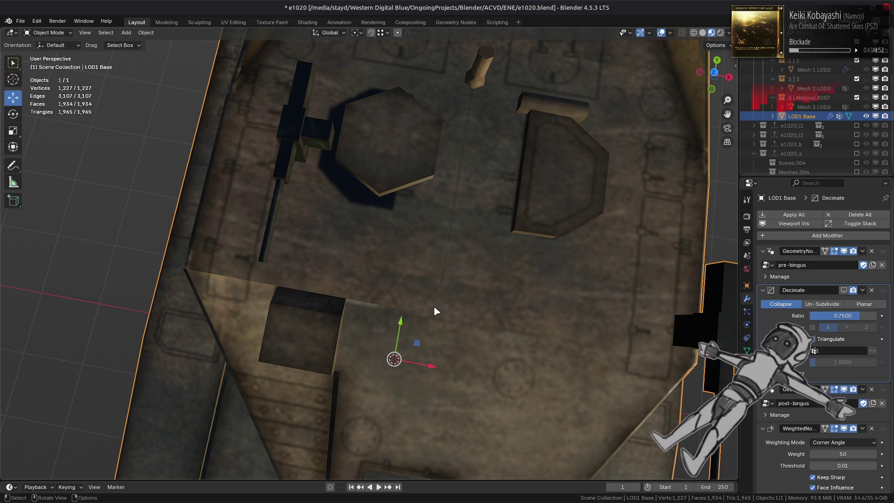
key(Tab)
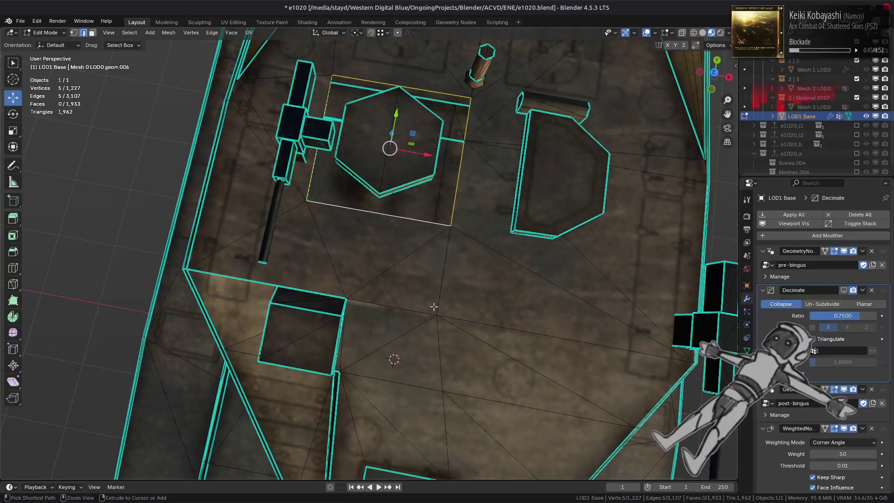
key(f)
key(ctrl+t)
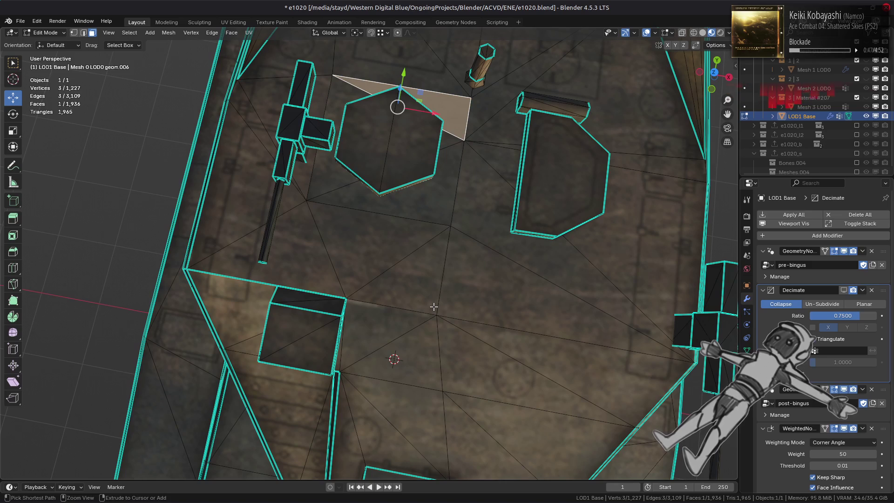
key(alt+a)
middle_drag(439, 279, 445, 281)
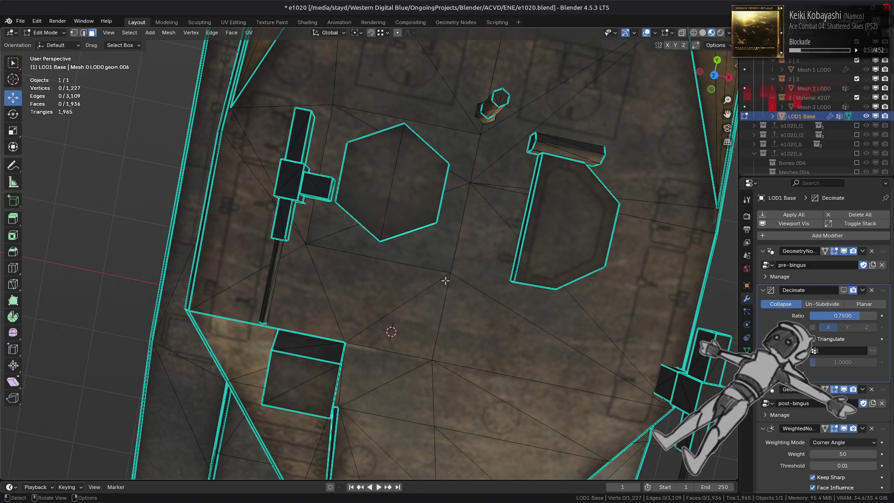
- Slide the fan's centre vertex onto the top vertex and merge them by distance
key(1)
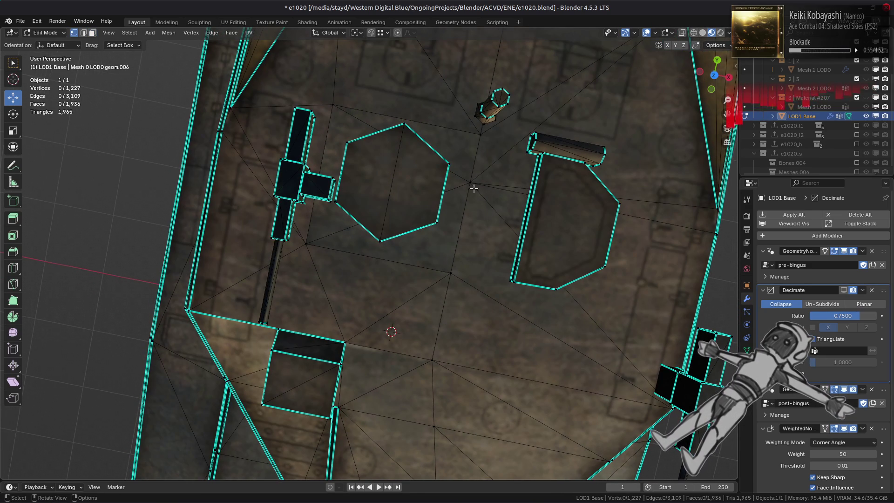
click(470, 183)
key(g)
key(g)
click(345, 199)
key(ctrl+z)
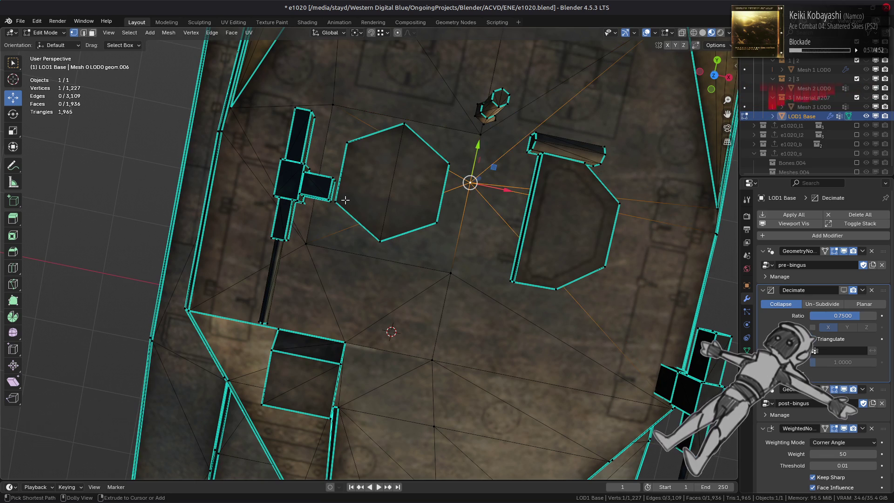
key(ctrl+KP_Add)
right_click(345, 198)
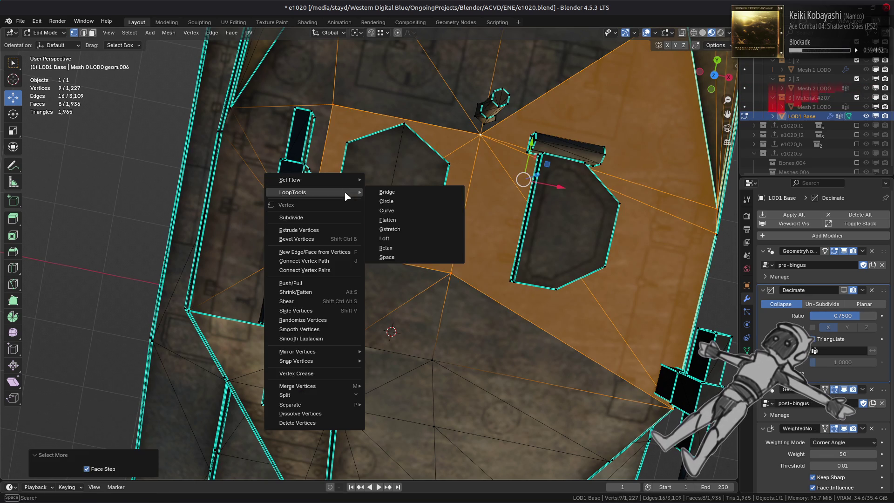
mouse_move(353, 386)
click(393, 439)
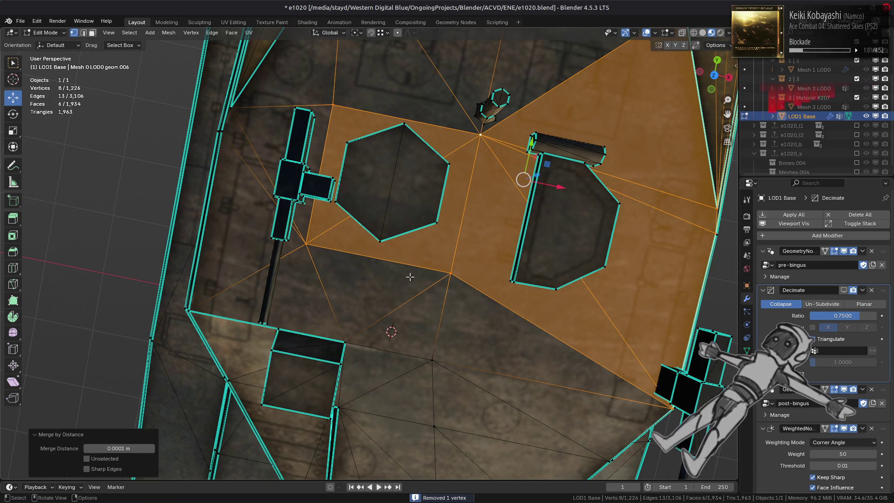
scroll(410, 277, down, 2)
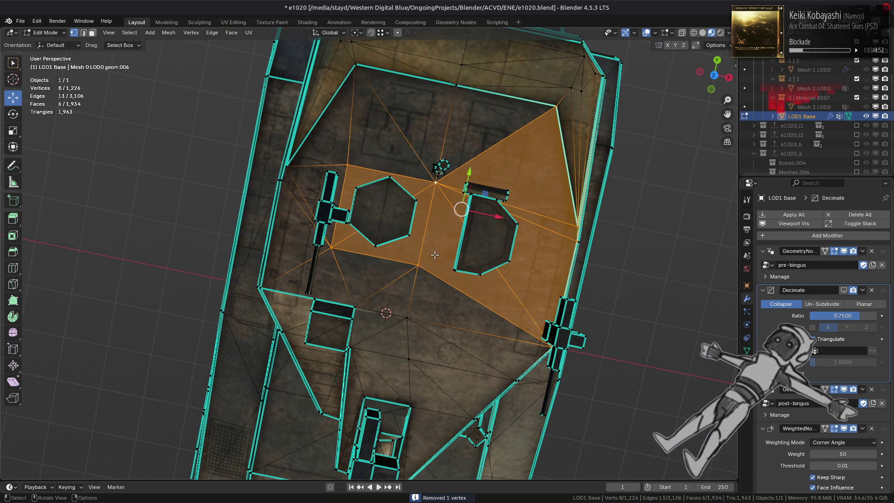
key(alt+a)
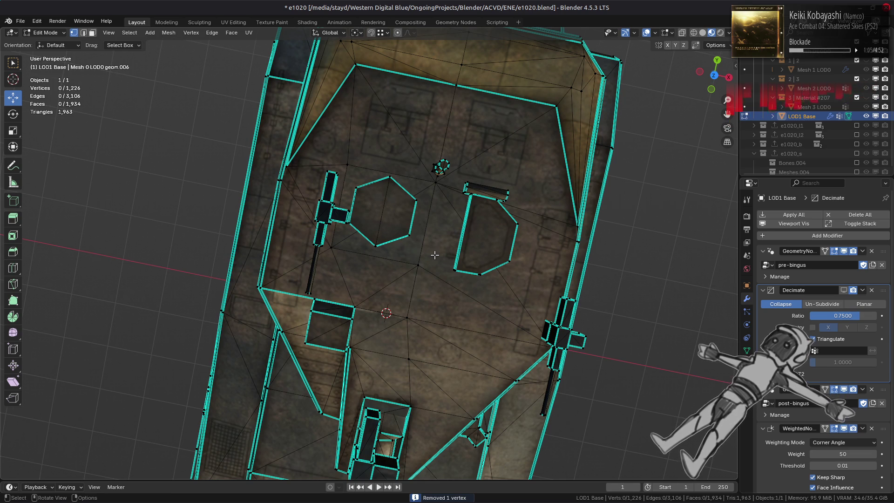
scroll(435, 255, down, 1)
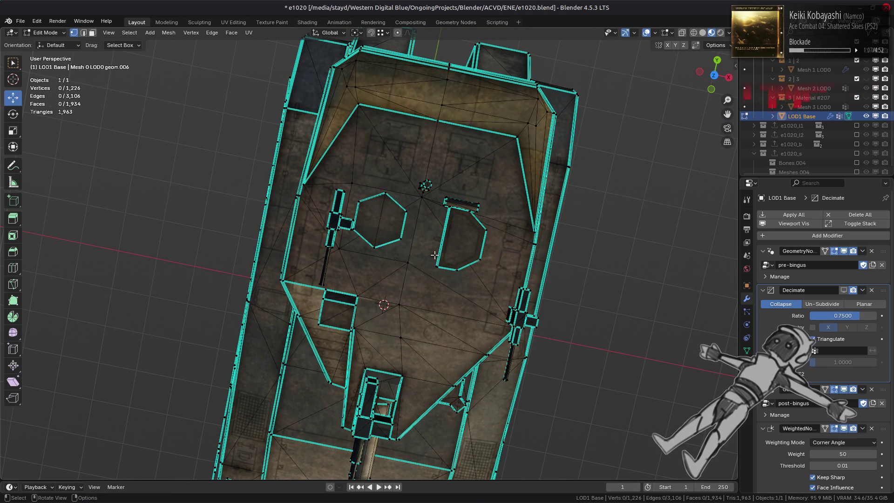
- Rotate an edge on the right deck slope clockwise
key(2)
click(530, 165)
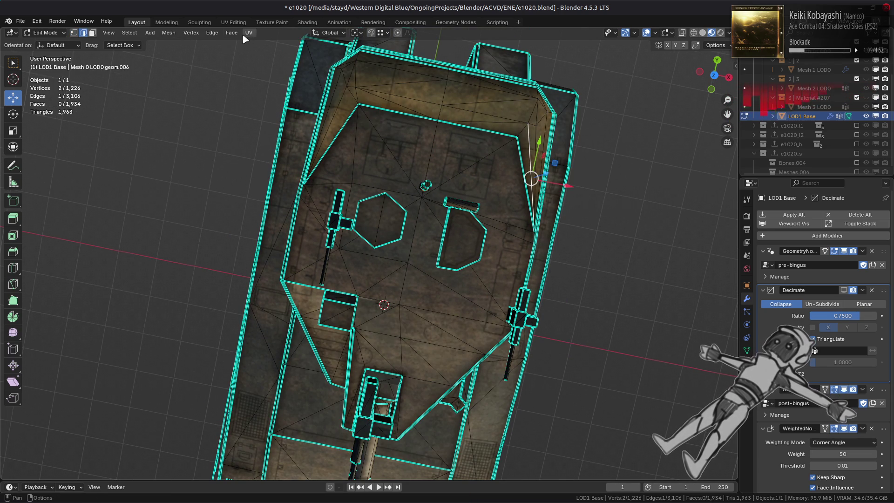
click(212, 33)
click(250, 116)
scroll(376, 217, up, 2)
mouse_move(375, 217)
middle_down()
mouse_move(393, 145)
mouse_move(359, 195)
mouse_move(379, 190)
mouse_move(372, 224)
middle_up()
- Rotate the edge at the upper right corner of the rear section clockwise
key(a)
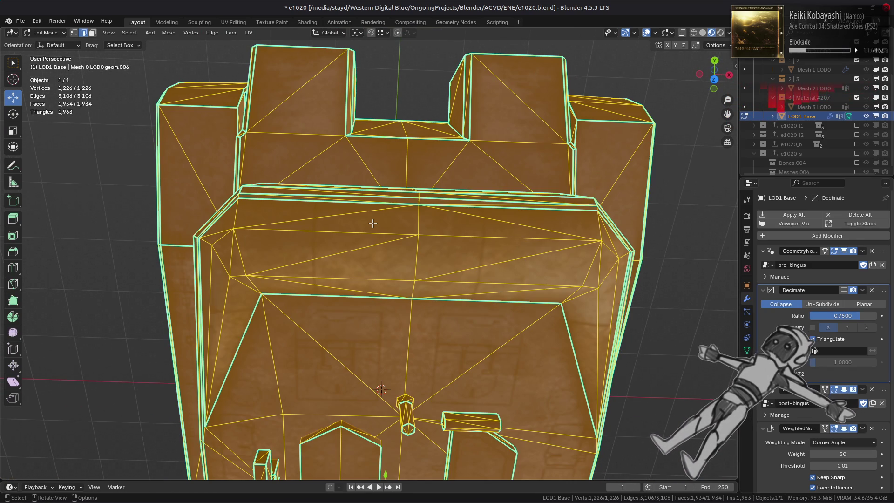
mouse_move(289, 234)
middle_down()
mouse_move(525, 174)
mouse_move(588, 189)
middle_up()
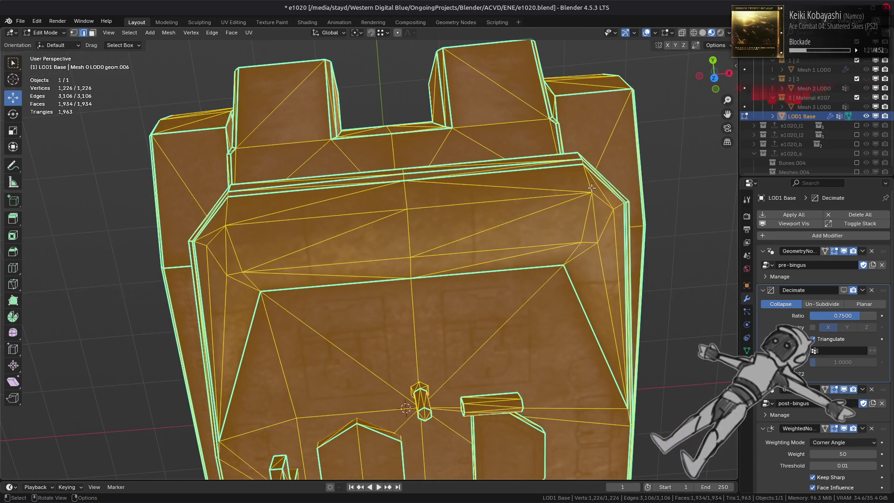
click(597, 187)
click(212, 33)
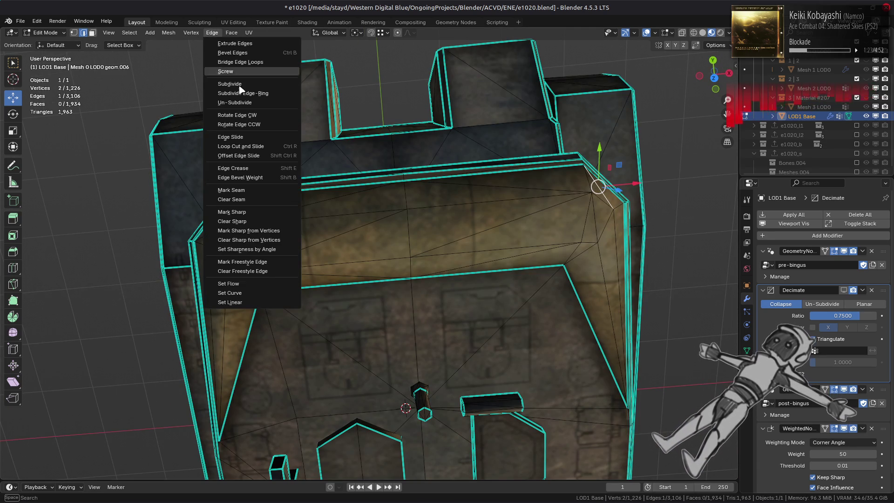
click(263, 116)
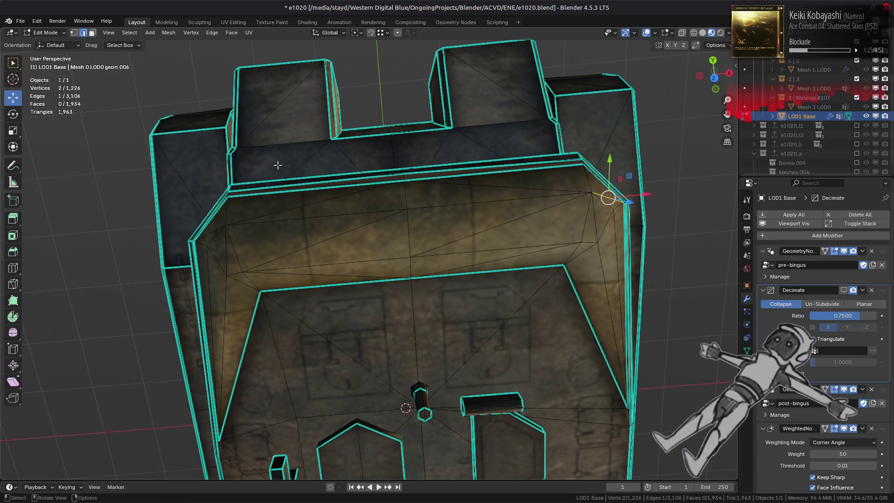
- Inspect the whole mesh from several angles, then deselect and return to object mode
key(a)
middle_drag(281, 175, 315, 151)
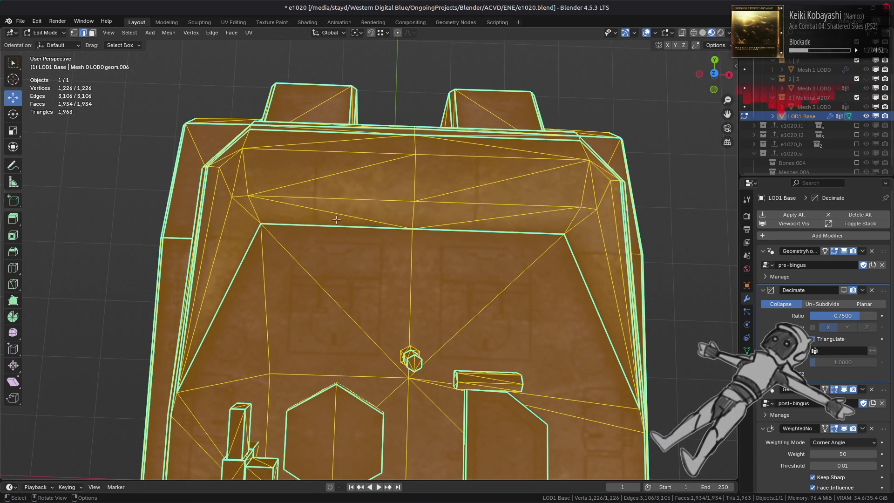
mouse_move(336, 197)
middle_down()
mouse_move(497, 204)
mouse_move(543, 186)
mouse_move(472, 180)
mouse_move(464, 222)
mouse_move(472, 238)
middle_up()
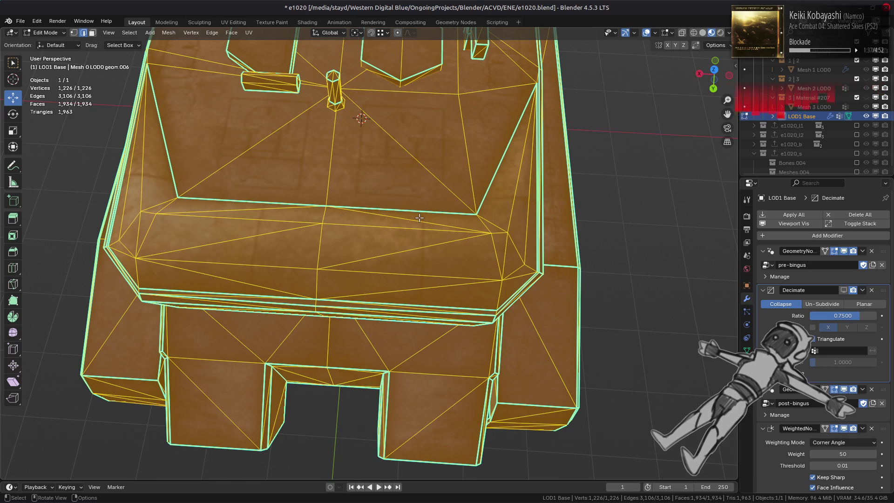
scroll(297, 225, down, 1)
key(alt+a)
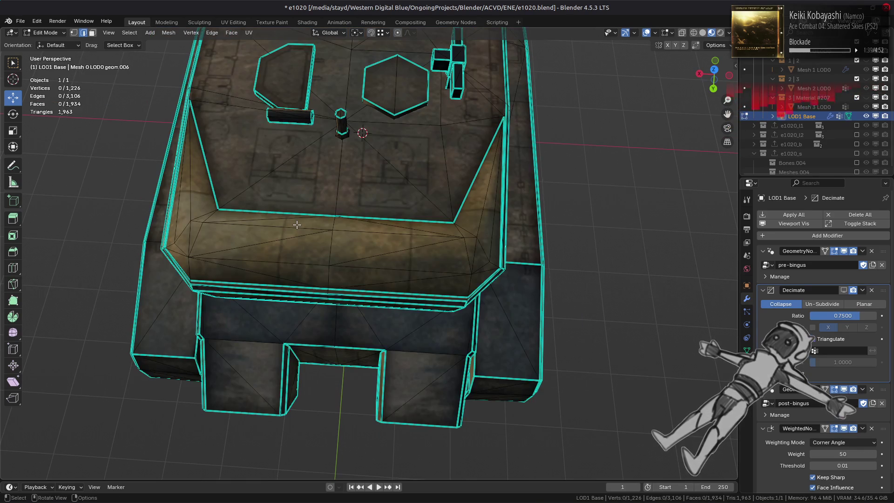
key(Tab)
middle_drag(300, 230, 475, 199)
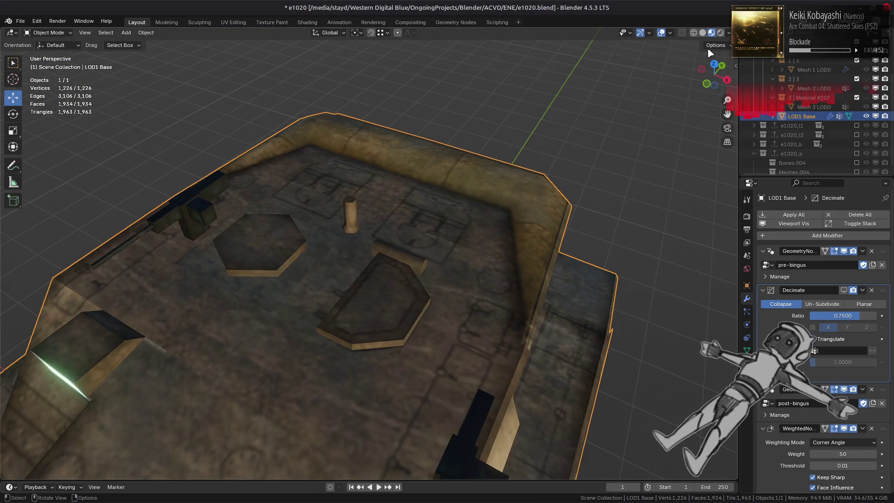
click(704, 33)
scroll(512, 135, down, 4)
middle_drag(450, 157, 485, 156)
scroll(486, 155, up, 2)
click(729, 33)
click(735, 80)
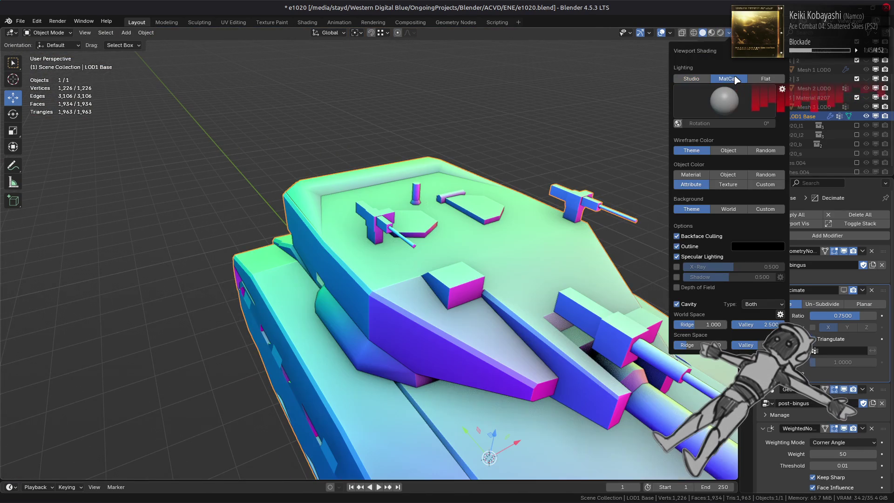
click(691, 79)
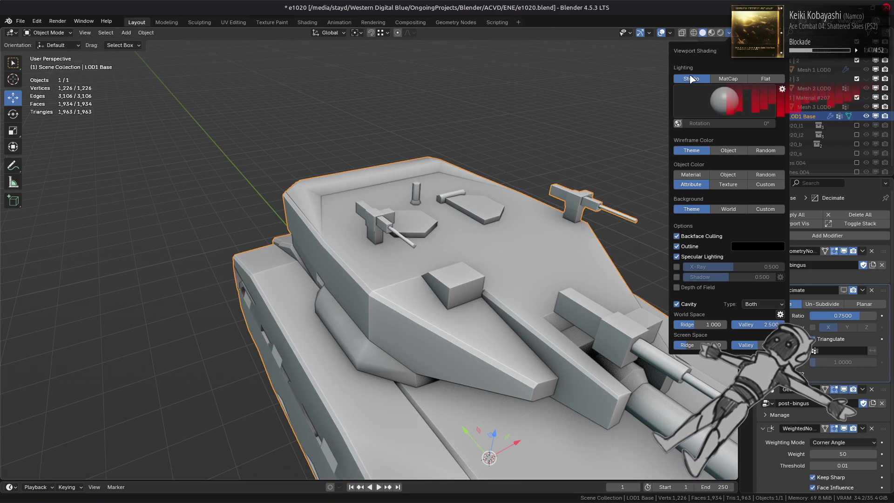
scroll(522, 148, up, 3)
key(Tab)
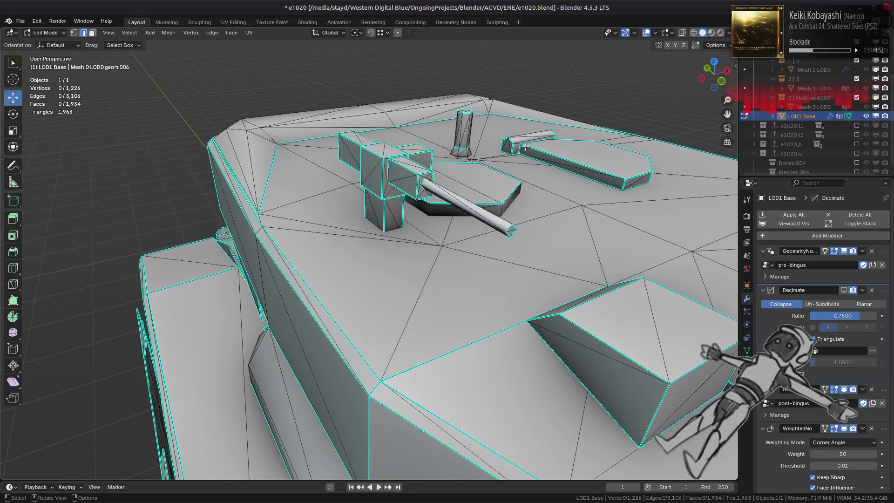
middle_drag(447, 148, 446, 176)
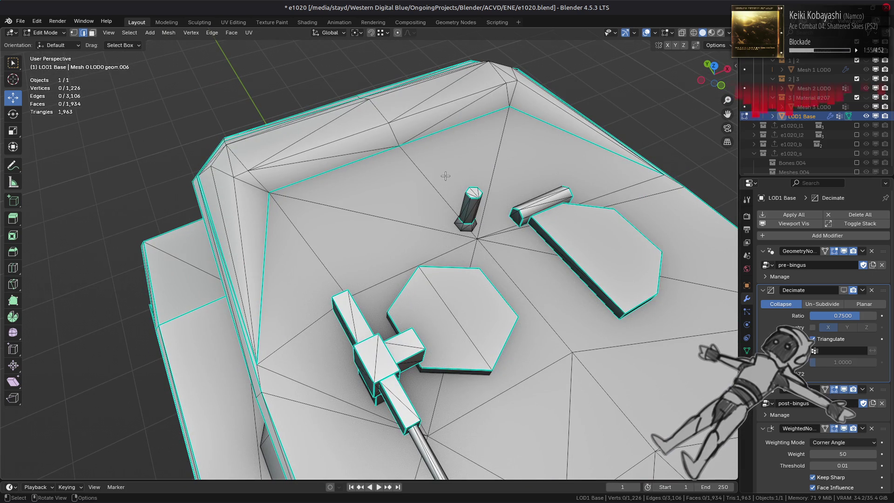
key(Tab)
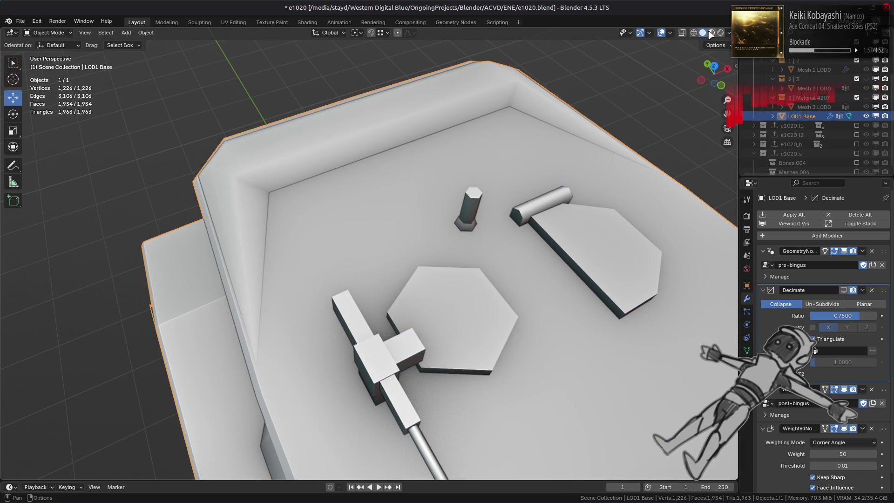
click(711, 33)
scroll(486, 219, down, 6)
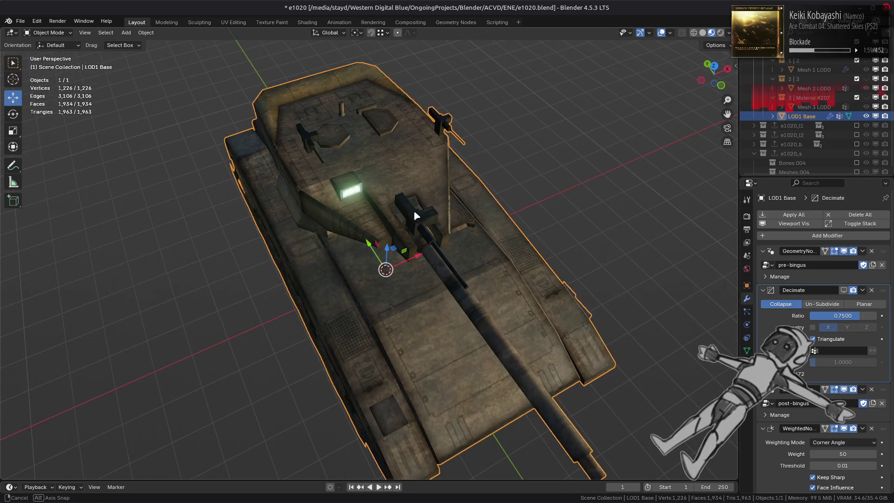
- Add a vertex group in Object Data properties and name it ack
middle_drag(416, 223, 409, 185)
scroll(409, 185, up, 2)
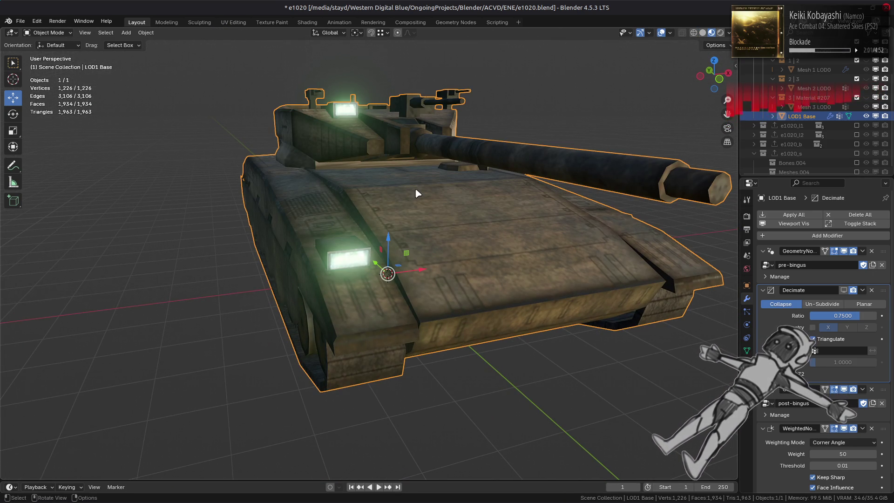
click(747, 351)
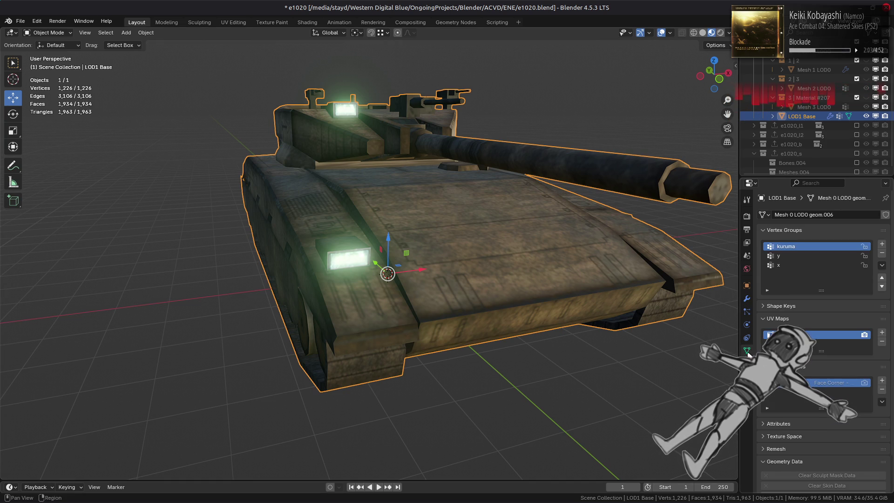
click(882, 244)
double_click(819, 272)
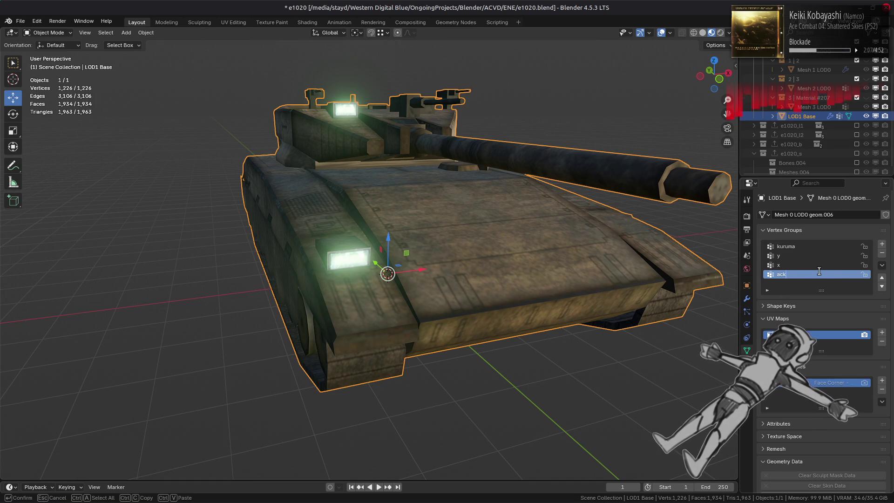
key(Return)
- In Edit Mode, select a face on the tank's front and all faces linked to it
middle_drag(489, 320, 455, 303)
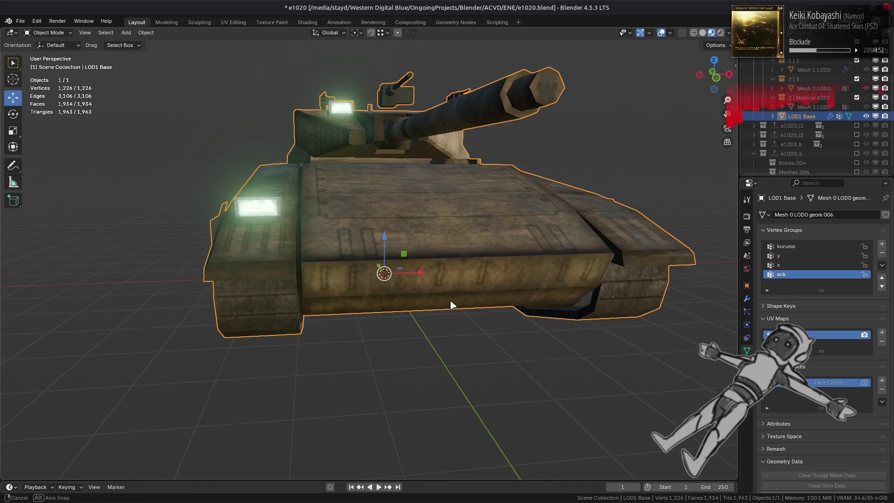
key(Tab)
click(427, 259)
key(ctrl+l)
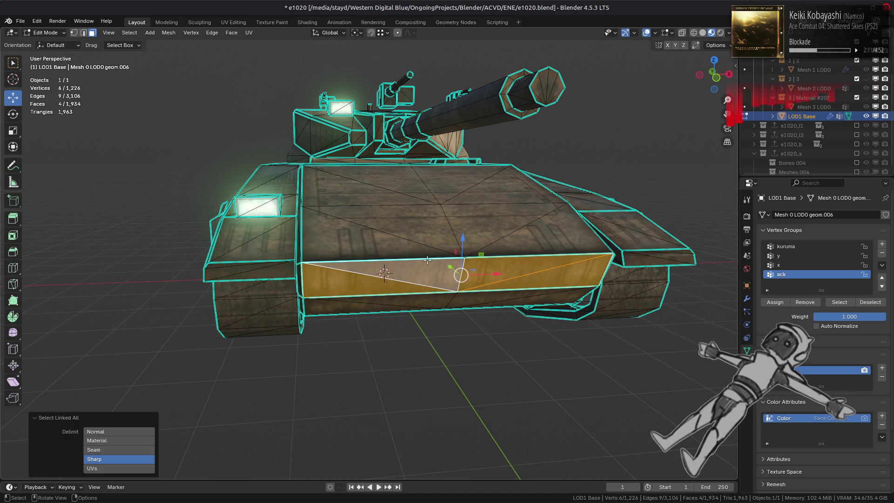
- Limit the linked selection at sharp edges, isolate that part, then reveal everything again
click(148, 464)
key(shift+h)
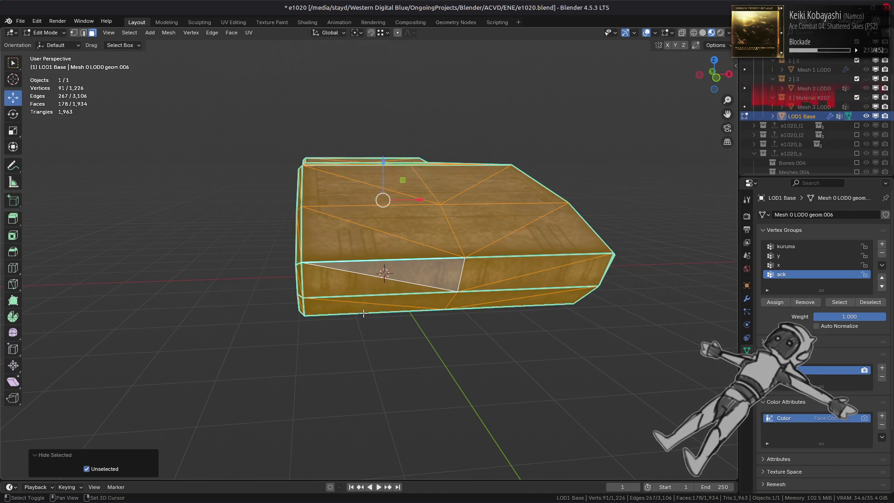
mouse_move(372, 279)
middle_down()
mouse_move(384, 309)
mouse_move(376, 324)
middle_up()
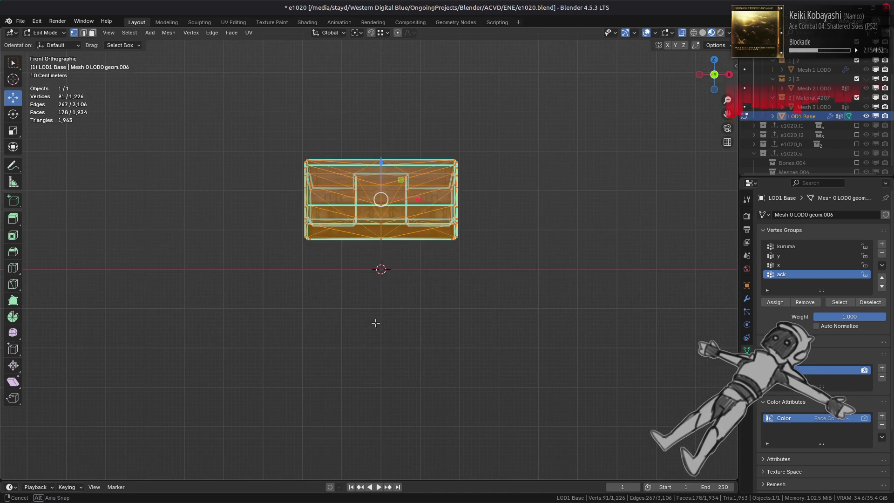
drag(382, 268, 383, 267)
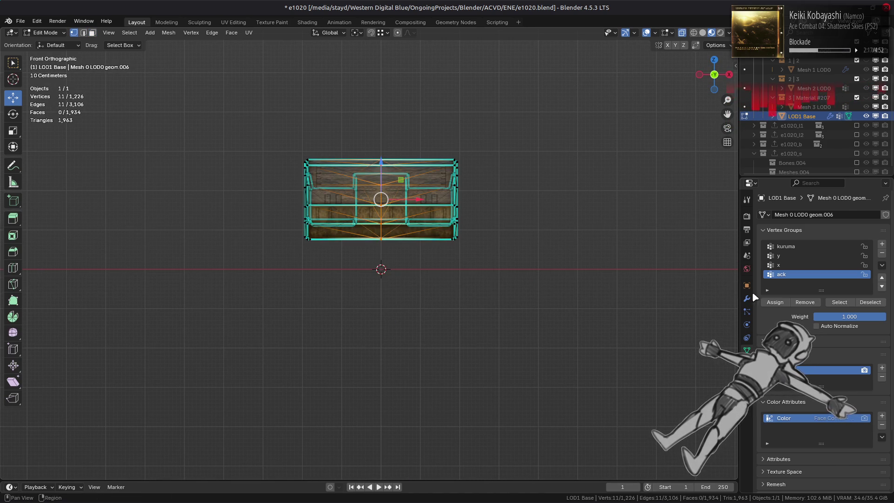
key(alt+h)
middle_drag(420, 256, 387, 279)
scroll(380, 279, up, 3)
- Isolate the linked upper hull piece and select its central column vertices in front view
key(3)
key(alt+a)
middle_drag(408, 164, 426, 186)
click(408, 154)
key(ctrl+l)
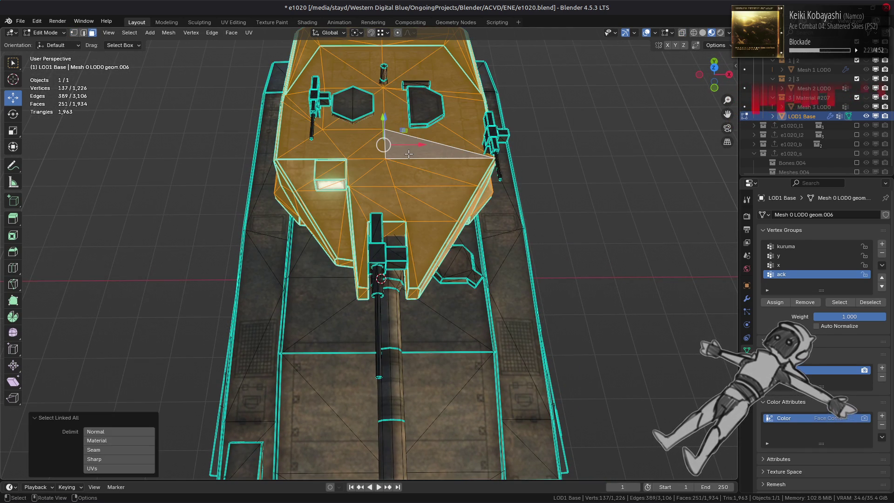
key(shift+h)
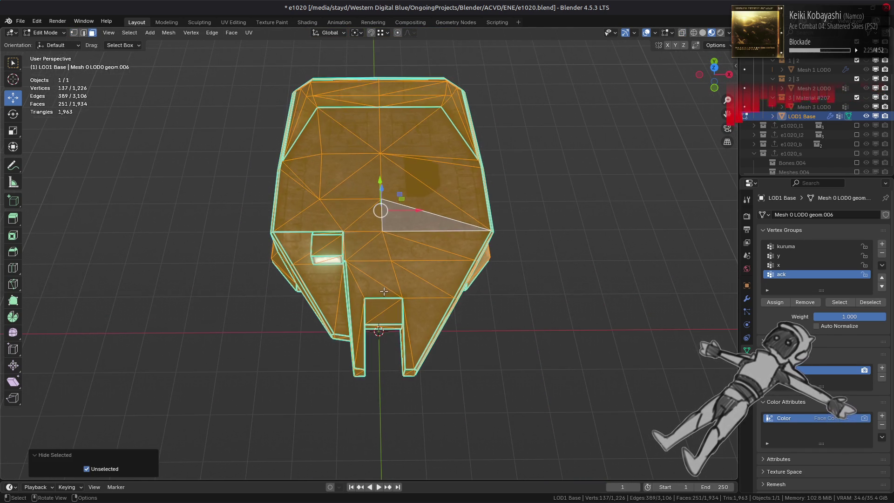
key(1)
middle_drag(387, 234, 384, 223)
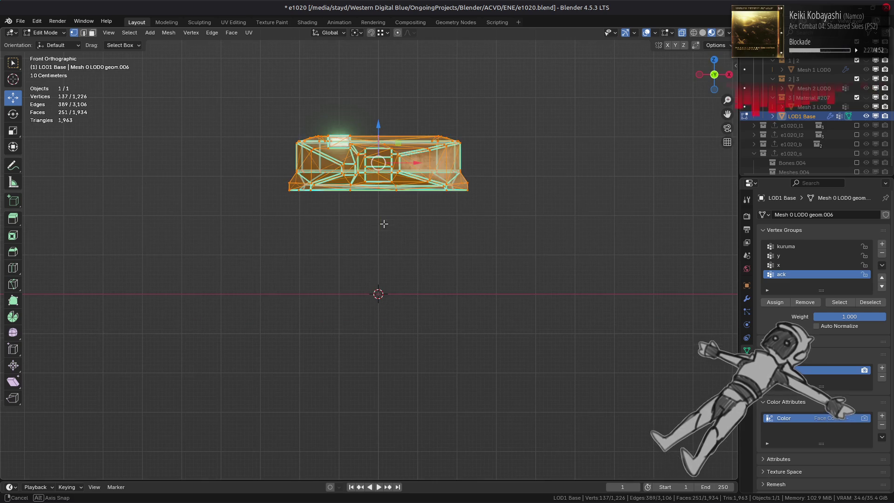
key(KP_Decimal)
key(alt+a)
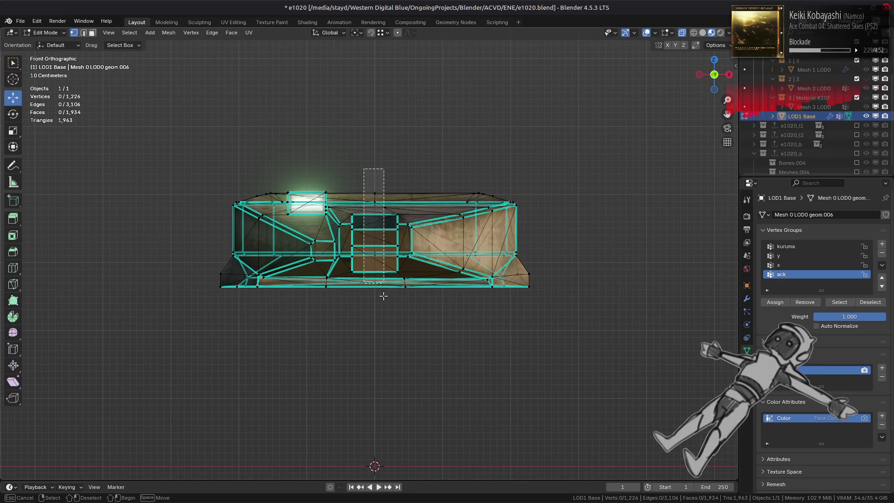
drag(384, 308, 384, 309)
mouse_move(341, 218)
middle_down()
mouse_move(492, 240)
mouse_move(529, 201)
mouse_move(525, 174)
mouse_move(239, 208)
middle_up()
- Box-select the central vertices on the hull's underside
scroll(265, 210, up, 3)
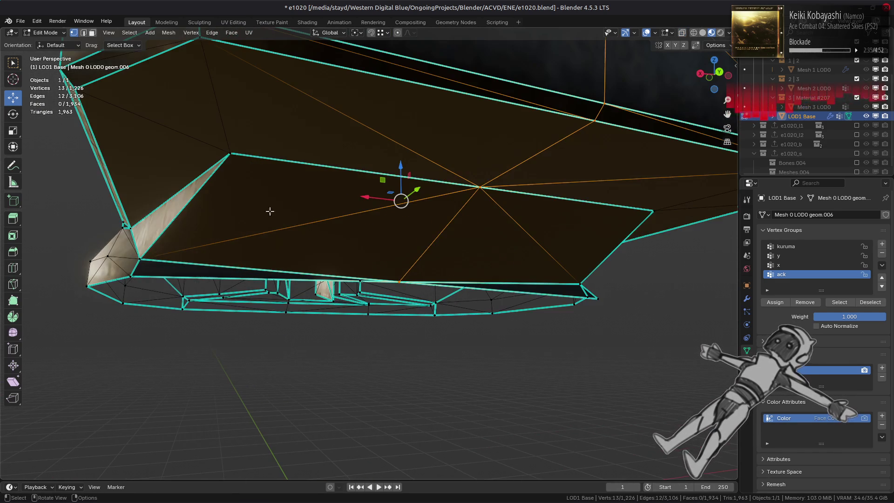
middle_drag(324, 189, 298, 112)
mouse_move(297, 110)
mouse_down()
mouse_move(357, 201)
mouse_move(355, 239)
mouse_up()
middle_drag(355, 239, 365, 217)
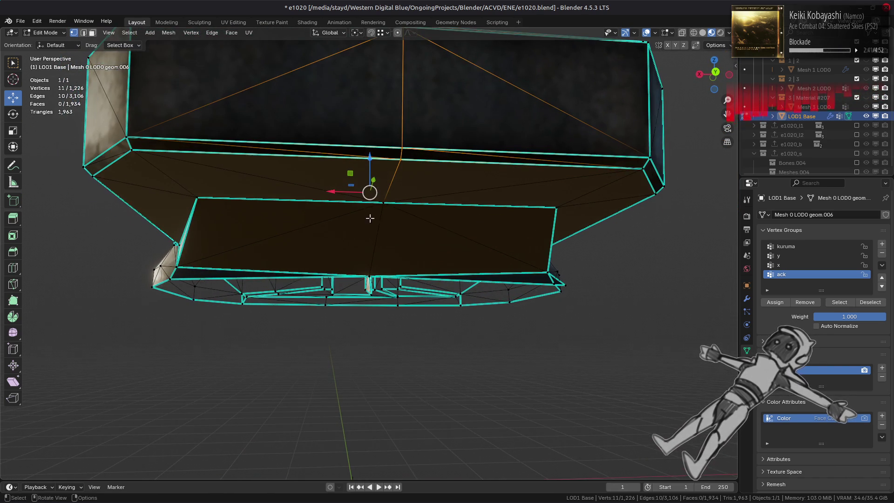
mouse_move(407, 193)
middle_down()
mouse_move(386, 222)
mouse_move(389, 260)
middle_up()
scroll(373, 223, up, 5)
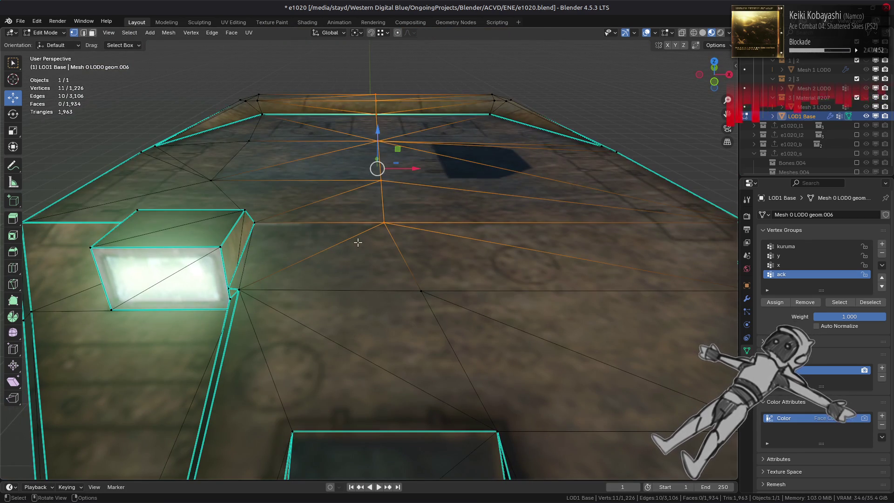
- Check the hull surface in Object Mode, then add two top-surface vertices to the selection
key(Tab)
scroll(358, 251, down, 4)
scroll(358, 272, up, 2)
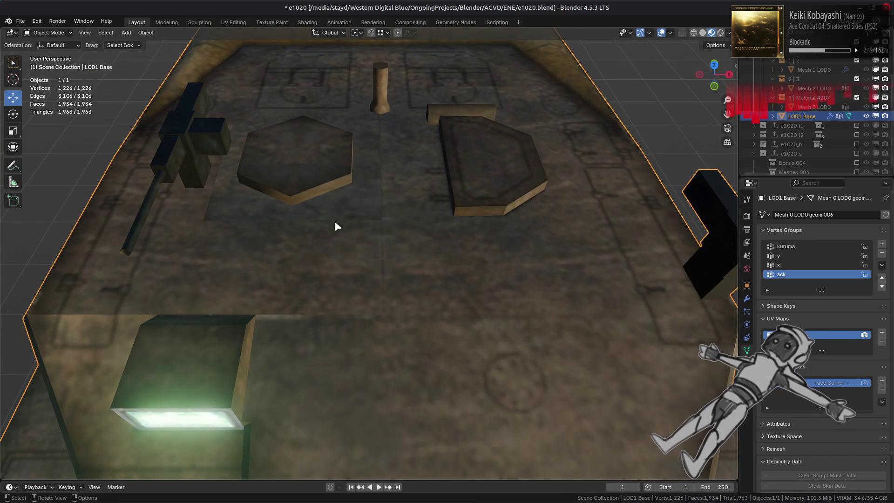
key(Tab)
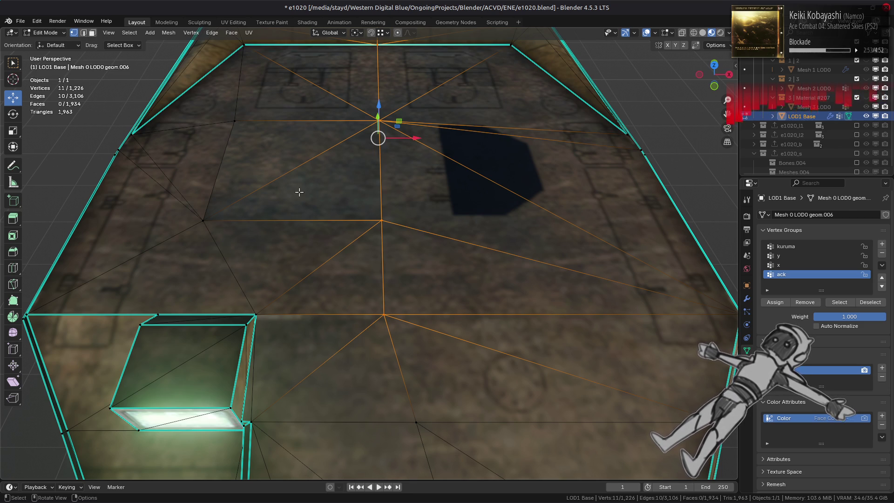
shift+click(247, 127)
shift+click(217, 202)
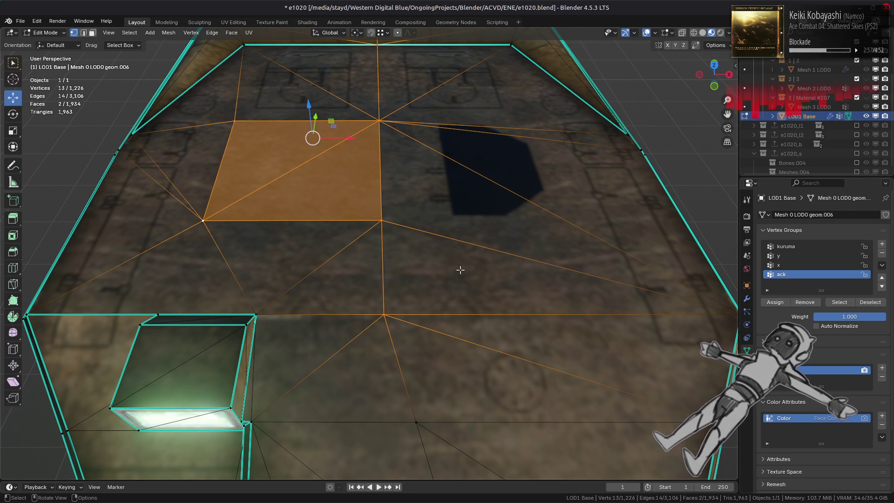
- Reveal the hidden hull, turret, gun and track geometry, then deselect everything
scroll(460, 270, down, 5)
mouse_move(429, 296)
middle_down()
mouse_move(351, 262)
mouse_move(360, 279)
mouse_move(425, 303)
mouse_move(449, 274)
mouse_move(479, 259)
mouse_move(507, 276)
mouse_move(582, 286)
mouse_move(591, 301)
middle_up()
key(alt+h)
key(alt+a)
scroll(591, 300, up, 5)
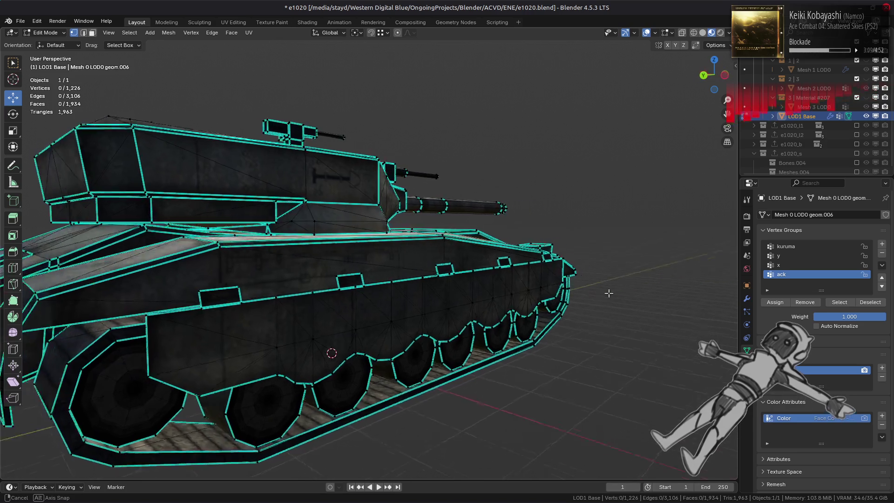
- Select four gap faces between the track wheels, then clear the selection in vertex mode
middle_drag(413, 343, 140, 253)
key(3)
click(136, 259)
shift+click(303, 328)
shift+click(355, 321)
shift+click(439, 324)
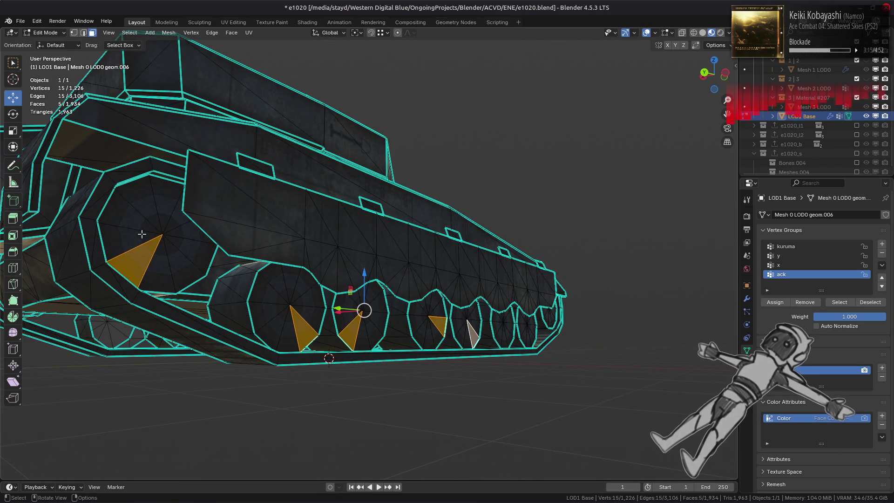
key(1)
key(alt+a)
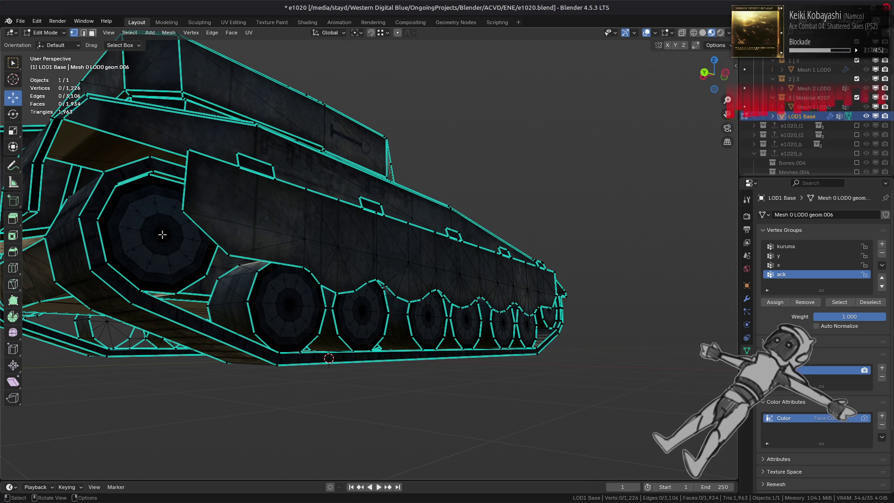
- Select the eight road-wheel centre vertices along the track
click(163, 234)
shift+click(289, 302)
shift+click(361, 311)
mouse_move(361, 311)
middle_down()
mouse_move(280, 250)
mouse_move(321, 303)
middle_up()
shift+click(322, 303)
shift+click(399, 300)
shift+click(486, 302)
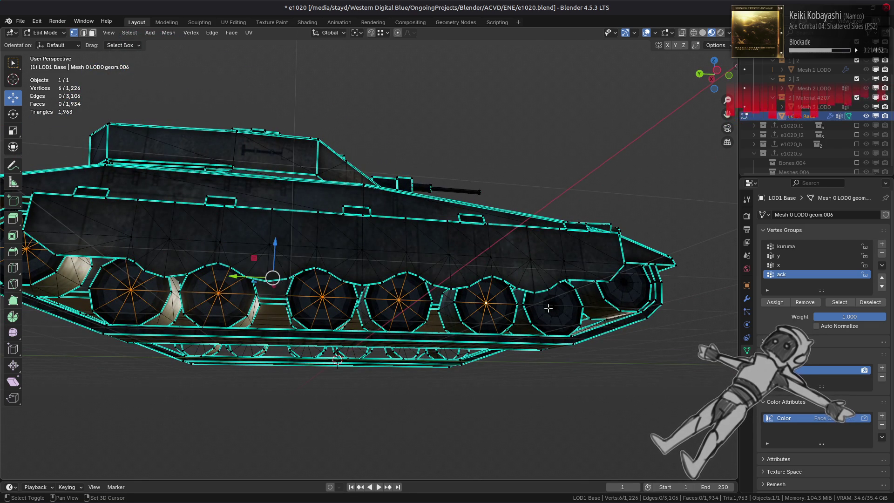
shift+click(553, 305)
shift+click(631, 288)
- Reselect the seven road-wheel centre vertices, front to rear, from a low front angle
mouse_move(631, 288)
middle_down()
mouse_move(447, 282)
mouse_move(321, 305)
middle_up()
click(183, 229)
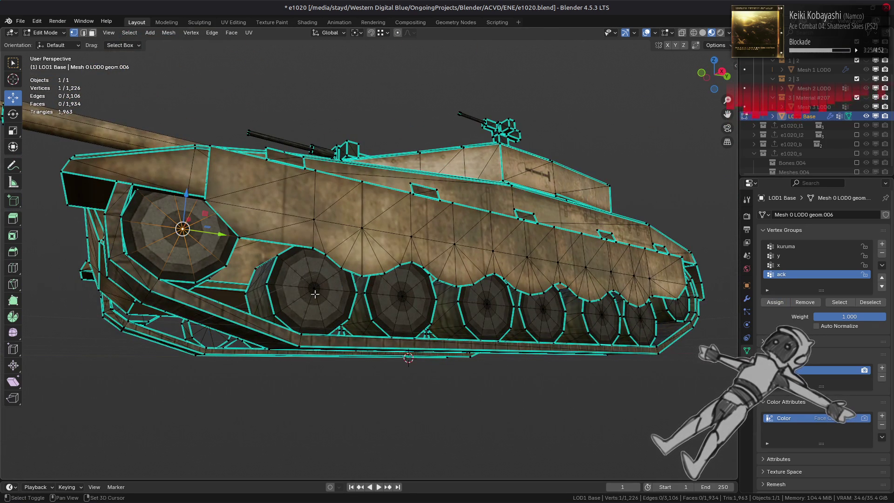
shift+click(315, 289)
shift+click(402, 296)
shift+click(487, 304)
shift+click(543, 309)
shift+click(602, 316)
shift+click(641, 319)
middle_drag(642, 318, 710, 301)
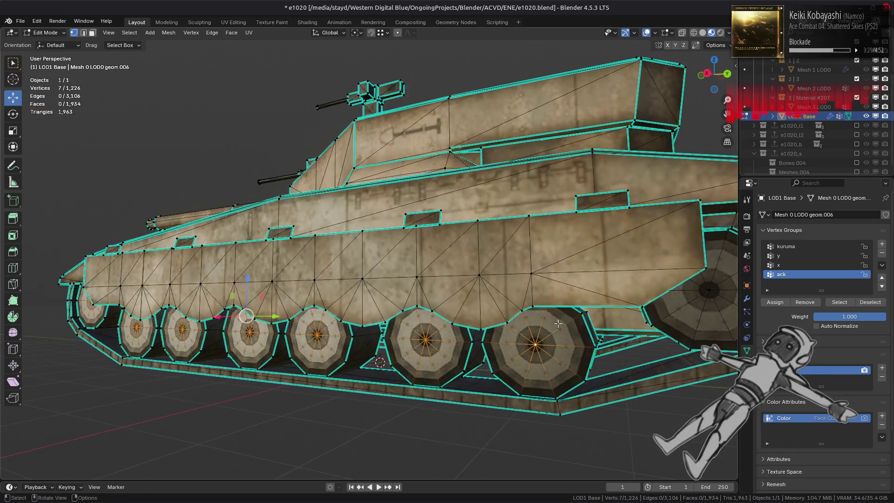
- Select and deselect the whole mesh, then switch to face select mode
key(a)
key(KP_Decimal)
key(alt+a)
key(3)
mouse_move(242, 283)
middle_down()
mouse_move(186, 281)
mouse_move(359, 292)
mouse_move(370, 275)
mouse_move(381, 352)
mouse_move(344, 199)
middle_up()
scroll(371, 277, up, 5)
key(Tab)
scroll(335, 279, up, 8)
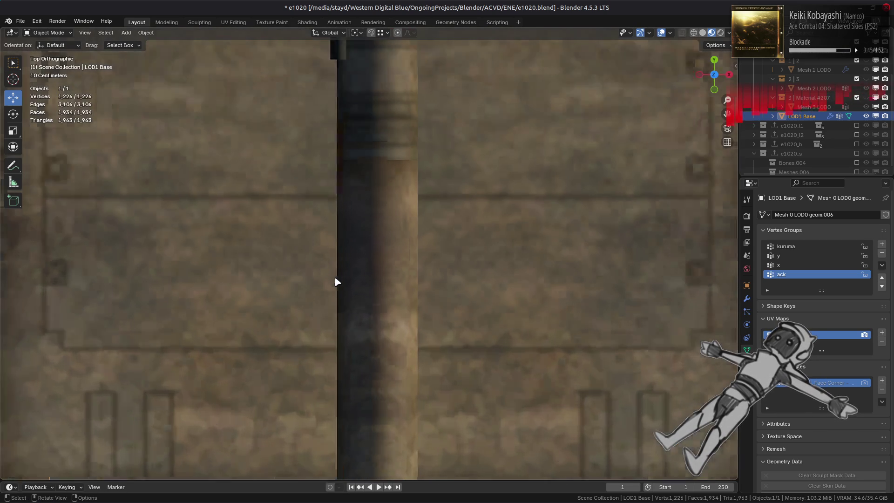
scroll(335, 279, down, 6)
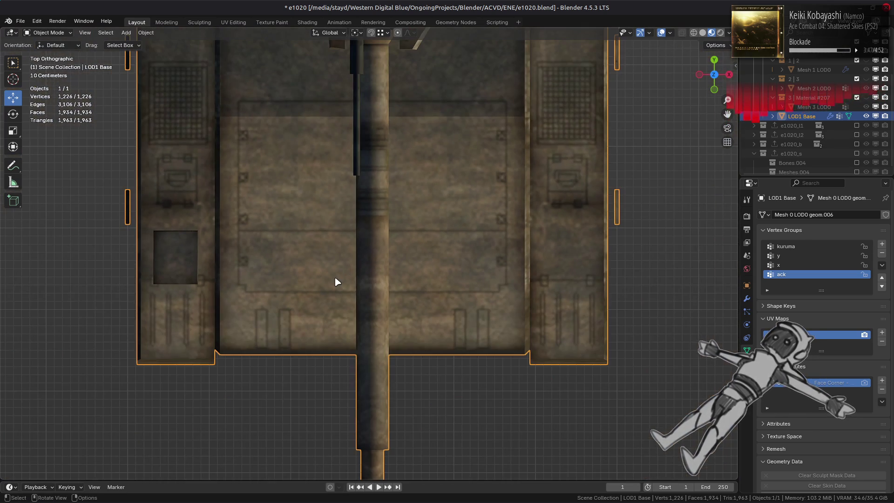
scroll(336, 281, up, 6)
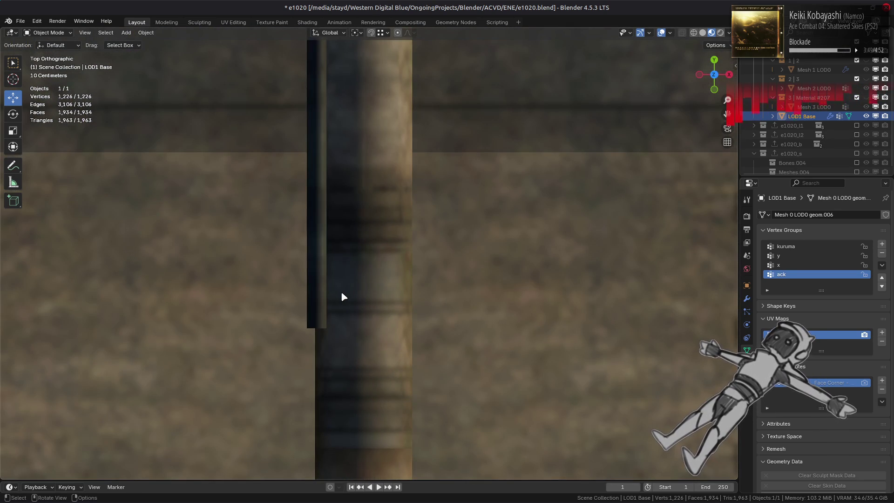
scroll(343, 296, down, 9)
key(Tab)
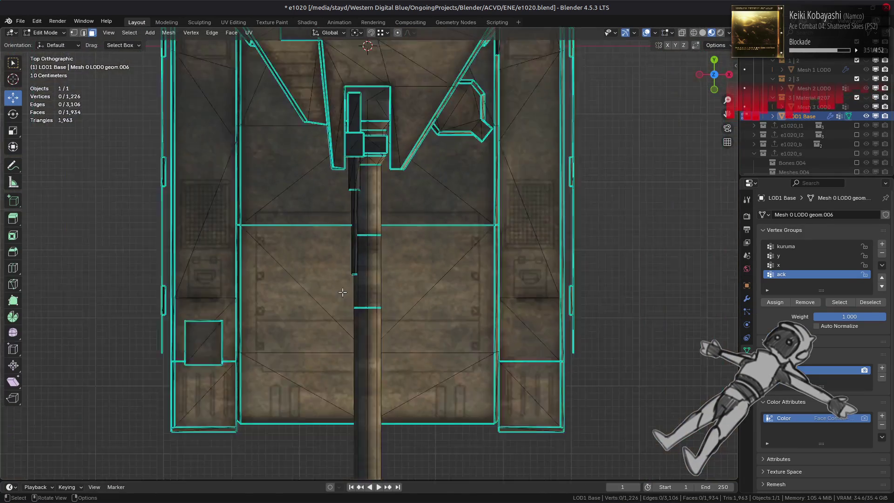
- Isolate the barrel by selecting its linked geometry and hiding everything else
mouse_move(352, 289)
middle_down()
mouse_move(374, 263)
mouse_move(353, 247)
mouse_move(353, 221)
middle_up()
click(353, 264)
key(ctrl+l)
key(shift+h)
scroll(353, 221, up, 3)
scroll(353, 221, up, 2)
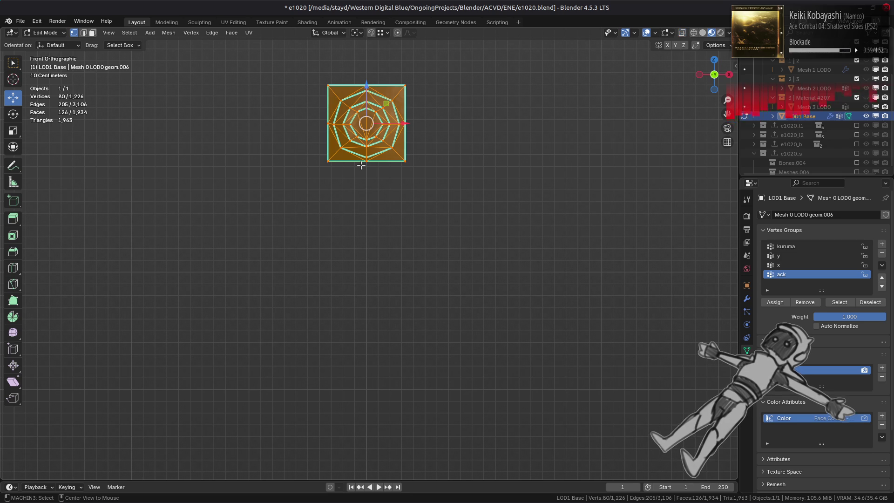
- Select the barrel's centre-line vertices, then unhide the tank and deselect all
click(361, 73)
drag(370, 197, 369, 197)
mouse_move(313, 163)
middle_down()
mouse_move(314, 193)
mouse_move(266, 164)
middle_up()
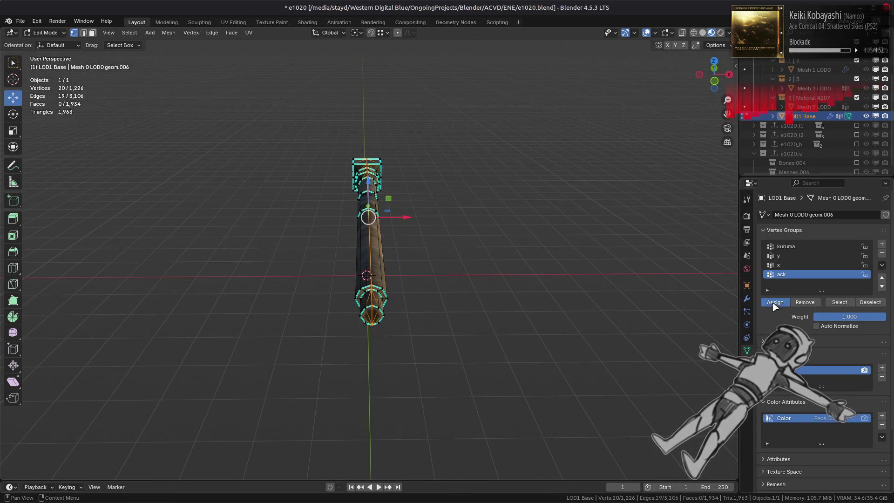
key(alt+h)
key(alt+a)
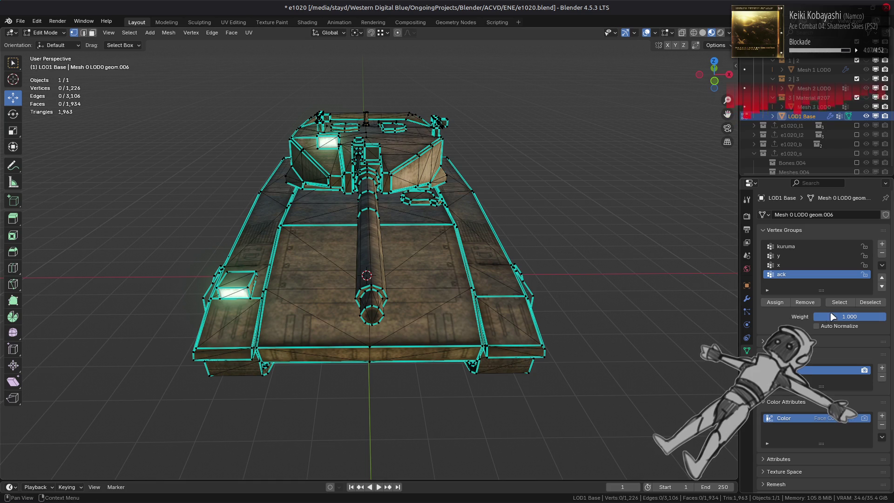
- Select the ack group's vertices to review them around the tank, then deselect them
click(839, 303)
middle_drag(383, 293, 464, 288)
mouse_move(373, 298)
middle_down()
mouse_move(277, 310)
mouse_move(387, 297)
middle_up()
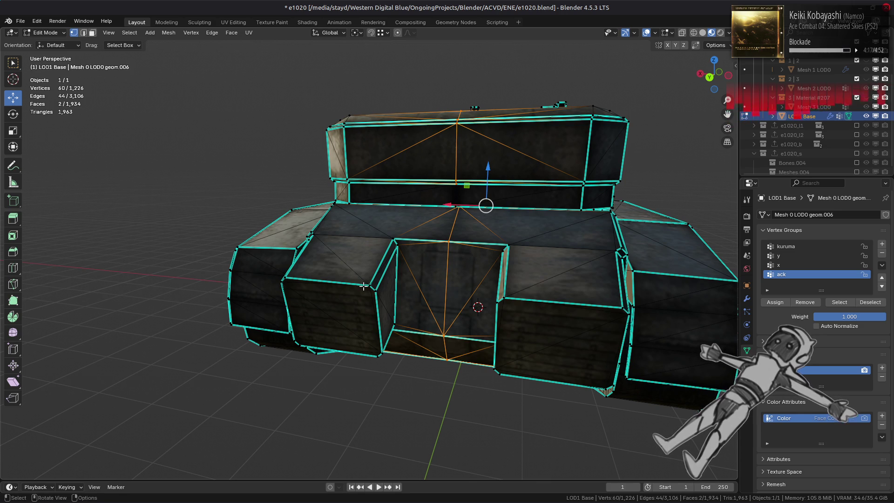
mouse_move(364, 286)
middle_down()
mouse_move(369, 259)
mouse_move(358, 252)
mouse_move(431, 271)
mouse_move(386, 305)
mouse_move(391, 256)
mouse_move(409, 249)
mouse_move(316, 283)
mouse_move(428, 250)
mouse_move(522, 268)
middle_up()
click(413, 288)
- Assign the hull and turret glowing light faces to the ack group, returning to Object Mode
key(Tab)
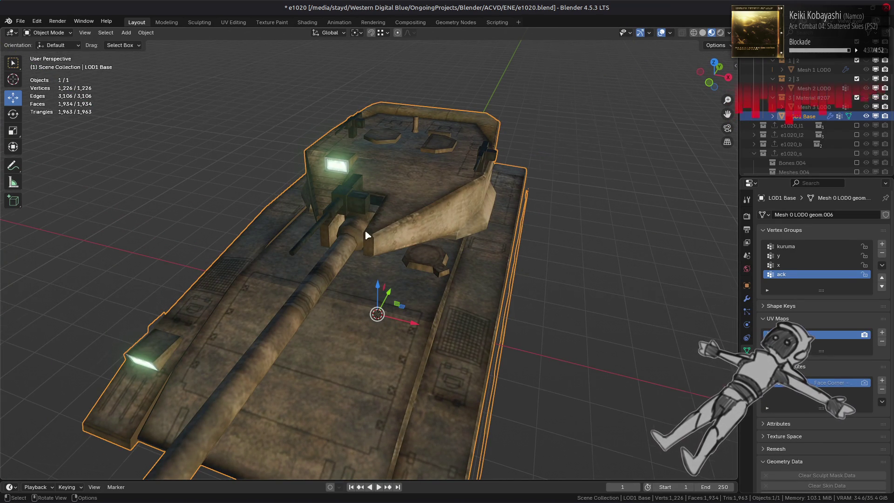
middle_drag(374, 264, 390, 227)
key(Tab)
click(305, 322)
shift+click(290, 320)
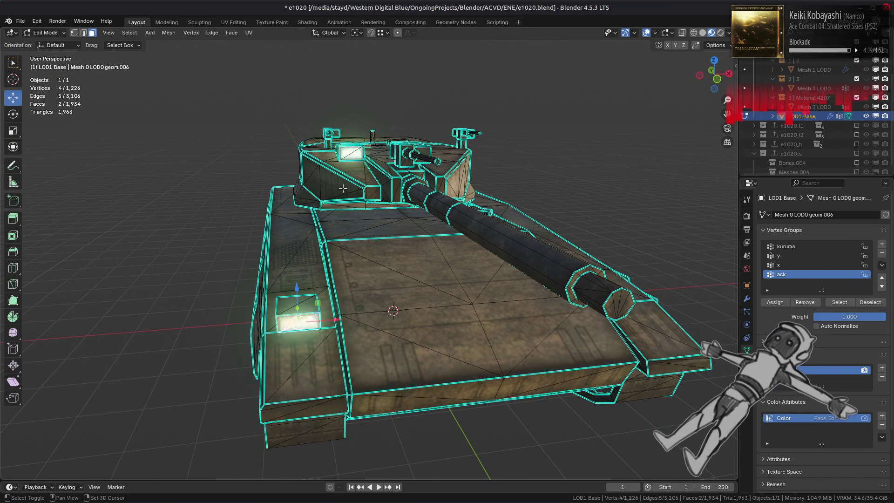
shift+click(346, 151)
shift+click(356, 155)
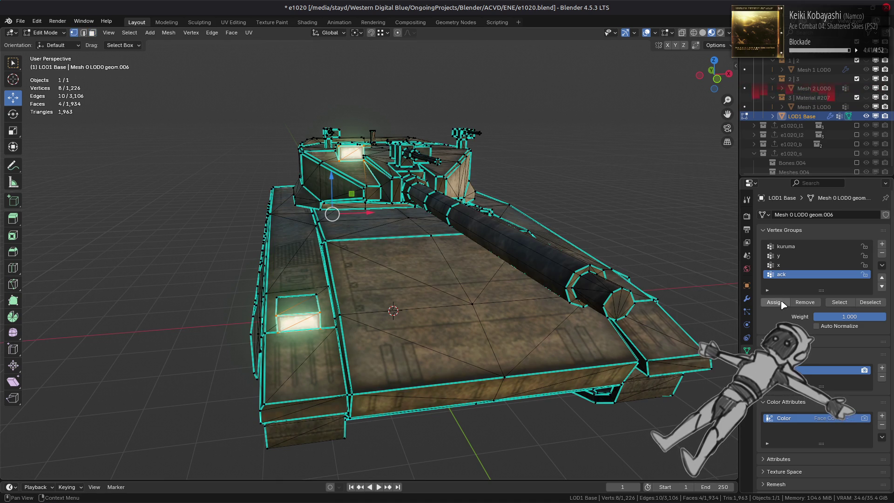
key(Tab)
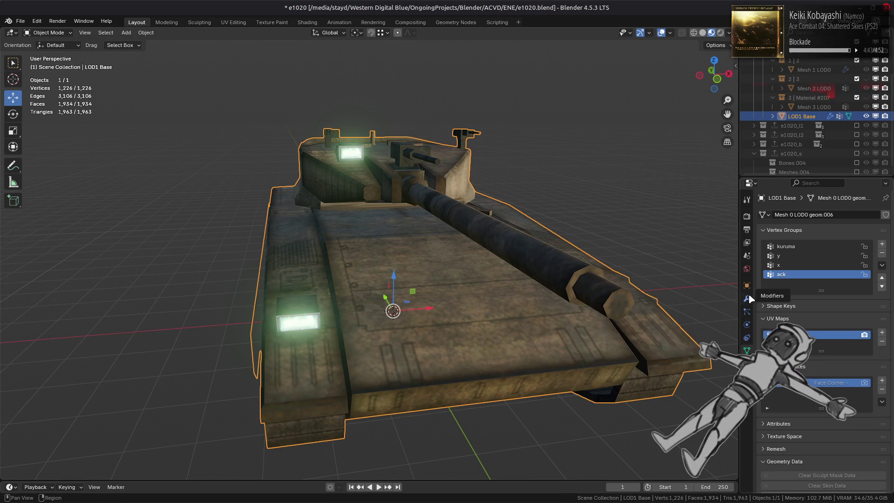
- Show the Decimate modifier in the viewport, limited to the ack vertex group with Invert
click(746, 298)
click(845, 289)
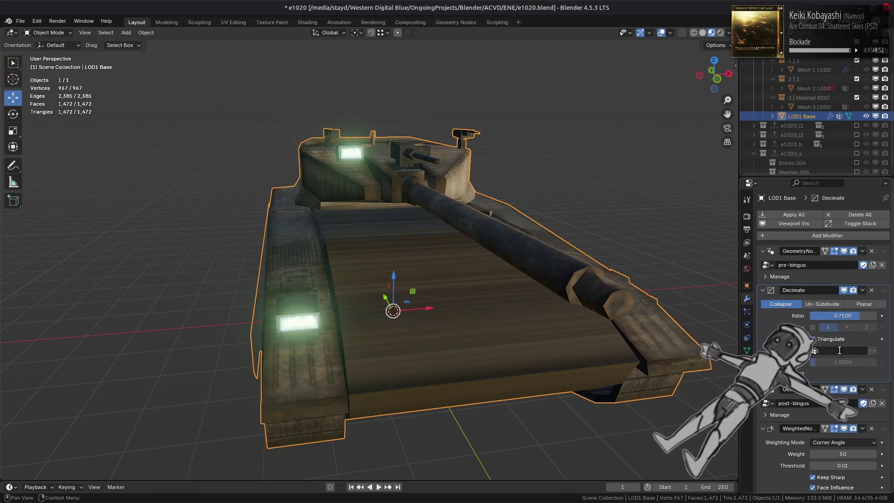
click(838, 350)
click(833, 378)
click(870, 352)
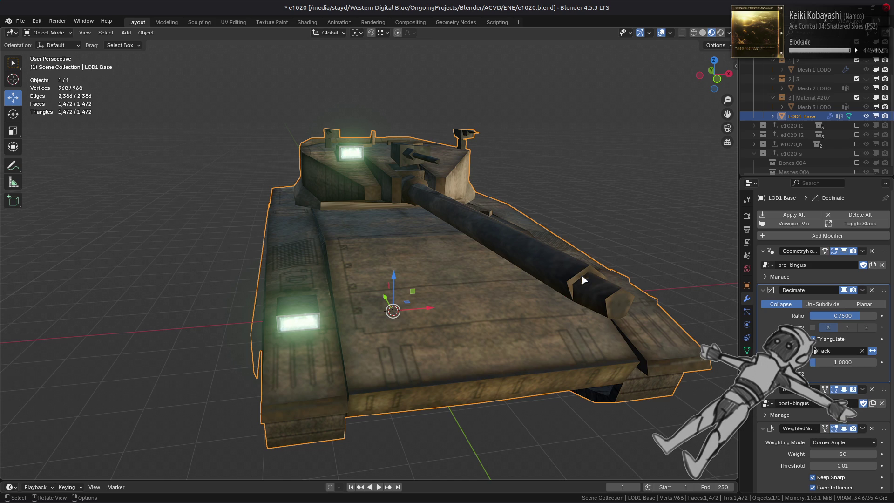
click(843, 290)
click(843, 290)
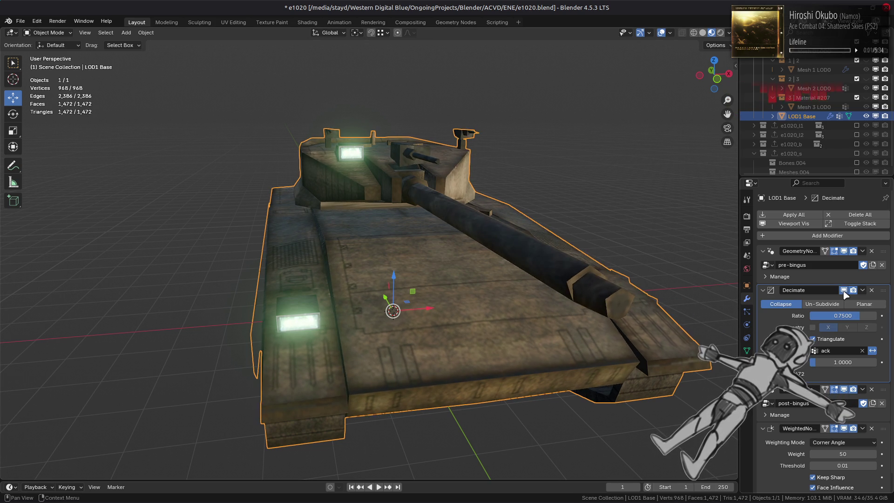
- Duplicate the Decimate, turning off Invert on Decimate.001 and entering 1 for its ratio
click(864, 291)
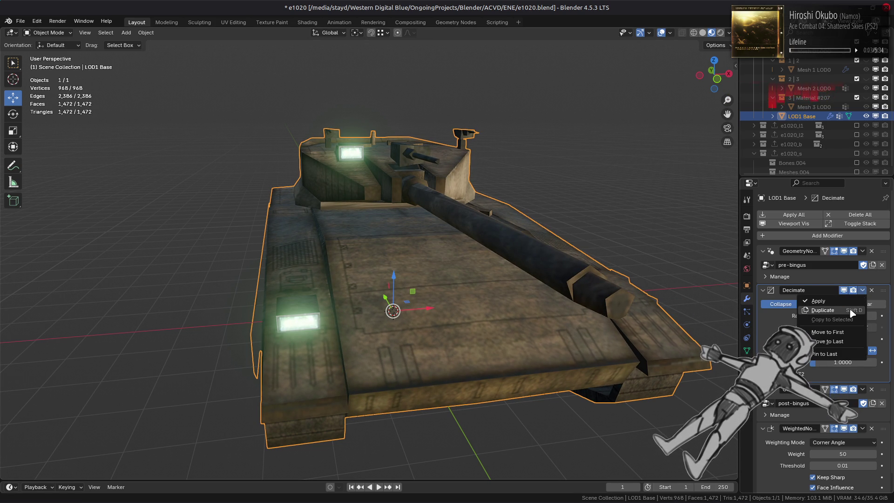
click(810, 322)
click(872, 448)
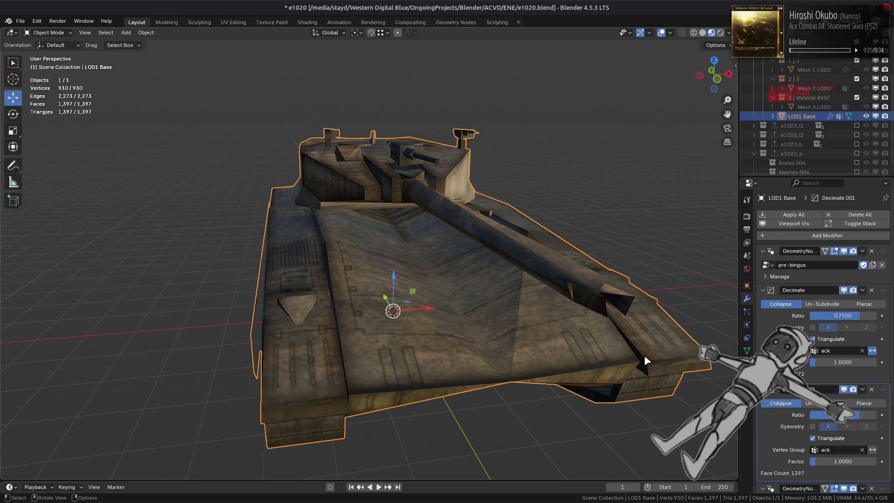
text(1)
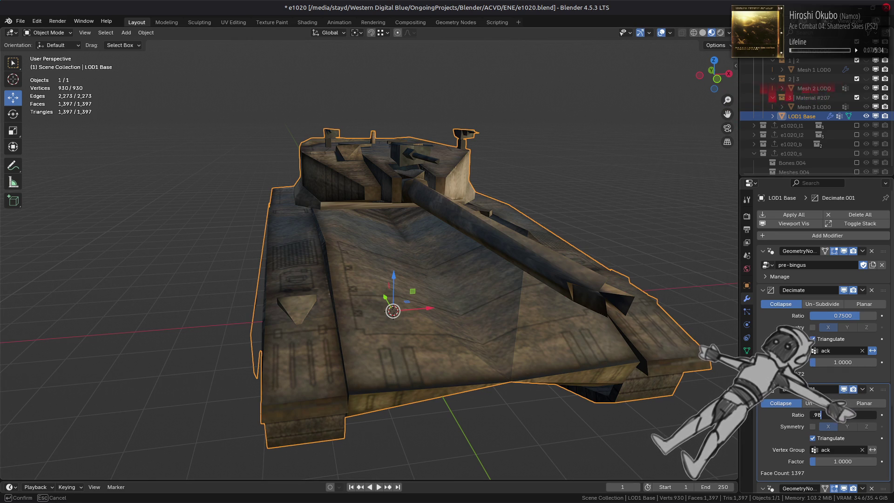
key(Return)
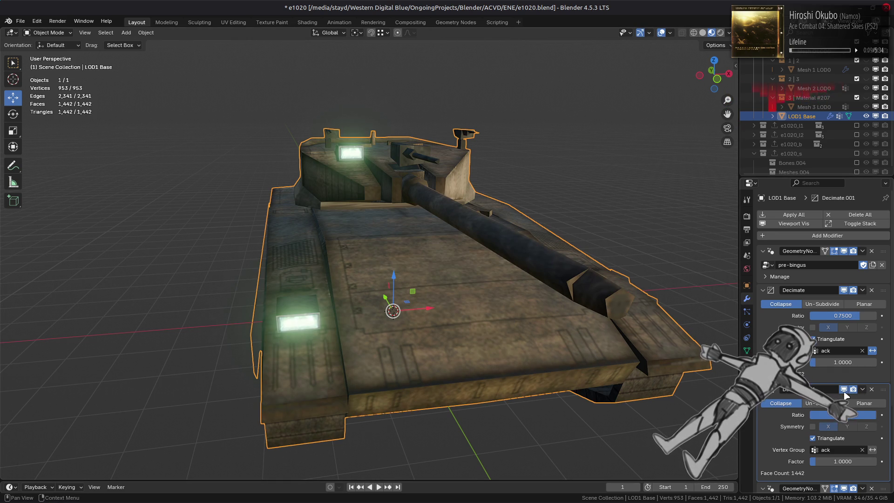
- Enable Symmetry on Decimate.001 after inspecting the tank from behind and above
middle_drag(715, 377, 627, 367)
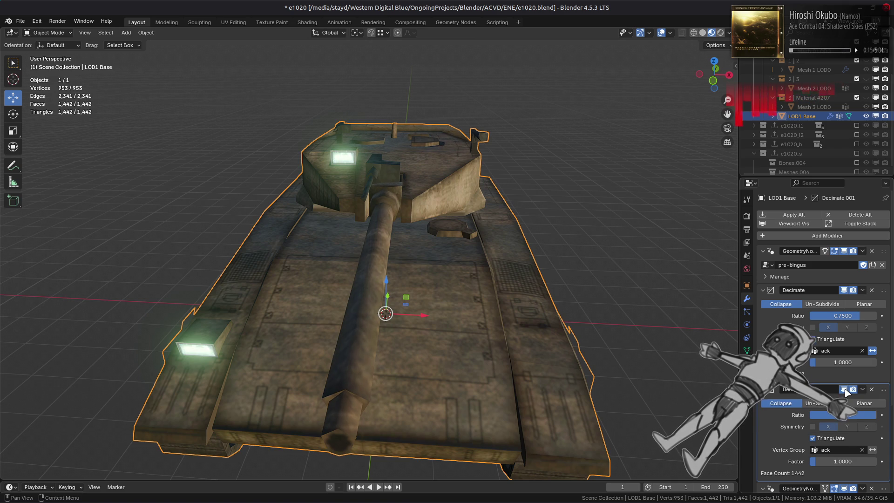
middle_drag(573, 298, 628, 359)
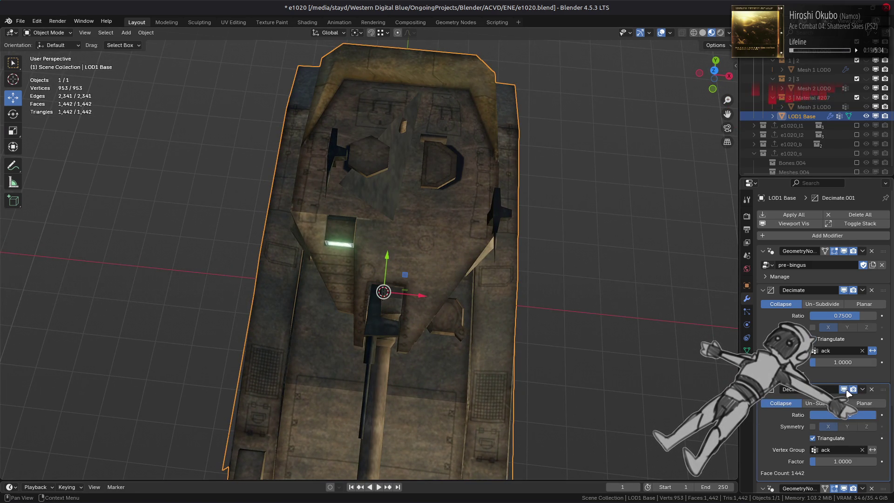
click(813, 427)
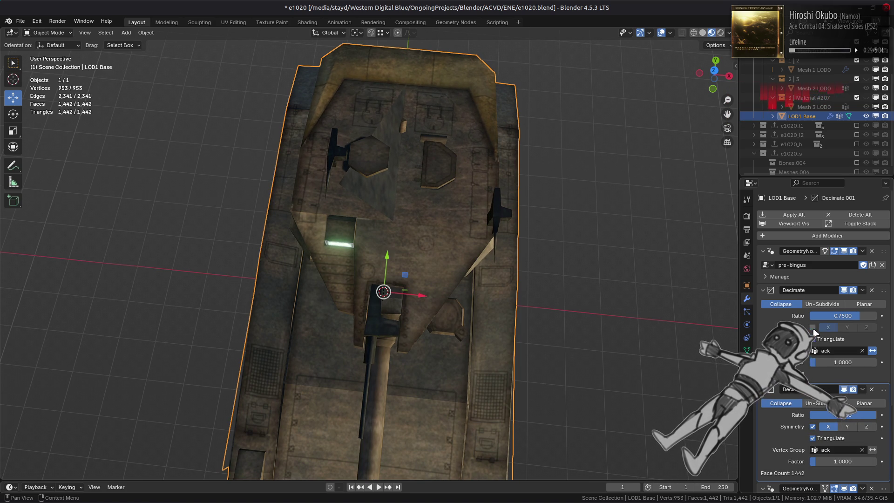
double_click(843, 290)
key(Tab)
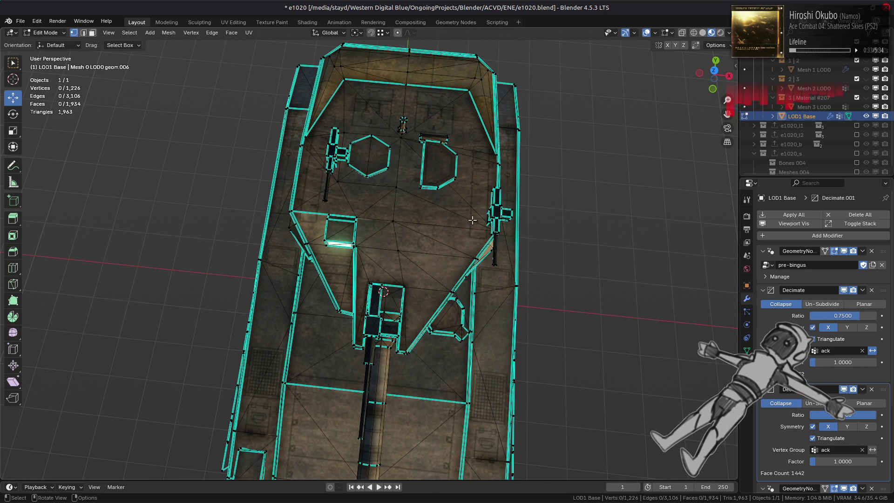
- Select the edge across the turret top and mark it sharp
middle_drag(473, 220, 459, 224)
key(a)
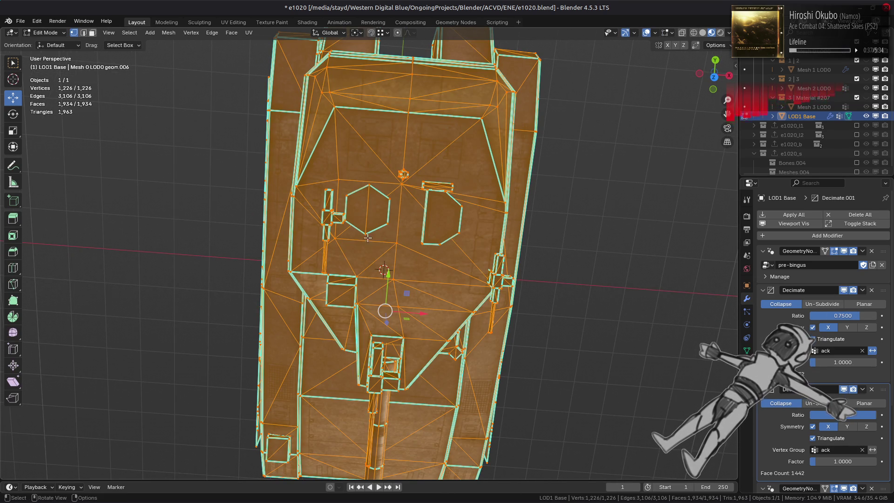
click(349, 186)
scroll(447, 300, up, 3)
key(2)
click(391, 296)
shift+click(512, 304)
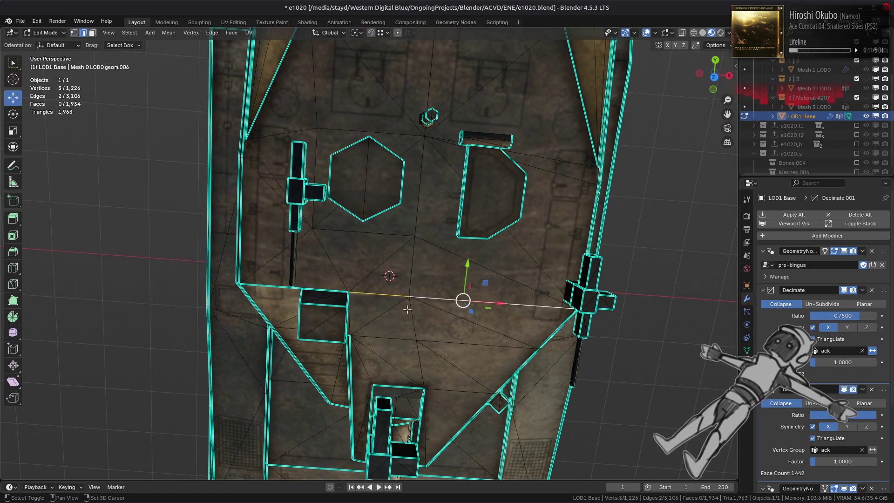
right_click(345, 362)
click(339, 403)
- Select the connected flat turret-top faces, excluding two faces beside the hexagon
key(3)
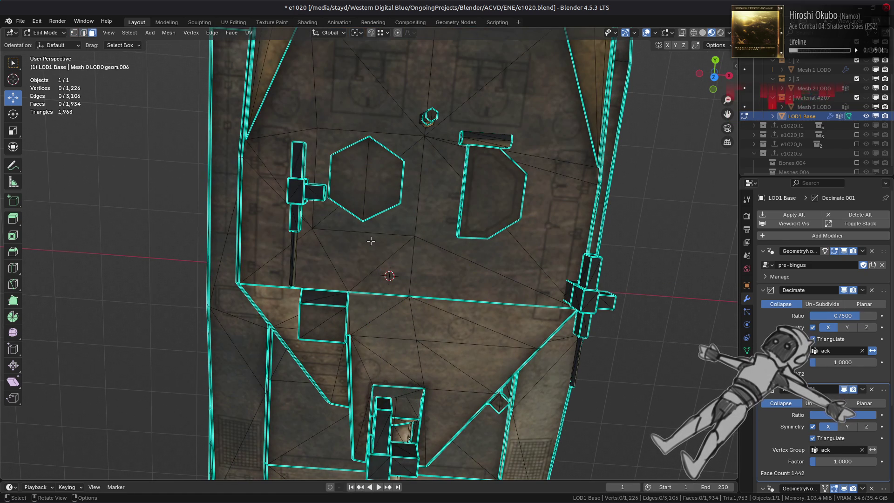
click(375, 247)
key(q)
click(374, 247)
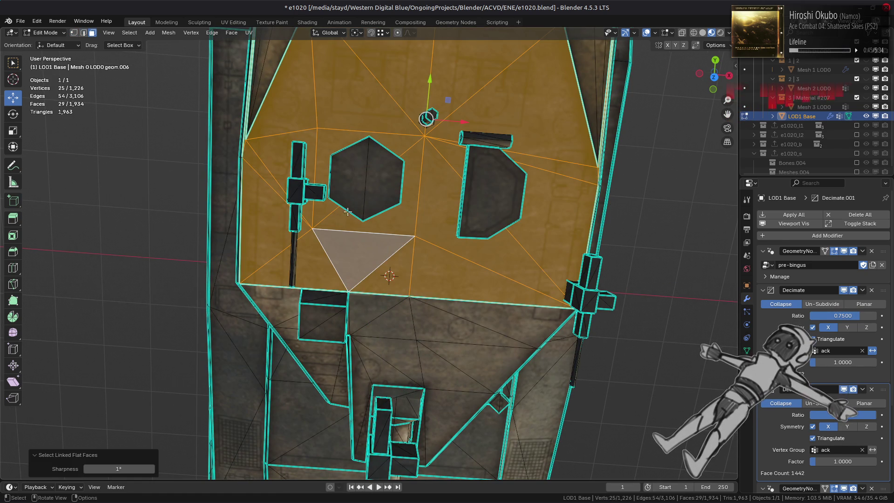
shift+click(348, 144)
shift+click(420, 172)
scroll(271, 121, down, 2)
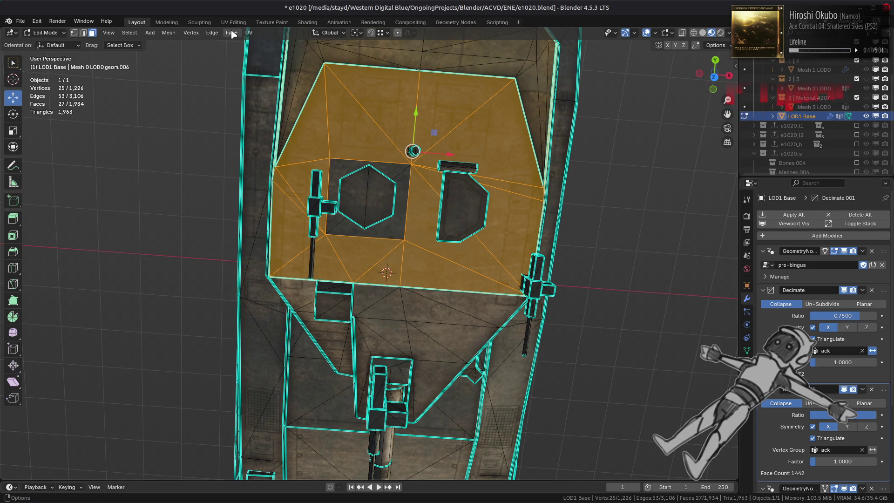
- Apply Beautify Faces to the selection, then undo, redo and undo it again
click(231, 33)
click(269, 154)
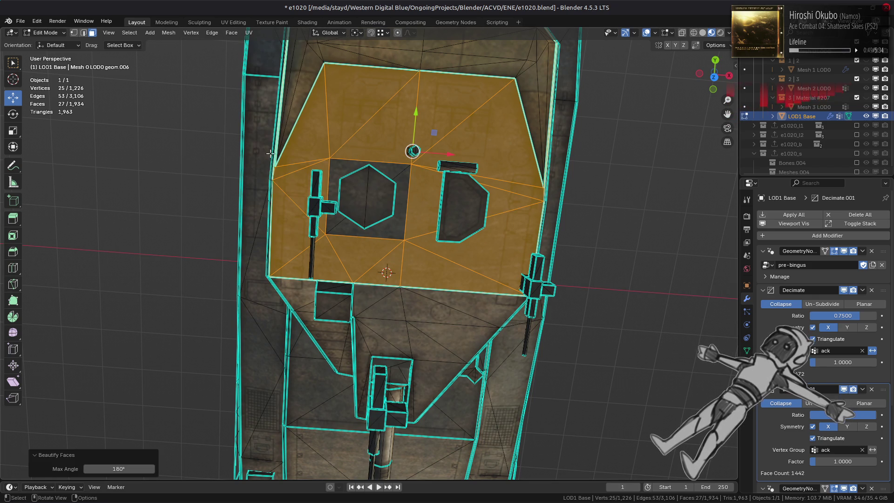
key(ctrl+z)
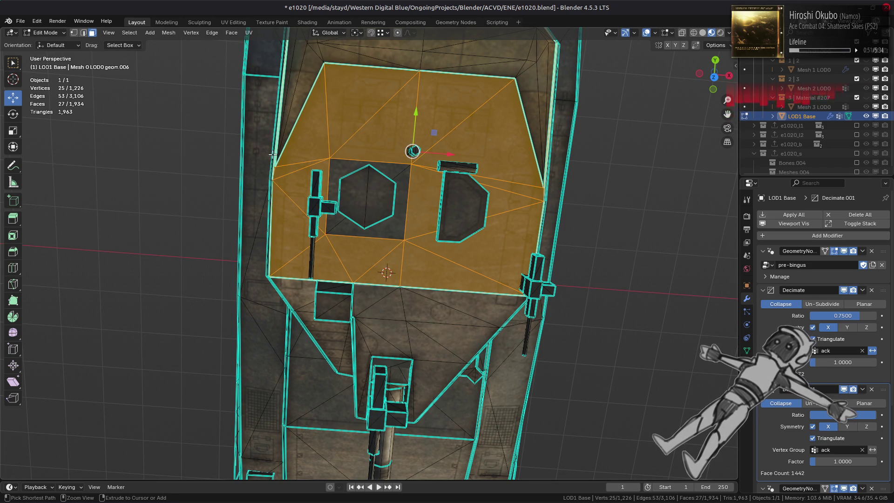
key(ctrl+shift+z)
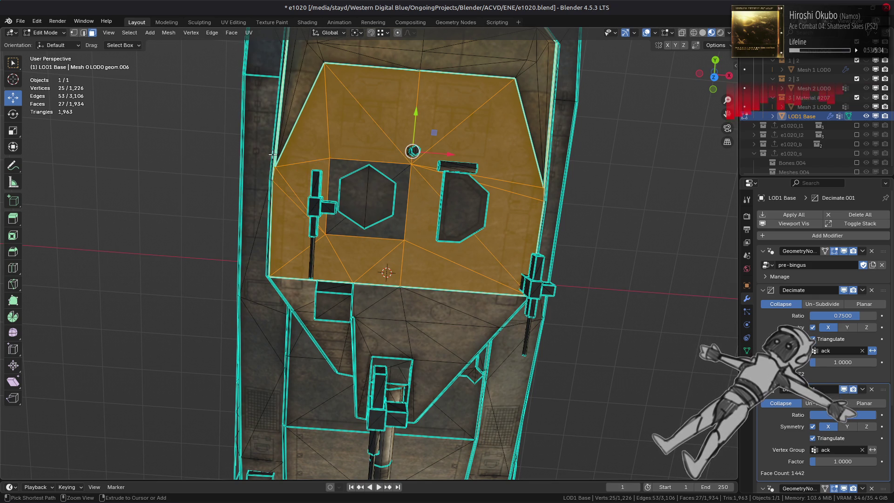
key(ctrl+z)
- Compare object and edit views, then reapply Beautify Faces and return to Object Mode
key(Tab)
scroll(286, 154, down, 2)
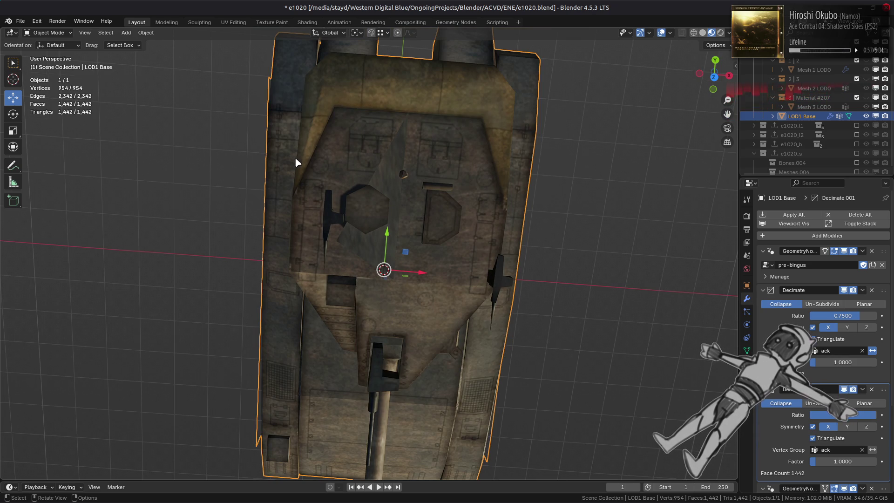
key(Tab)
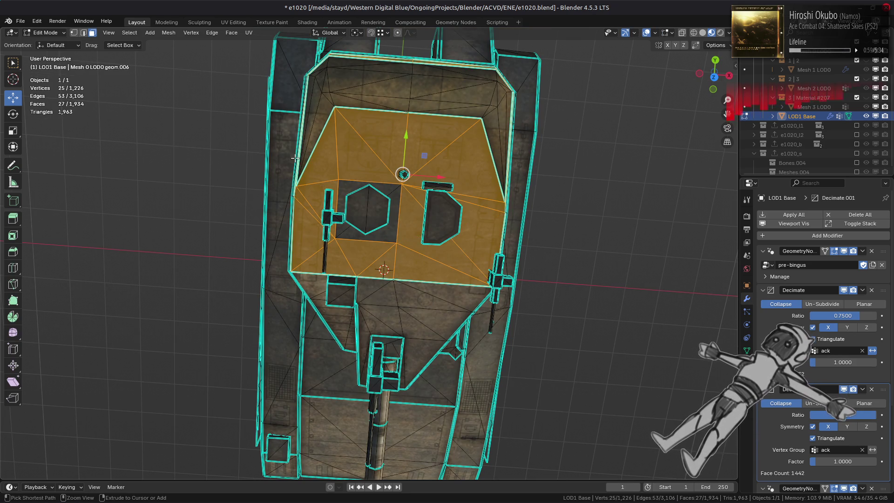
key(Tab)
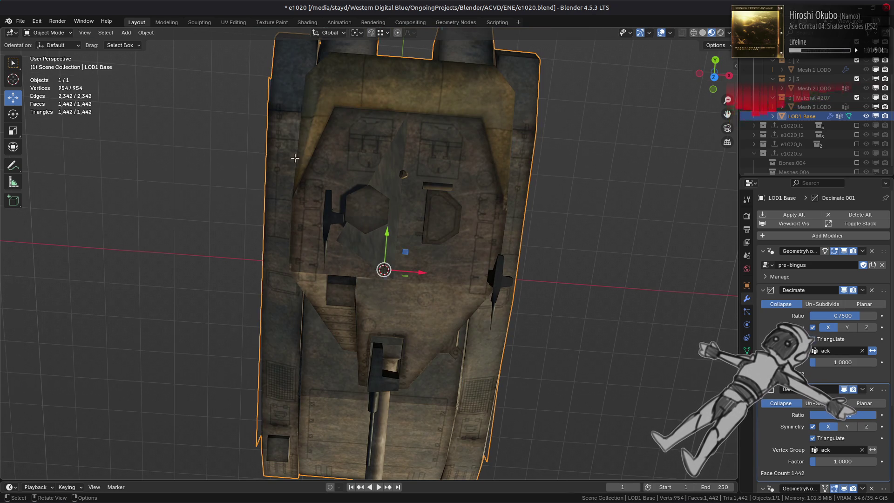
key(Tab)
click(232, 32)
click(255, 153)
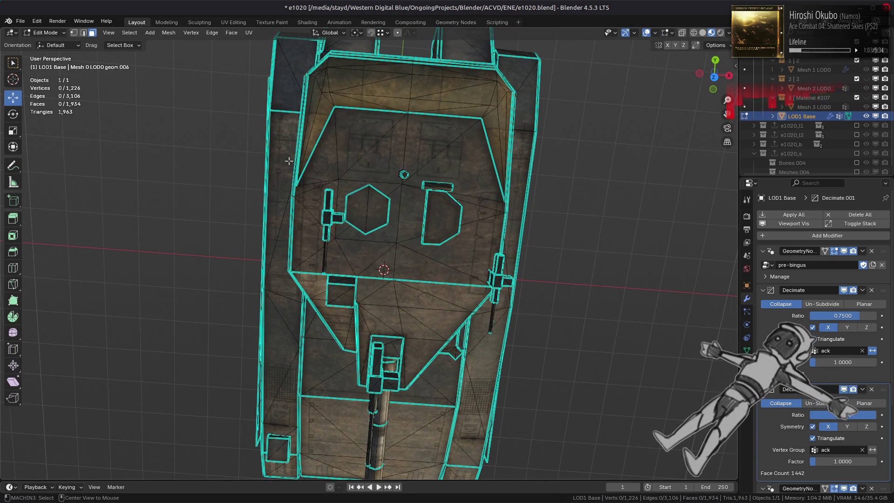
key(Tab)
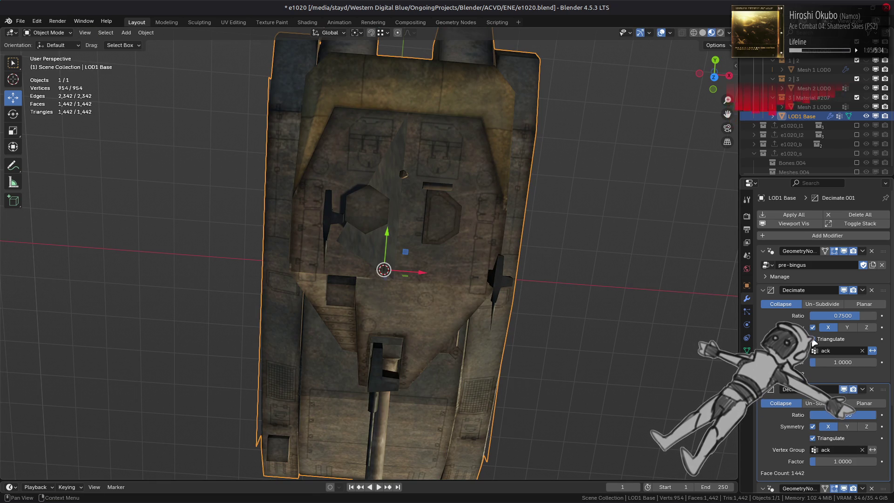
- Try disabling symmetry and clearing the ack group on both Decimates, then restore their settings
click(813, 327)
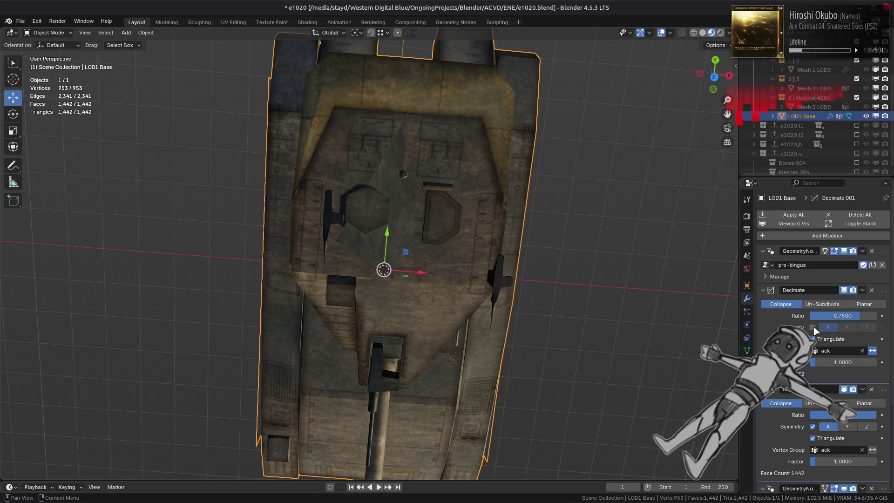
click(812, 427)
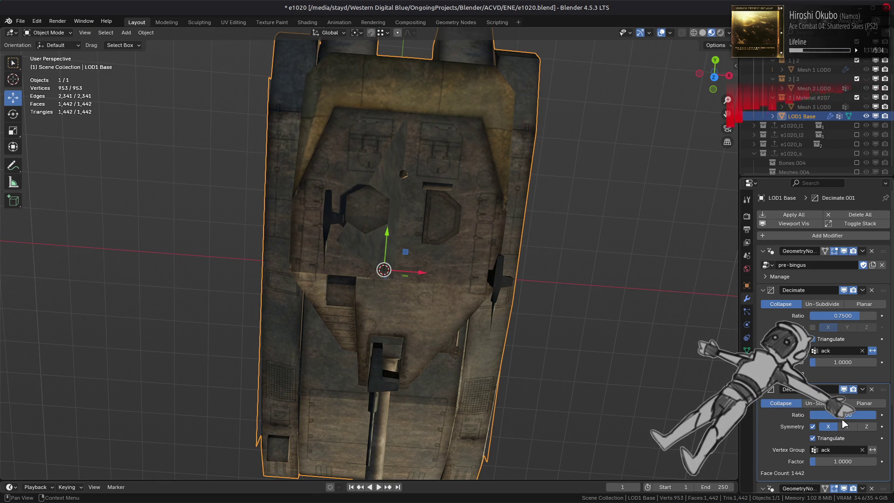
click(862, 351)
key(ctrl+z)
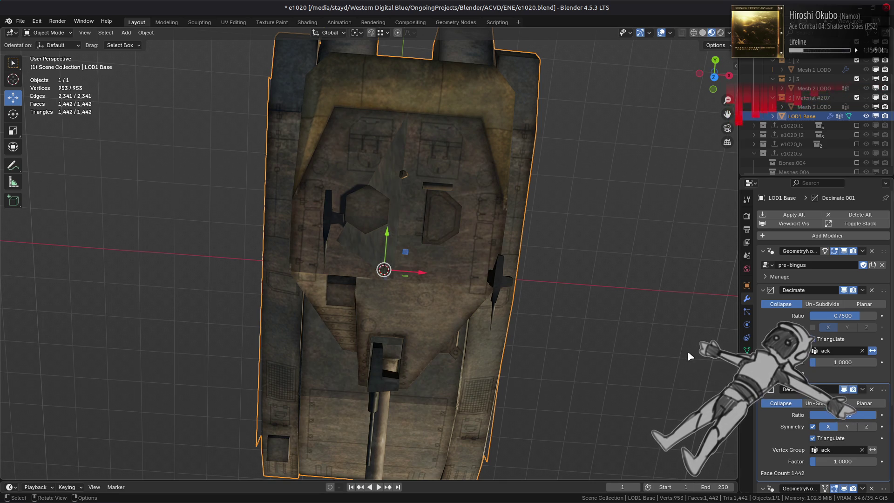
key(ctrl+z)
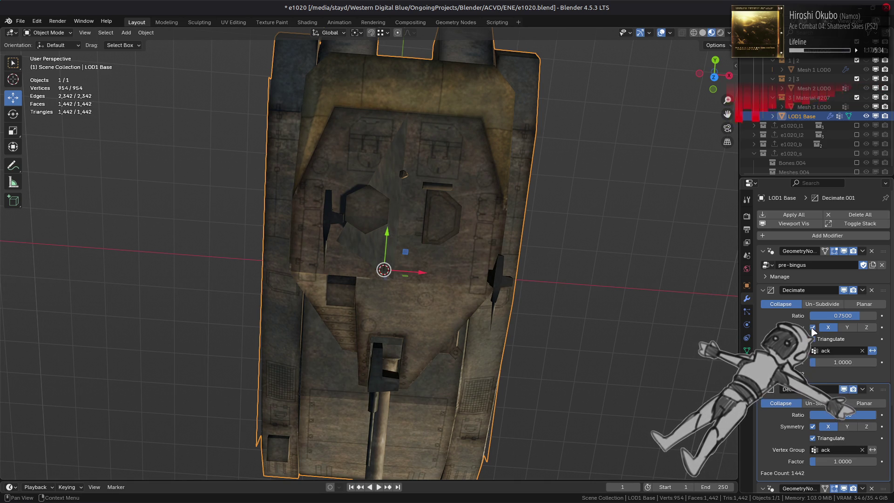
click(813, 426)
click(813, 427)
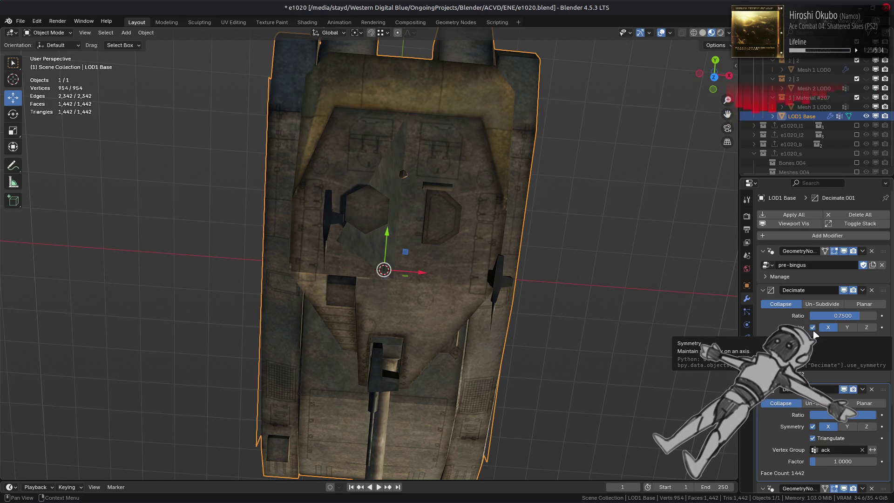
- Try Decimate.001 ratios of 0.95, 0.99 and 0.9, settling on 0.98
click(838, 414)
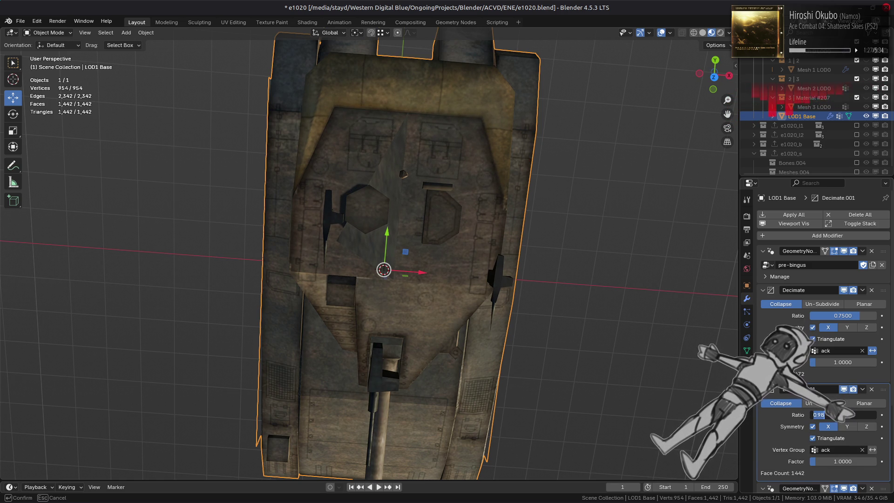
text(.95)
key(Return)
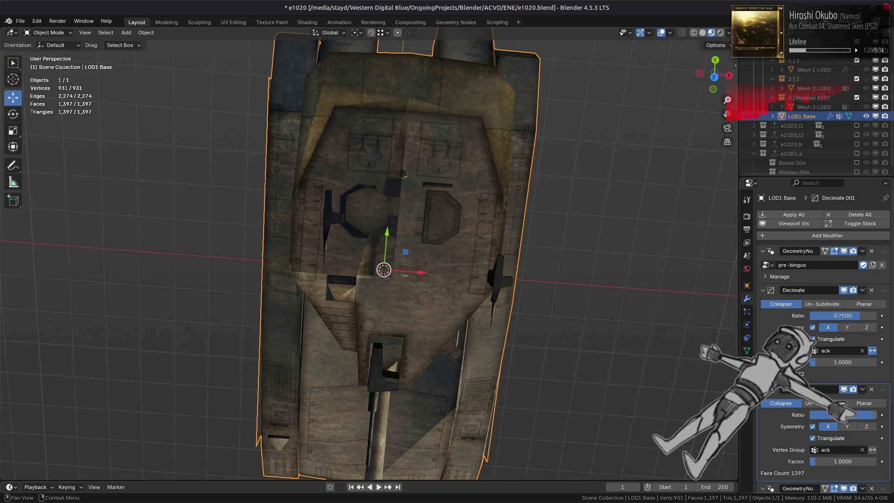
key(Return)
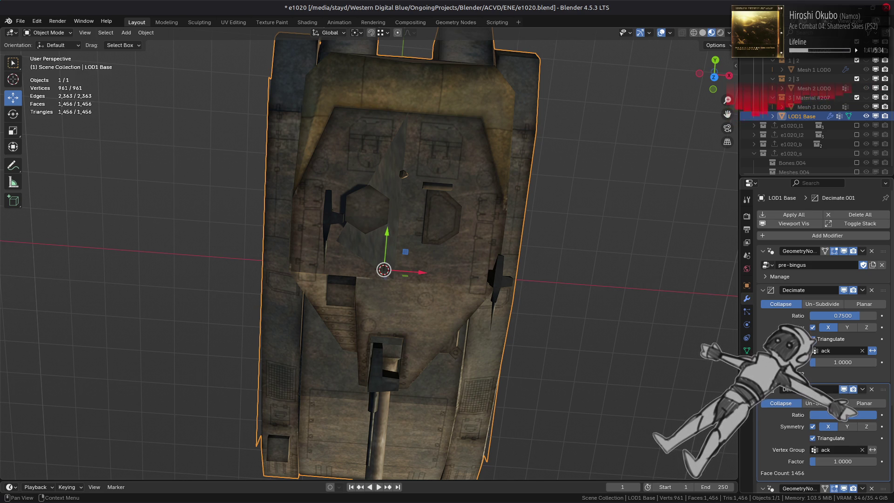
text(9)
key(Return)
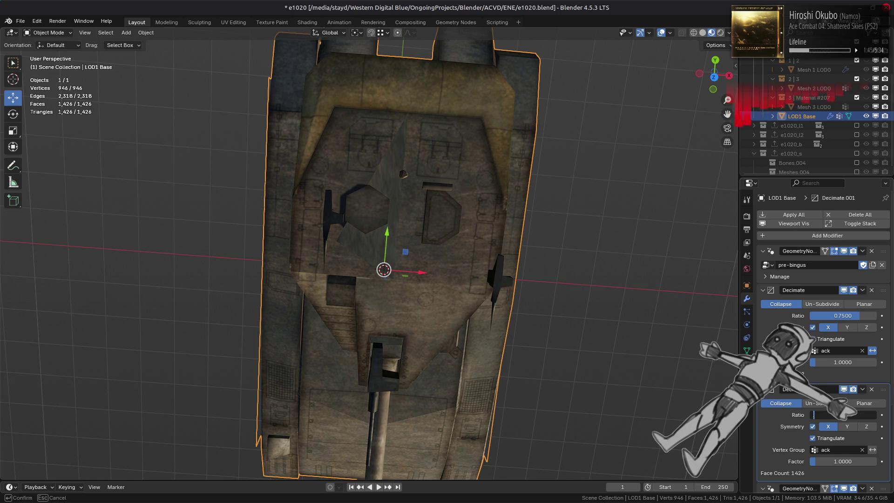
text(.98)
key(Return)
scroll(534, 322, down, 2)
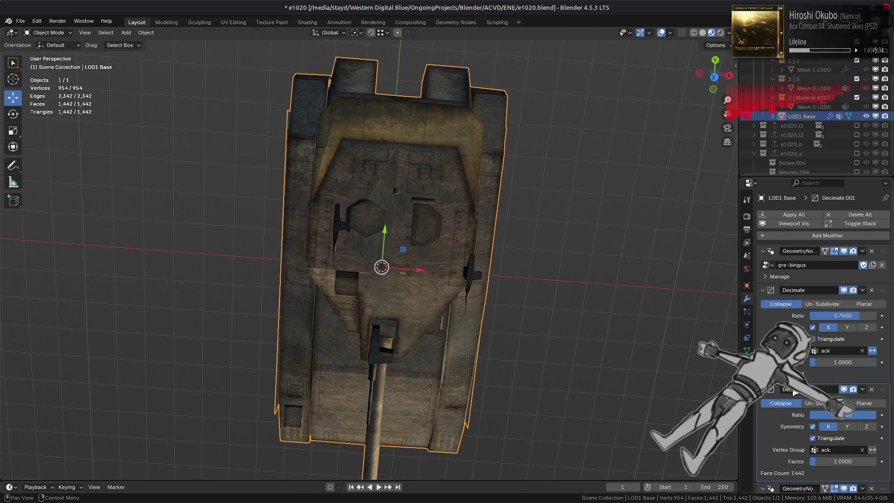
scroll(795, 392, down, 6)
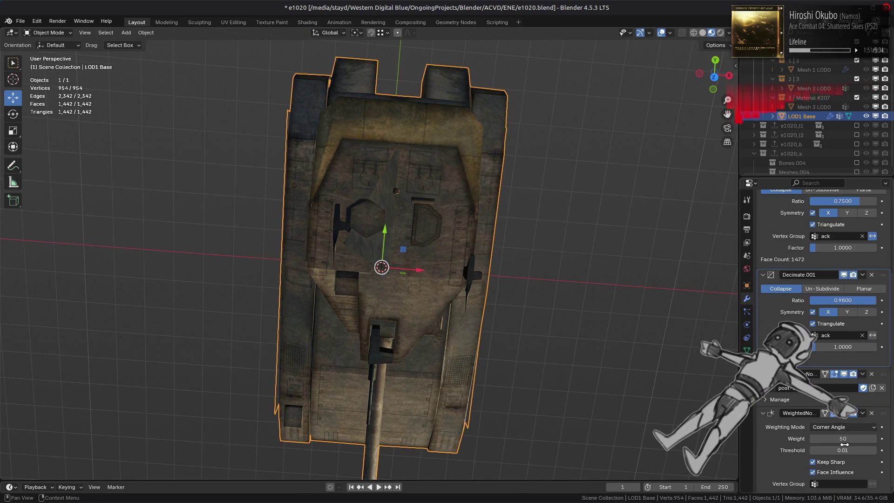
- Keep Weighted Normal on Corner Angle weighting with Keep Sharp enabled
click(837, 463)
click(837, 463)
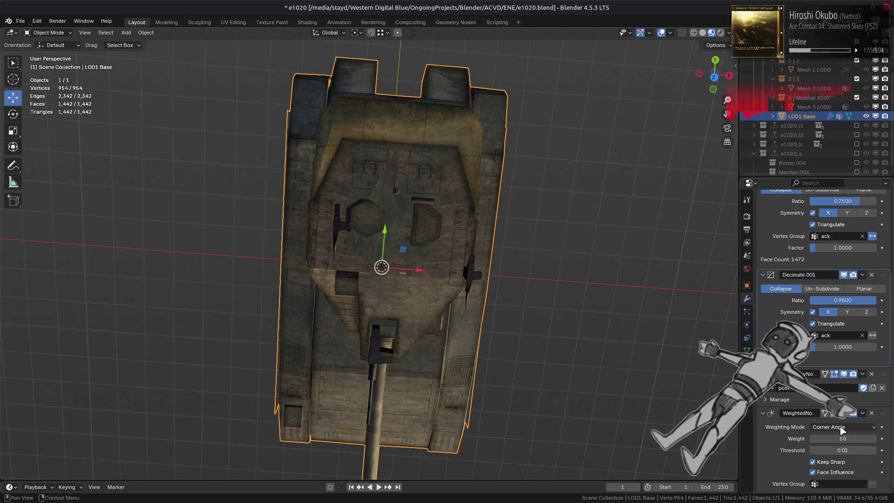
click(844, 428)
click(838, 461)
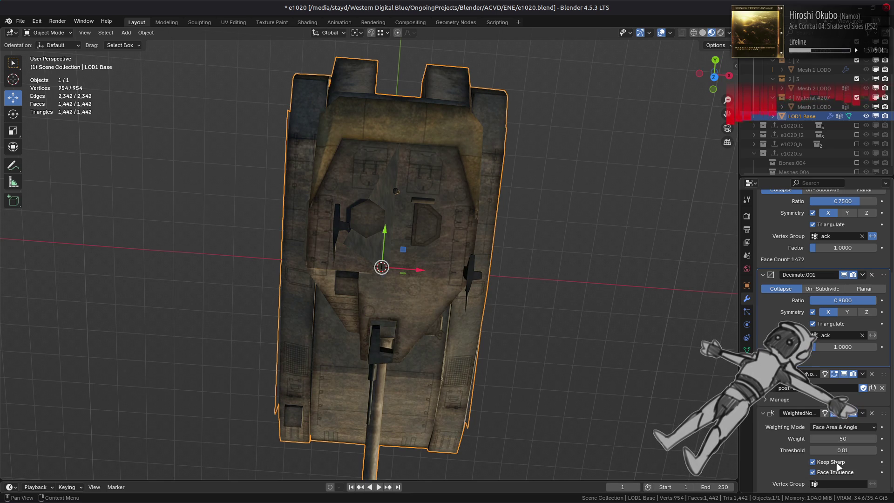
click(840, 427)
click(836, 449)
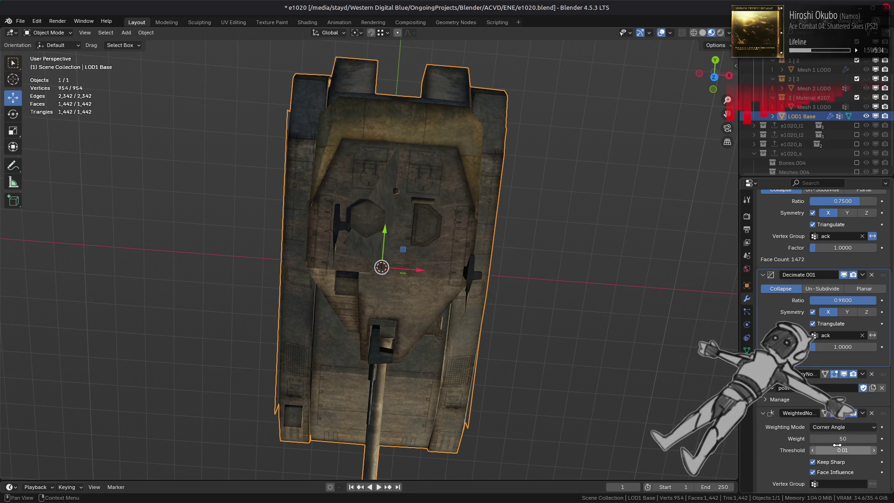
- Switch the viewport to Solid shading and enter Edit Mode to inspect the wireframe
mouse_move(557, 351)
middle_down()
mouse_move(573, 359)
mouse_move(549, 363)
middle_up()
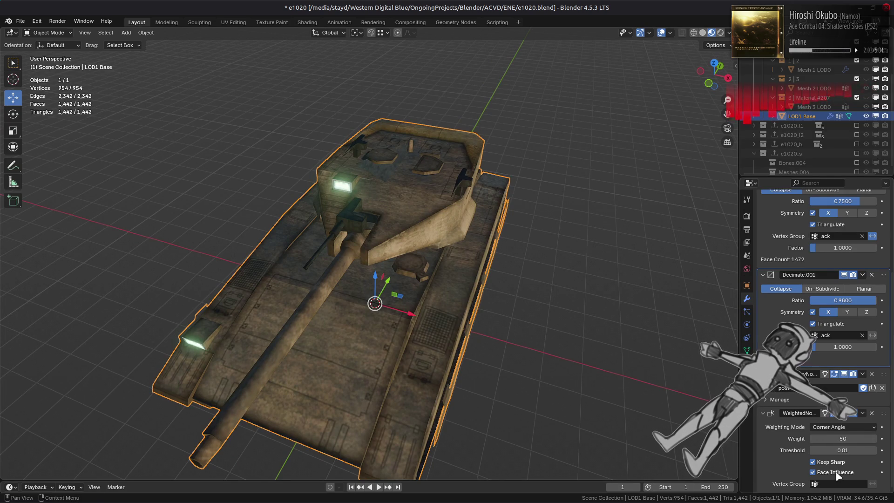
mouse_move(712, 71)
mouse_down()
mouse_move(735, 68)
mouse_move(721, 62)
mouse_up()
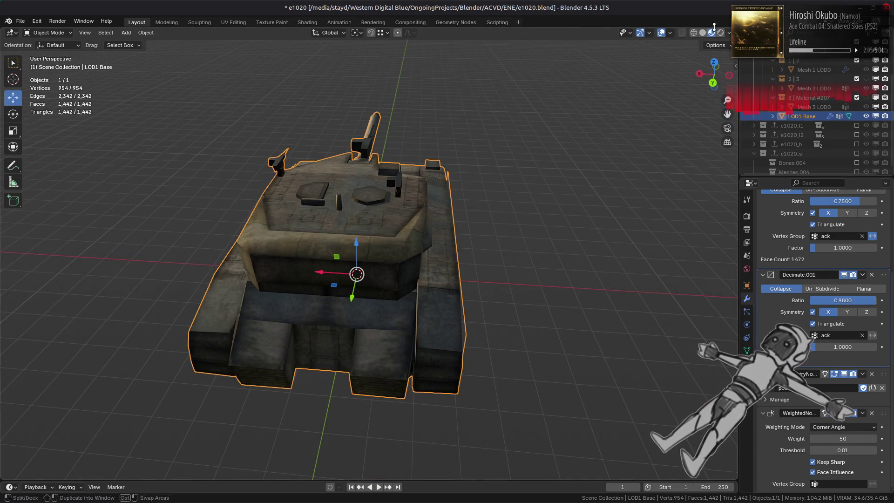
click(703, 32)
mouse_move(630, 183)
middle_down()
mouse_move(591, 236)
mouse_move(578, 319)
mouse_move(555, 305)
mouse_move(535, 320)
middle_up()
key(Tab)
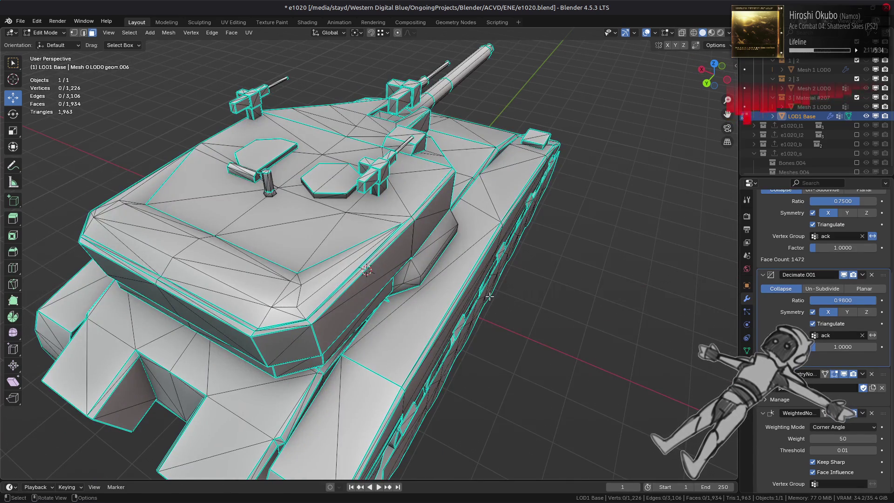
- In edge select mode, apply an Edge menu operation to a hull-side edge, then deselect
mouse_move(491, 294)
middle_down()
mouse_move(505, 276)
mouse_move(526, 314)
middle_up()
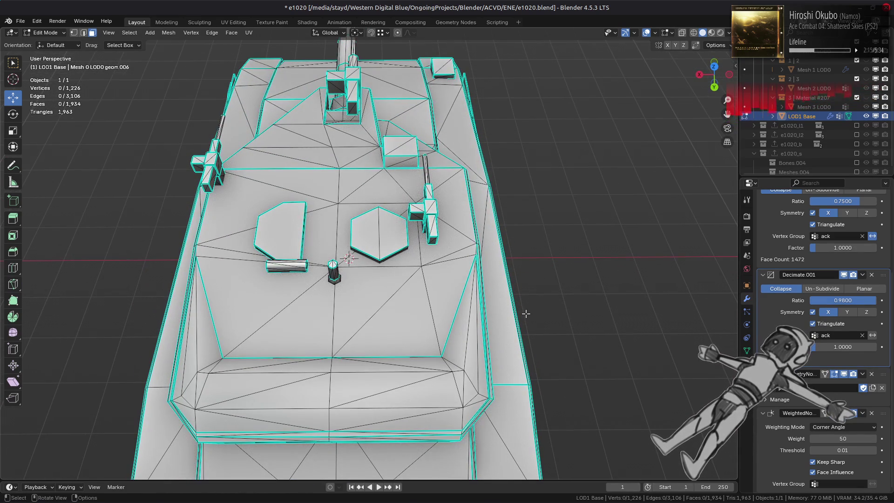
key(2)
click(190, 367)
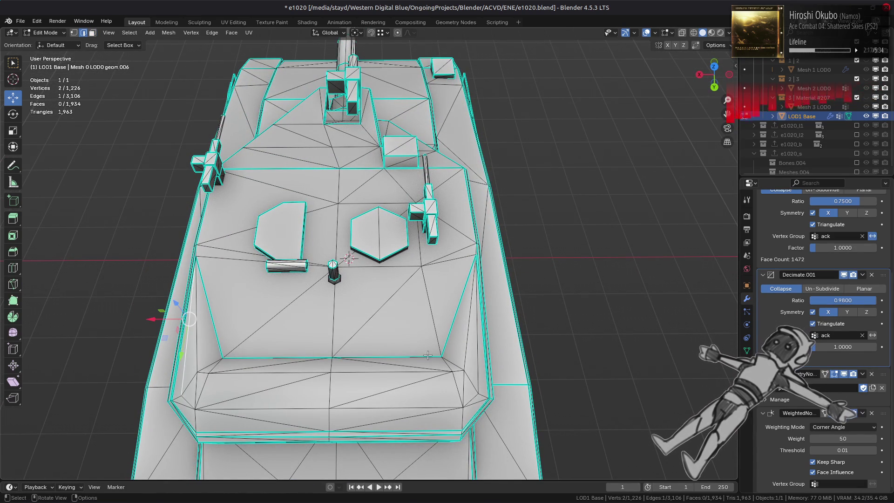
click(212, 32)
click(238, 115)
key(alt+a)
- Switch to Material Preview and compare the turret top between Object and Edit Mode
mouse_move(307, 167)
middle_down()
mouse_move(324, 147)
mouse_move(346, 161)
middle_up()
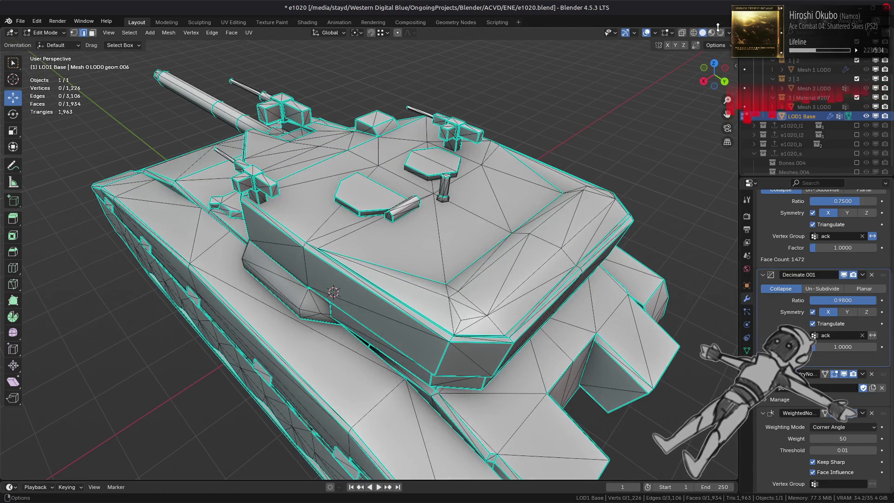
click(711, 33)
key(Tab)
mouse_move(521, 172)
middle_down()
mouse_move(460, 197)
mouse_move(425, 199)
mouse_move(458, 217)
mouse_move(446, 184)
middle_up()
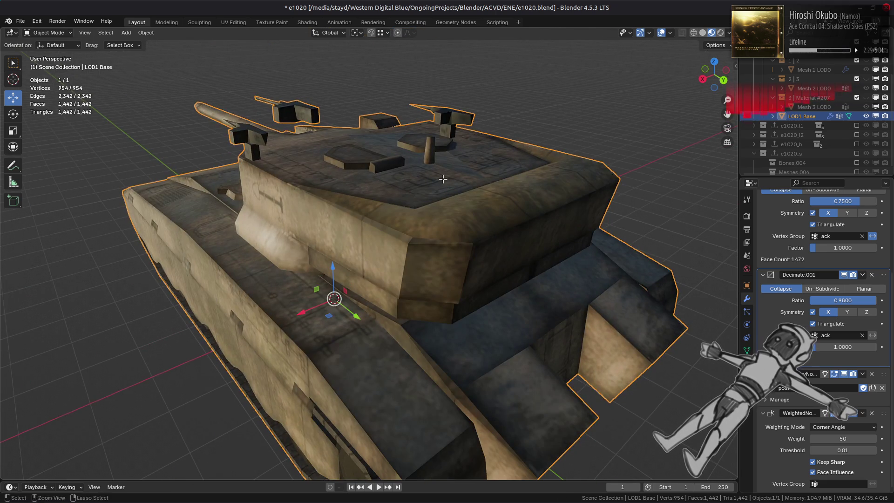
key(Tab)
key(ctrl+z)
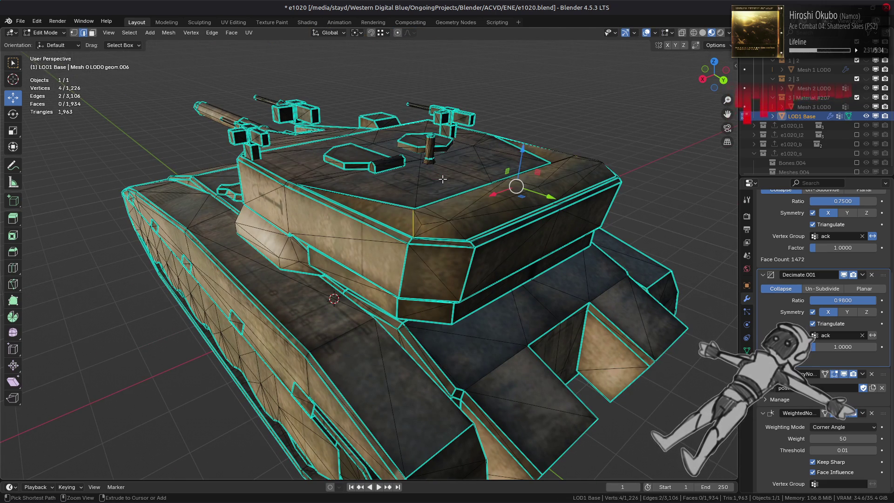
mouse_move(442, 179)
middle_down()
mouse_move(401, 202)
mouse_move(397, 218)
middle_up()
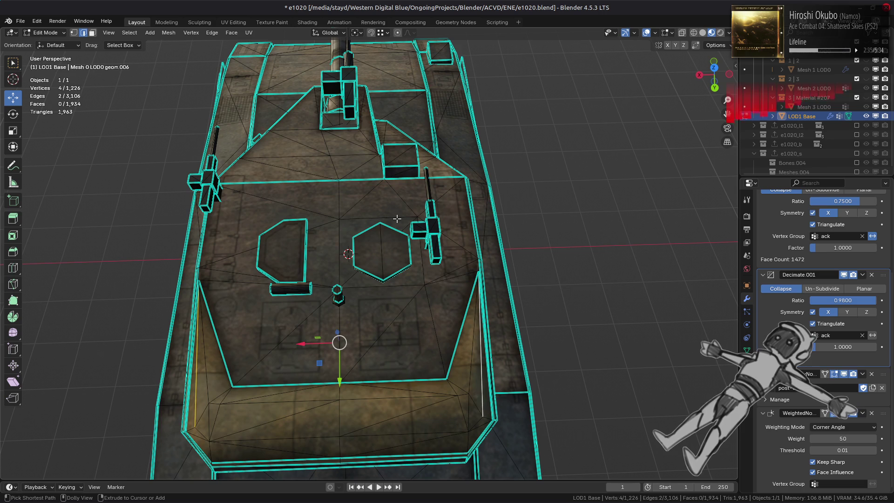
key(Tab)
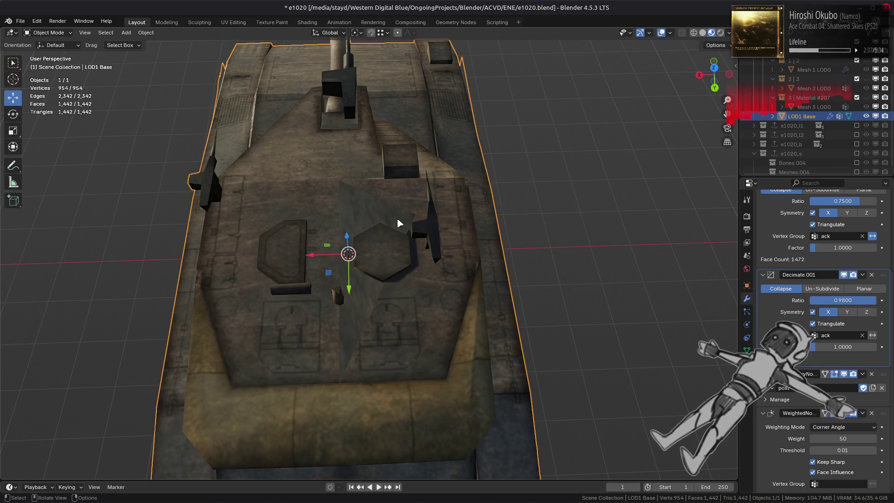
key(Tab)
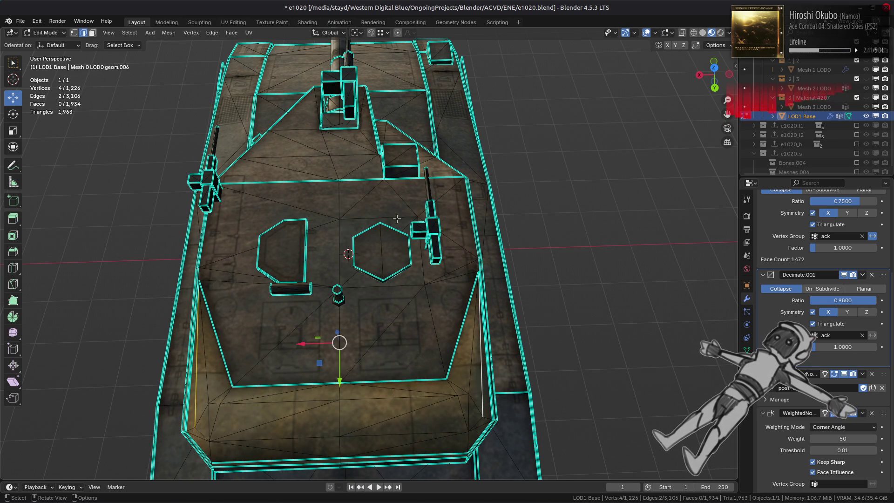
click(237, 35)
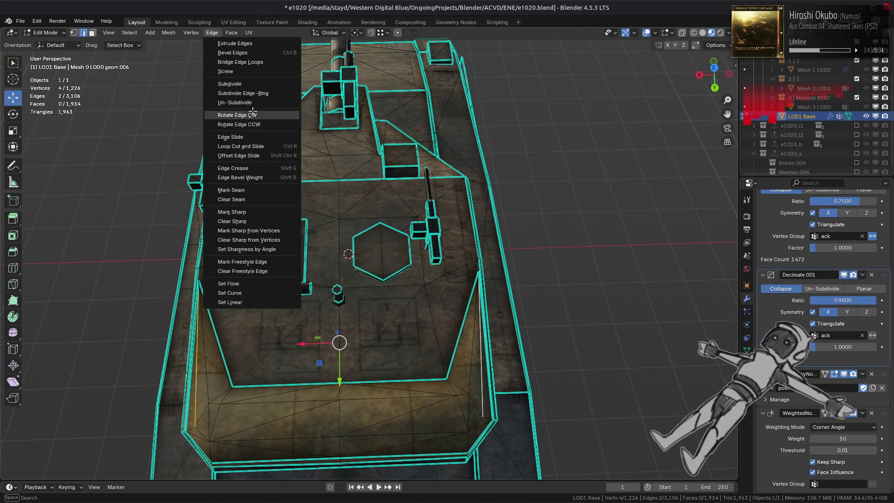
- Apply the chosen edge operation to the selected edges, then select the whole mesh
click(279, 115)
mouse_move(311, 236)
middle_down()
mouse_move(300, 200)
mouse_move(341, 257)
middle_up()
key(a)
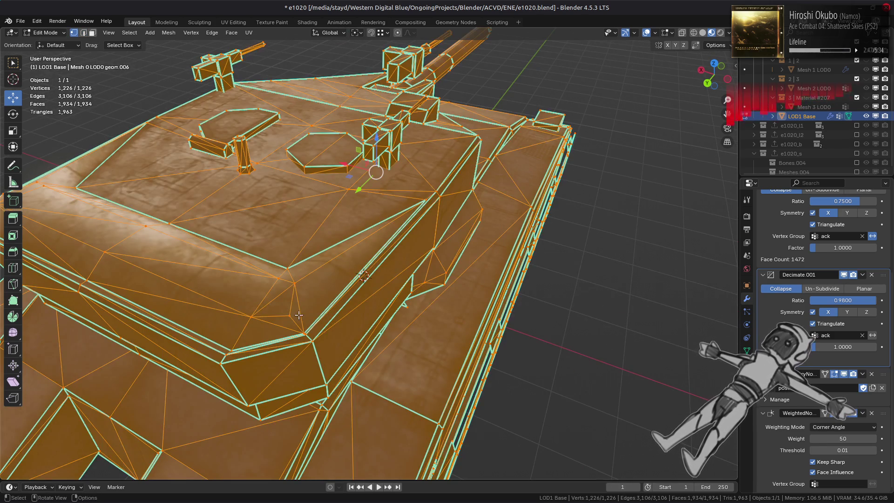
- Select two turret vertices and dissolve them with Dissolve Vertices
click(298, 315)
mouse_move(298, 315)
middle_down()
mouse_move(335, 298)
mouse_move(317, 315)
middle_up()
shift+click(345, 292)
right_click(353, 290)
click(321, 482)
key(ctrl+z)
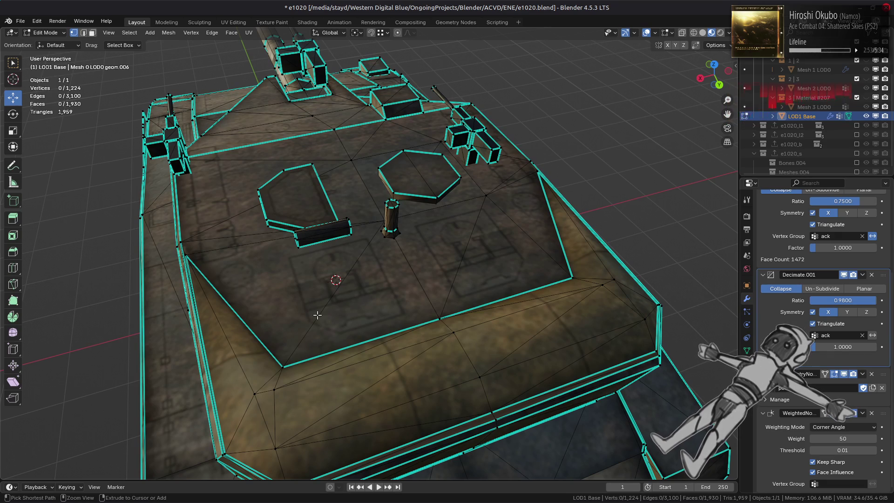
- Return to Object Mode and deselect the tank, now at 1,438 faces
key(Tab)
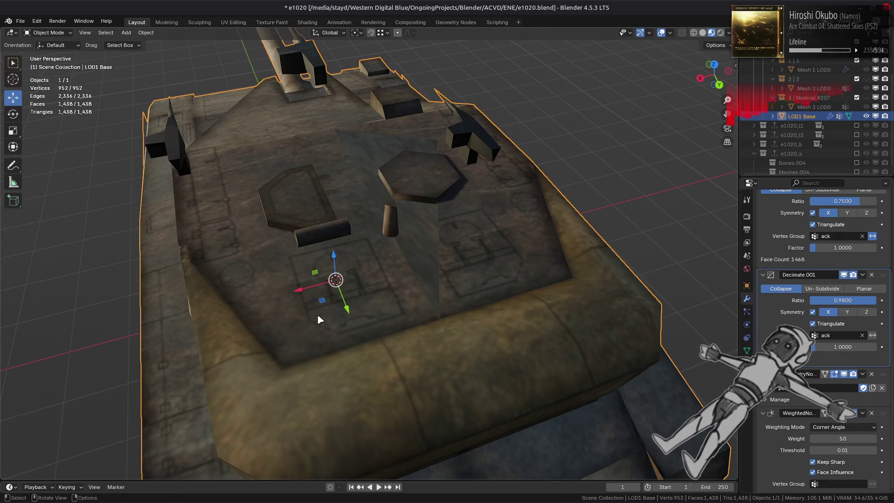
scroll(317, 314, down, 3)
middle_drag(230, 309, 340, 301)
key(alt+a)
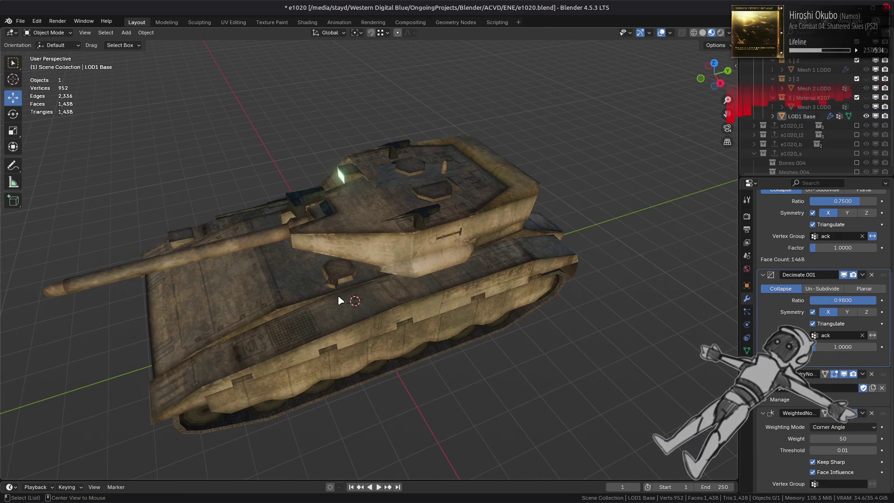
- Toggle a modifier's viewport display repeatedly to compare the gun barrel's shading
scroll(337, 295, up, 2)
middle_drag(291, 295, 375, 287)
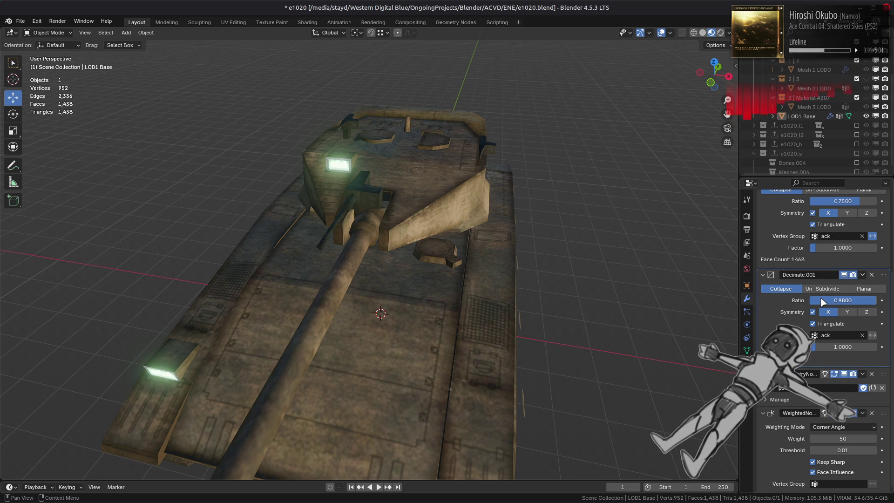
click(847, 374)
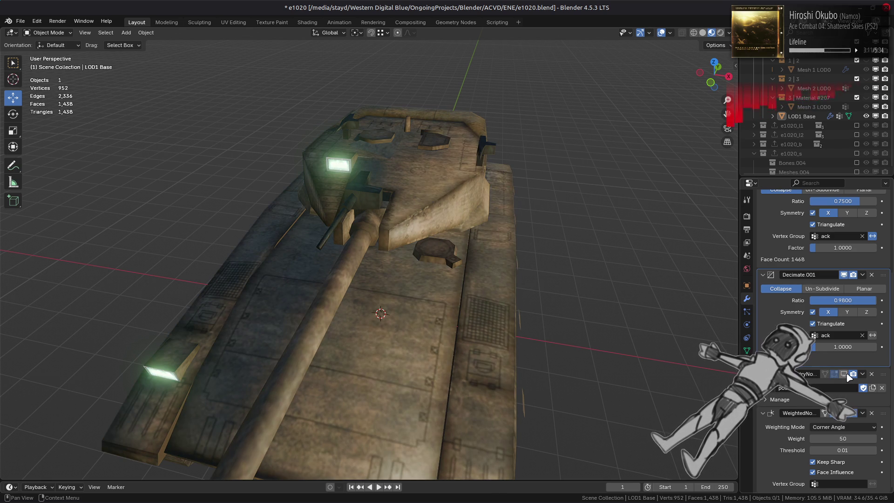
click(848, 374)
click(848, 375)
click(848, 374)
click(848, 375)
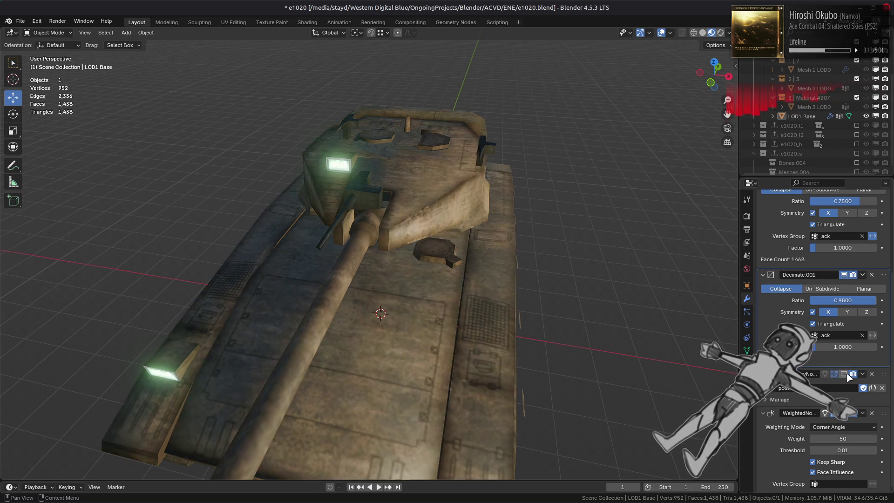
click(847, 374)
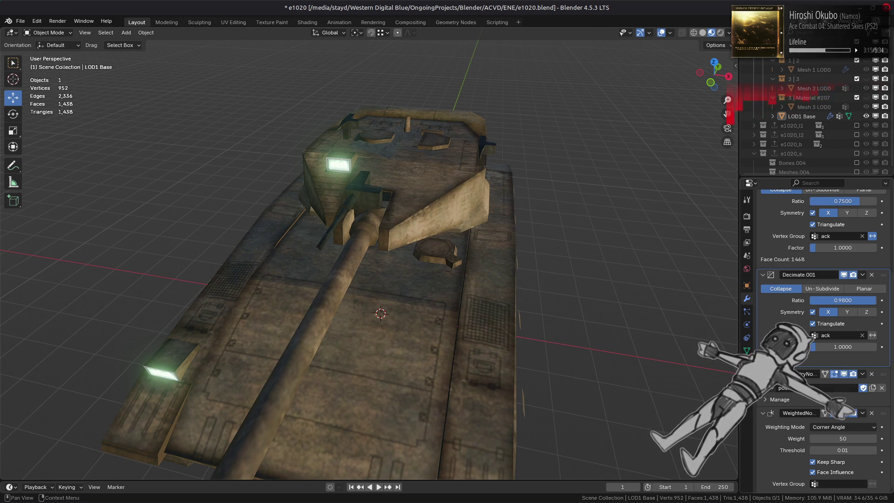
- Hide both Decimates in the viewport, then re-enable the first, leaving Decimate.001 off
scroll(848, 374, up, 6)
click(844, 290)
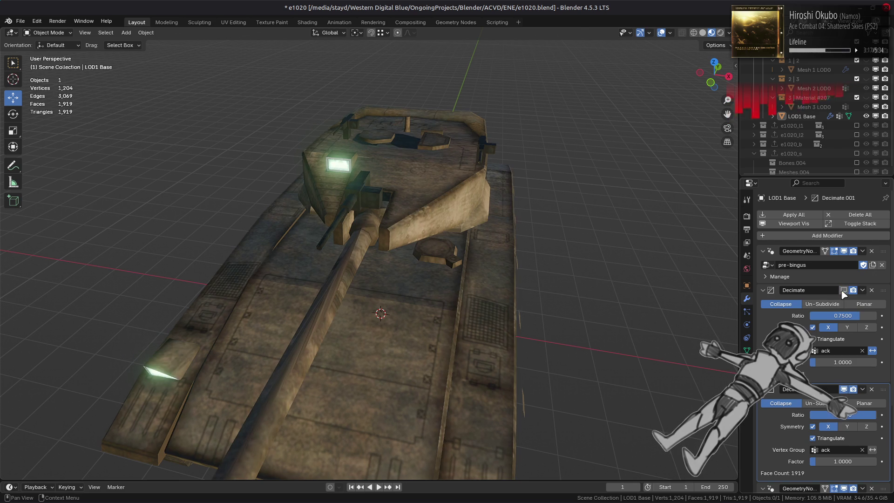
click(845, 389)
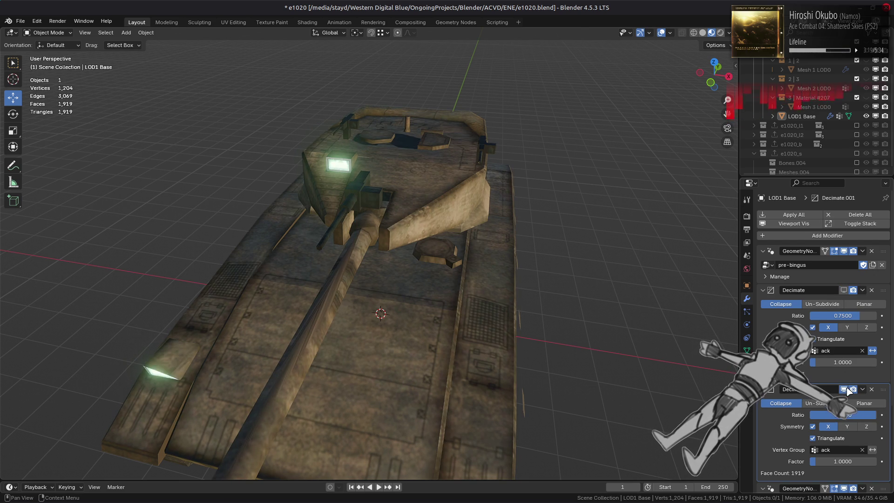
click(844, 291)
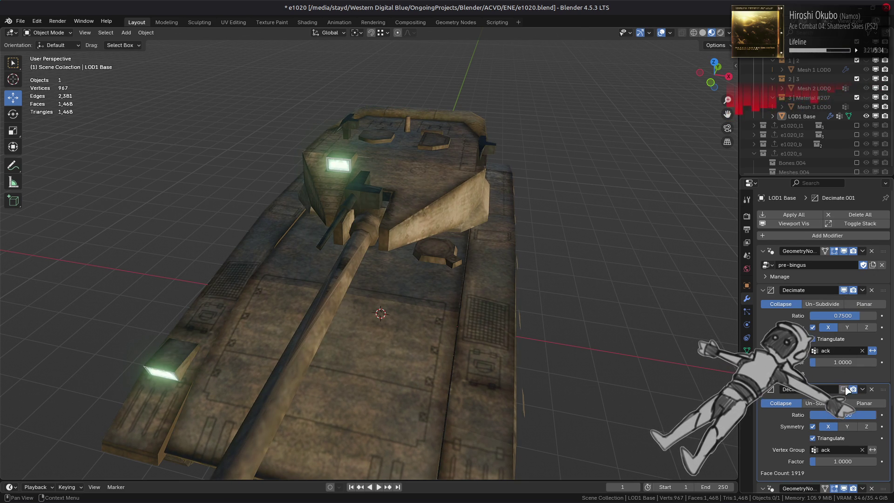
- In Edit Mode, select the ack vertex group from a top-down view, then return to Object Mode
mouse_move(731, 324)
middle_down()
mouse_move(621, 270)
mouse_move(630, 267)
middle_up()
key(Tab)
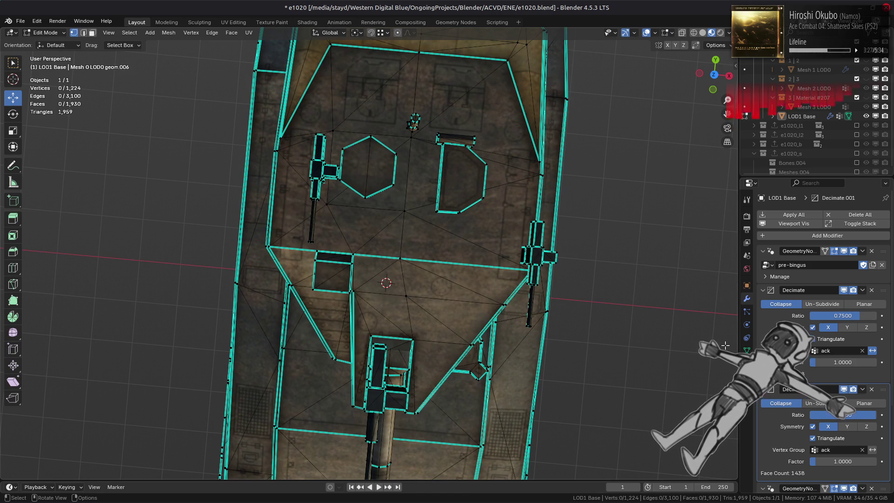
click(747, 350)
click(839, 303)
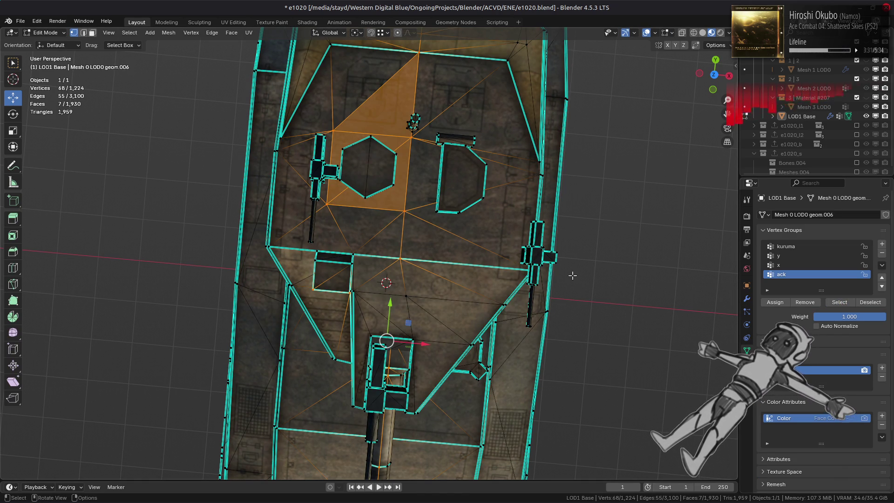
scroll(572, 275, down, 1)
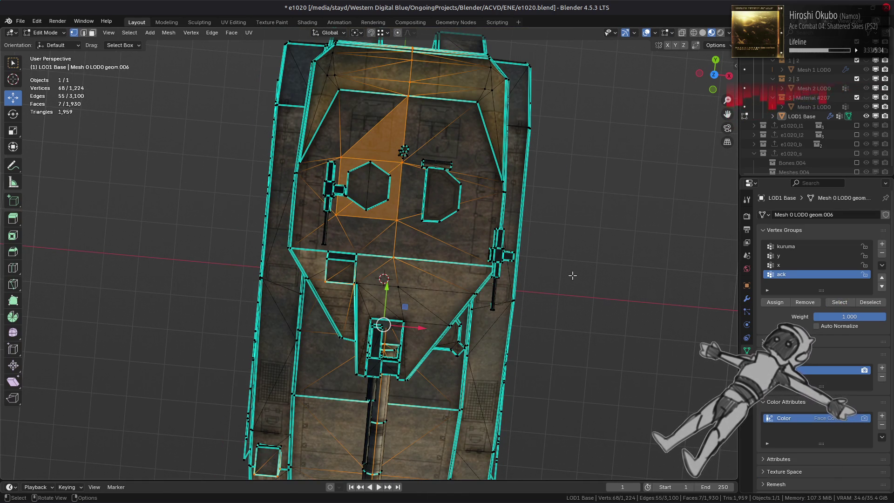
key(Tab)
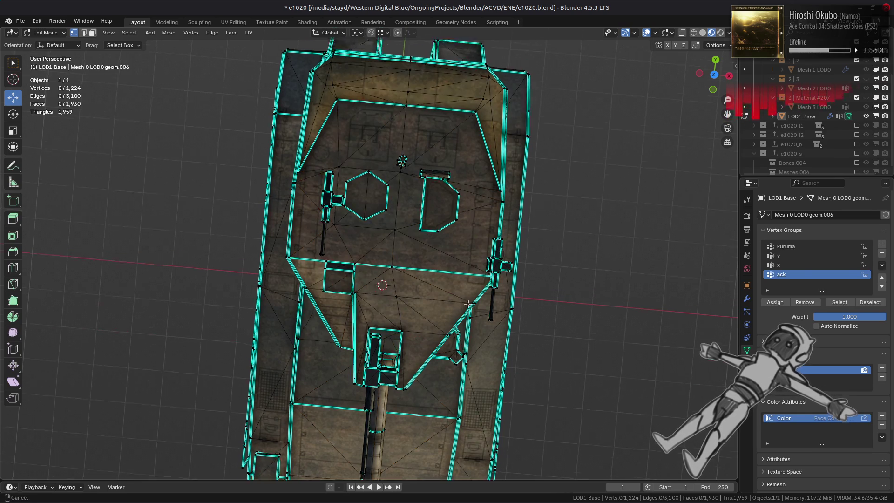
scroll(489, 310, up, 6)
scroll(491, 305, down, 2)
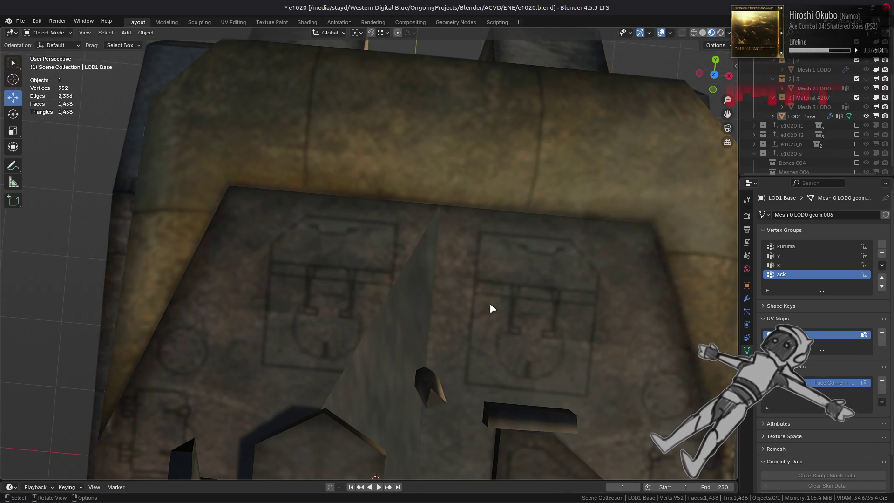
- Select a shortest-path vertex run across the turret, reselect the ack group, and exit Edit Mode
key(Tab)
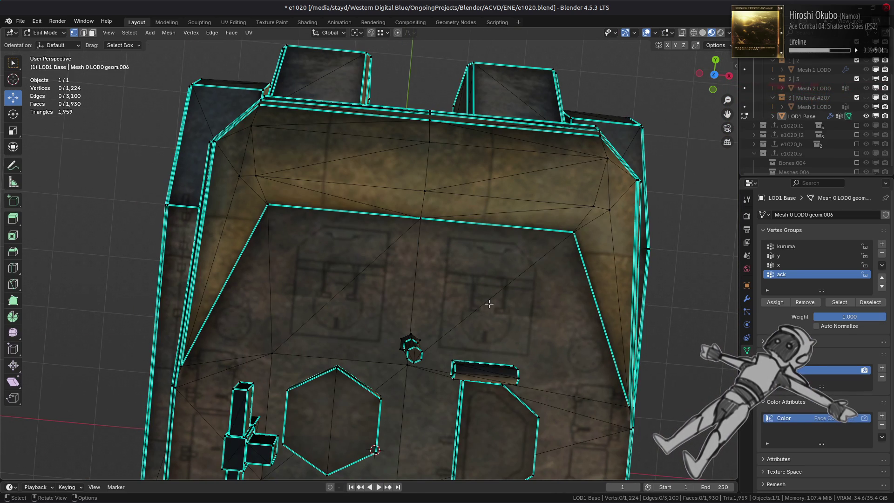
click(423, 196)
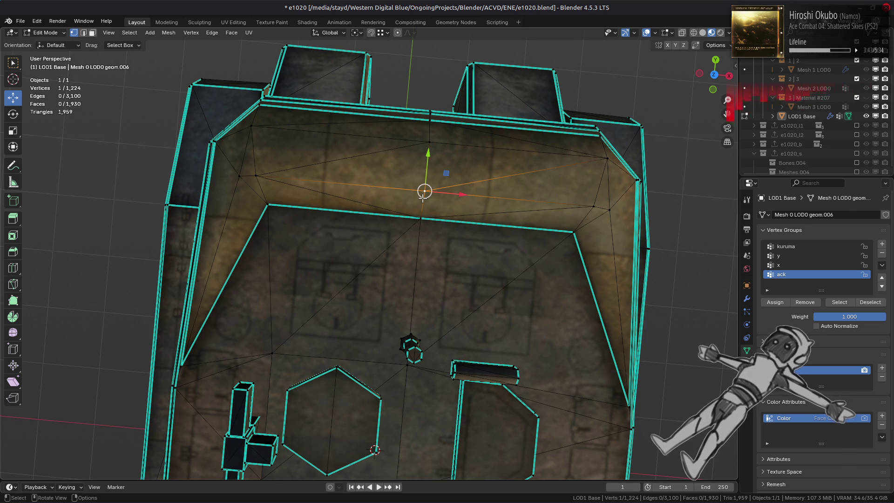
click(670, 306)
middle_drag(498, 340, 496, 313)
click(437, 254)
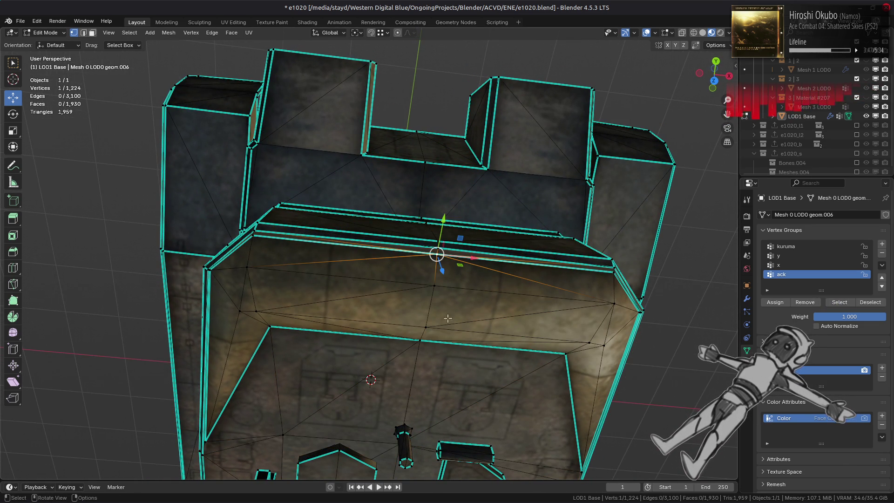
ctrl+click(420, 341)
click(839, 302)
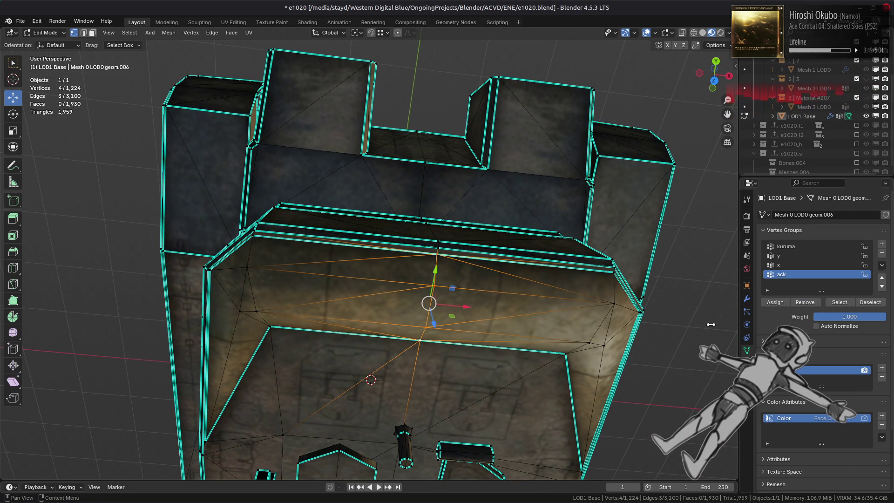
key(Tab)
- Reselect the tank, inspect its ack group faces from steeper angles, and finish in Object Mode
mouse_move(581, 339)
middle_down()
mouse_move(579, 280)
mouse_move(545, 299)
mouse_move(532, 333)
mouse_move(544, 305)
middle_up()
click(469, 316)
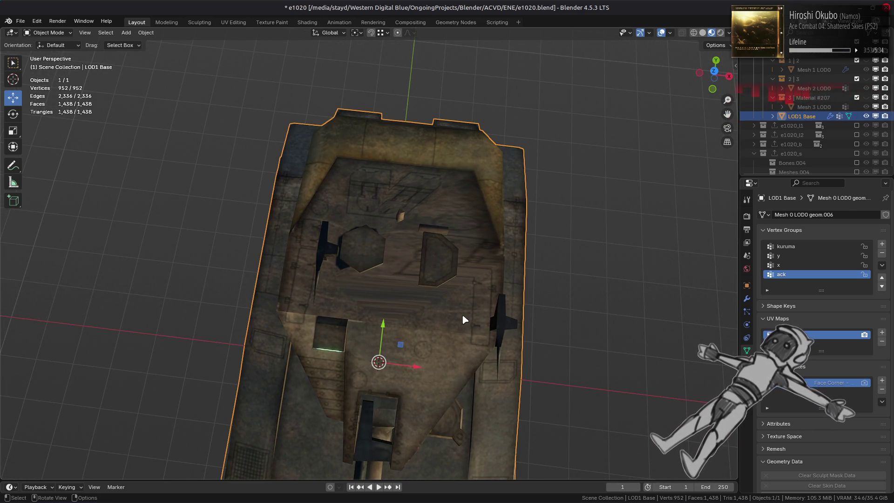
key(Tab)
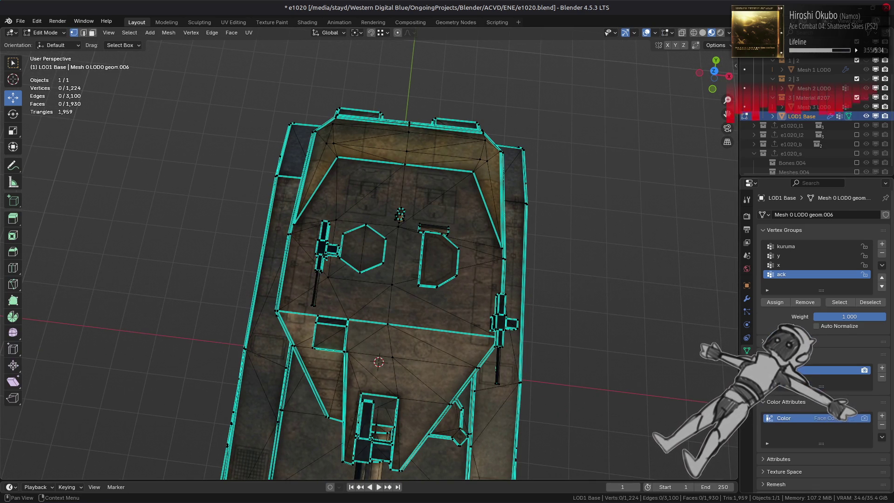
click(839, 303)
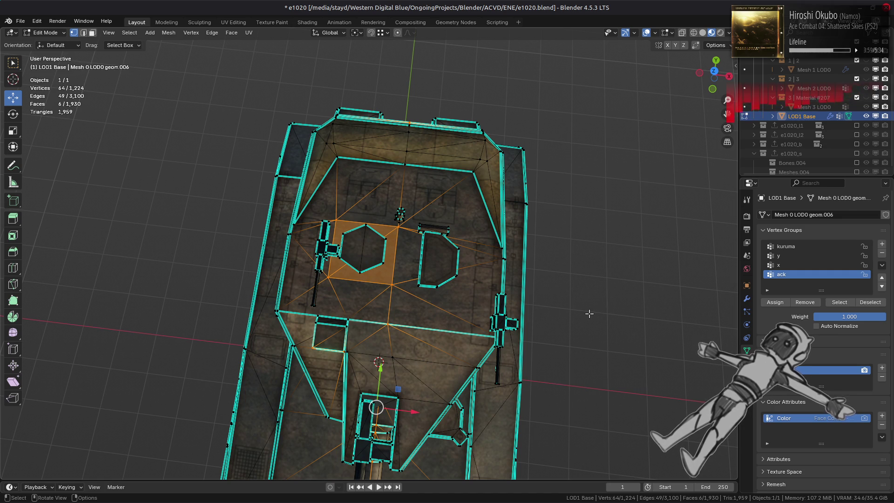
middle_drag(586, 313, 584, 290)
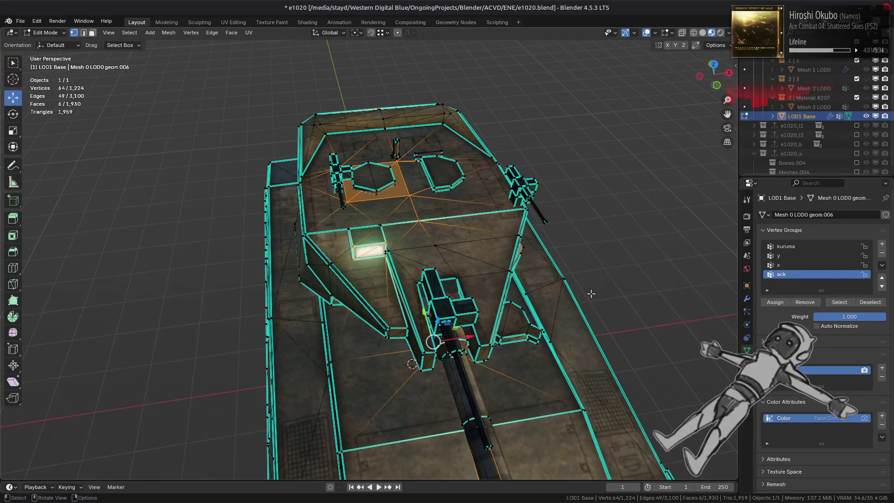
key(Tab)
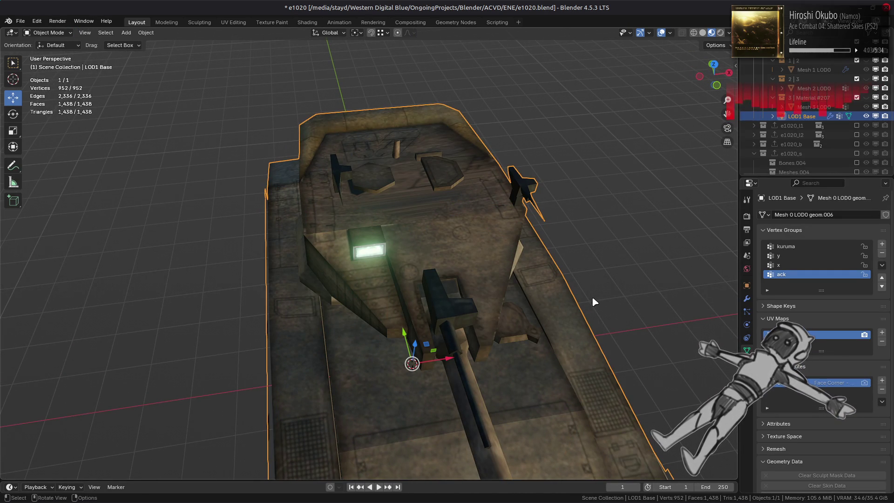
middle_drag(586, 300, 566, 326)
key(Tab)
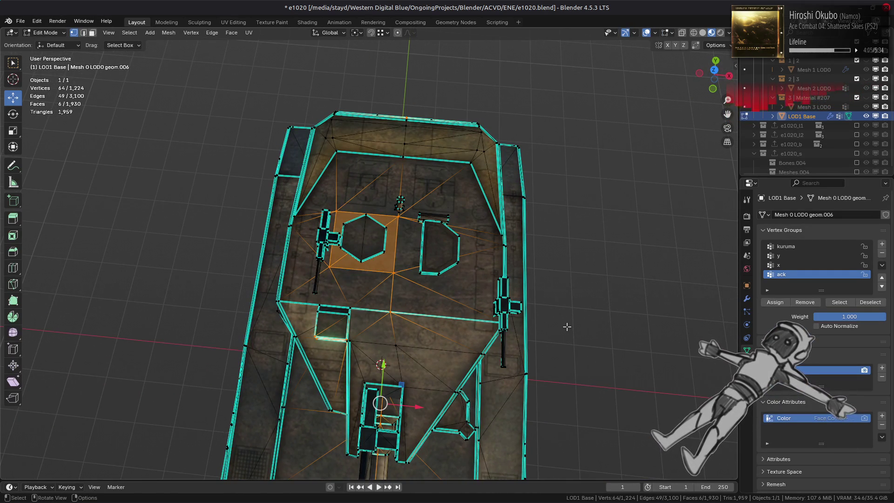
key(Tab)
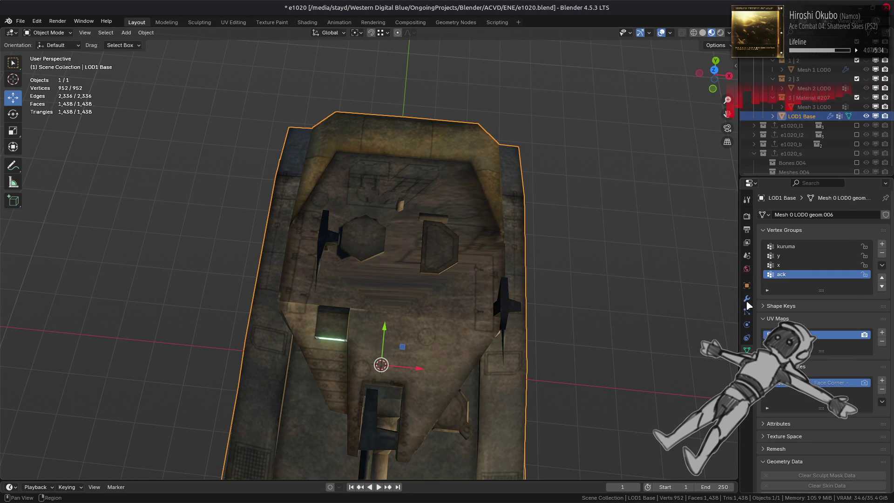
- Compare the mesh with and without the second Decimate, leaving it hidden
click(747, 299)
click(844, 391)
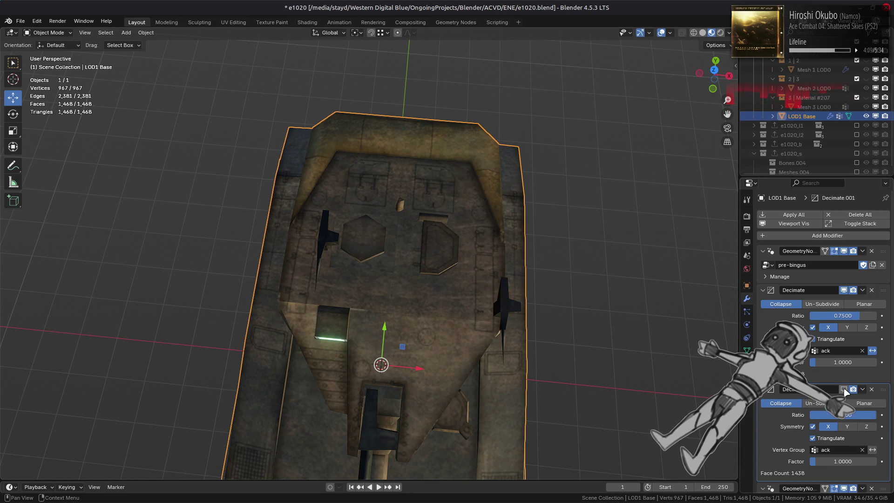
click(845, 390)
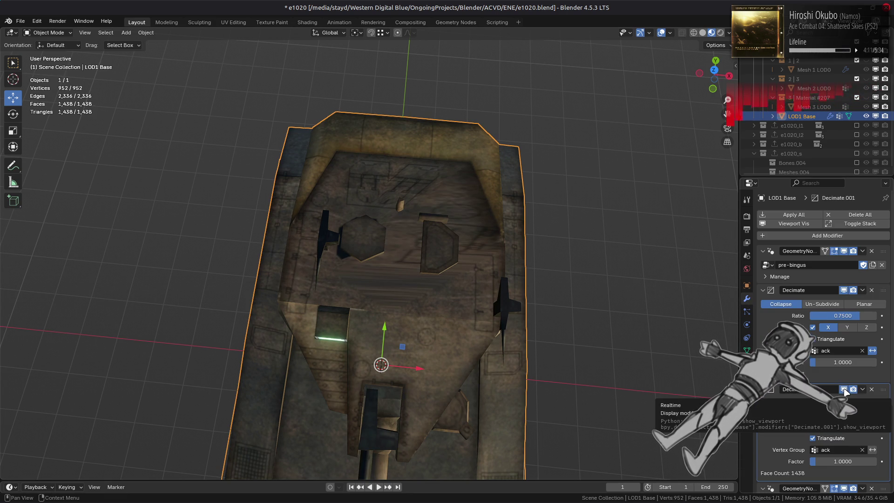
click(844, 390)
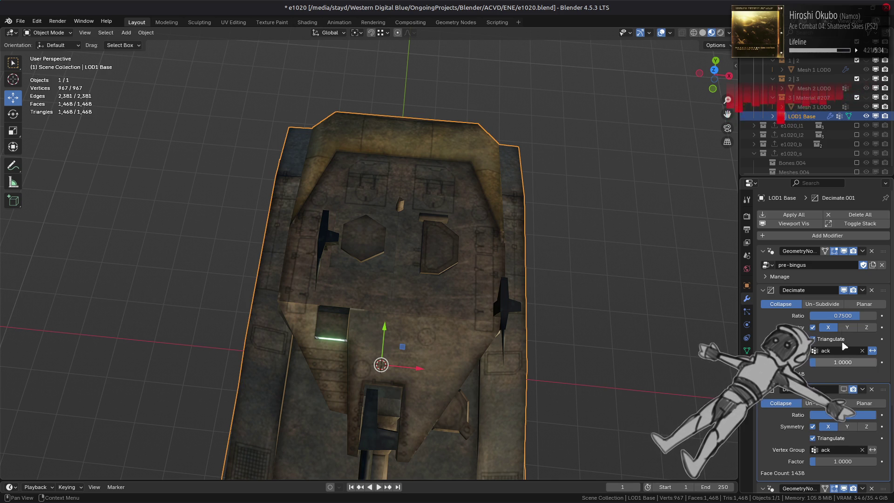
- Toggle the first Decimate's viewport display repeatedly to compare the mesh
click(844, 290)
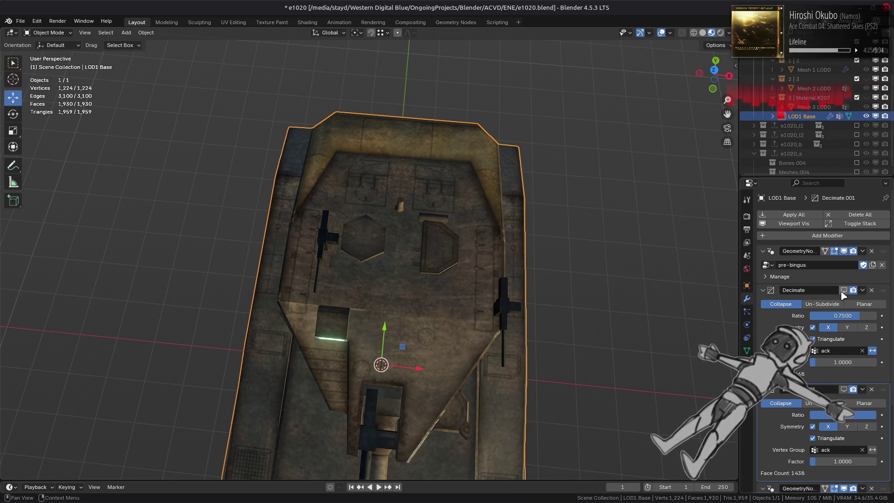
click(842, 290)
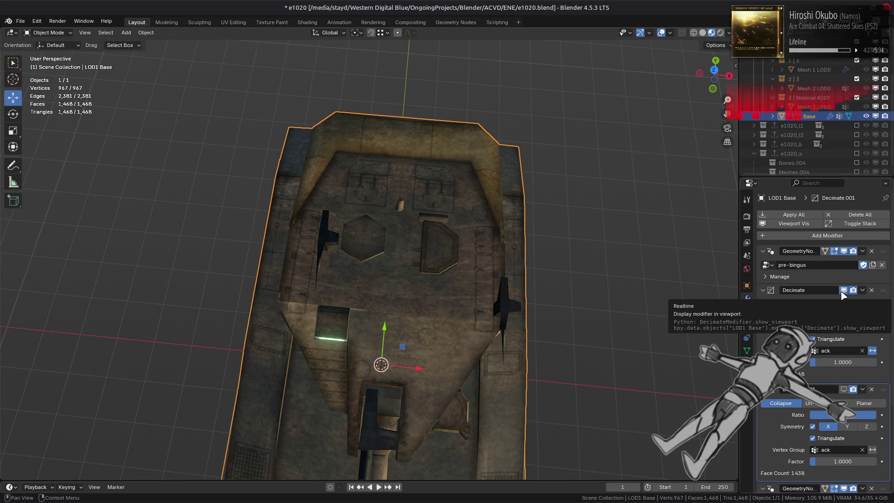
click(843, 292)
click(842, 291)
click(842, 291)
click(842, 292)
click(842, 292)
click(842, 292)
click(843, 291)
click(843, 291)
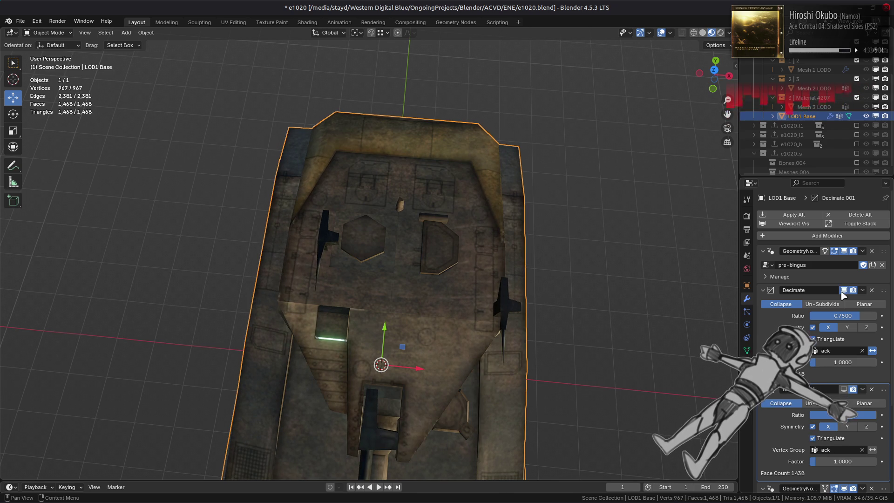
click(843, 291)
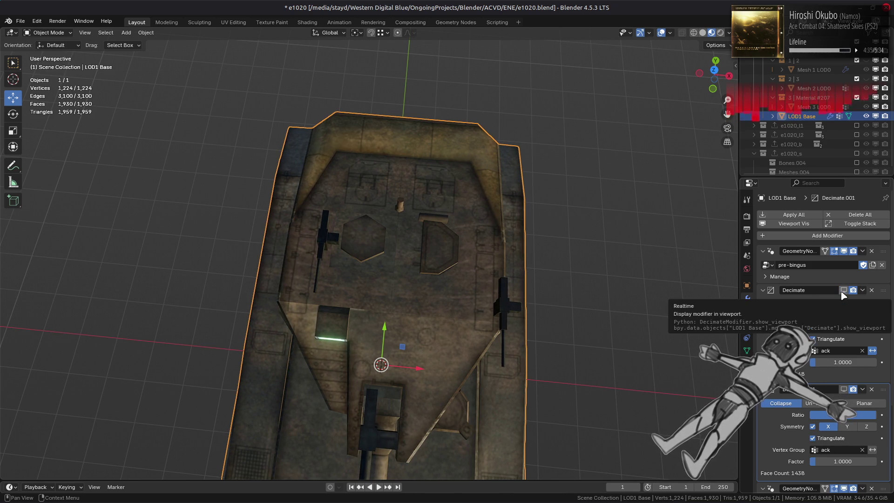
- Re-enable the first Decimate and remove the ack vertex group from the second Decimate
click(844, 291)
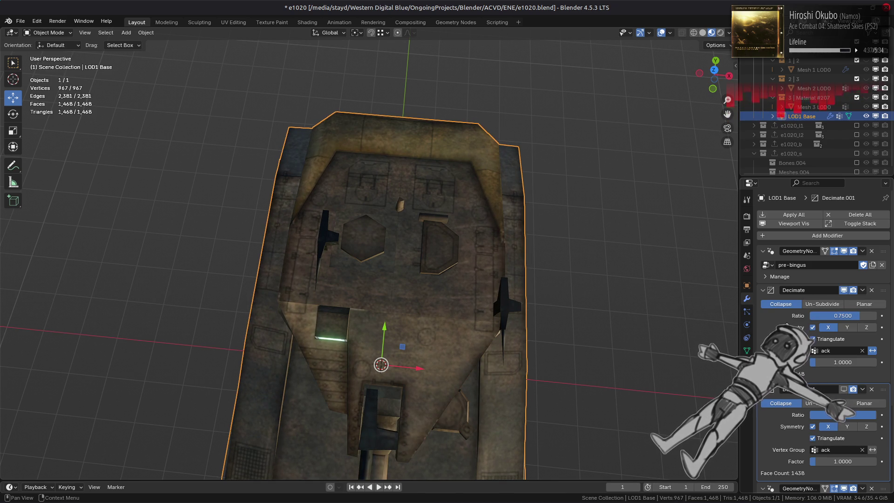
click(844, 389)
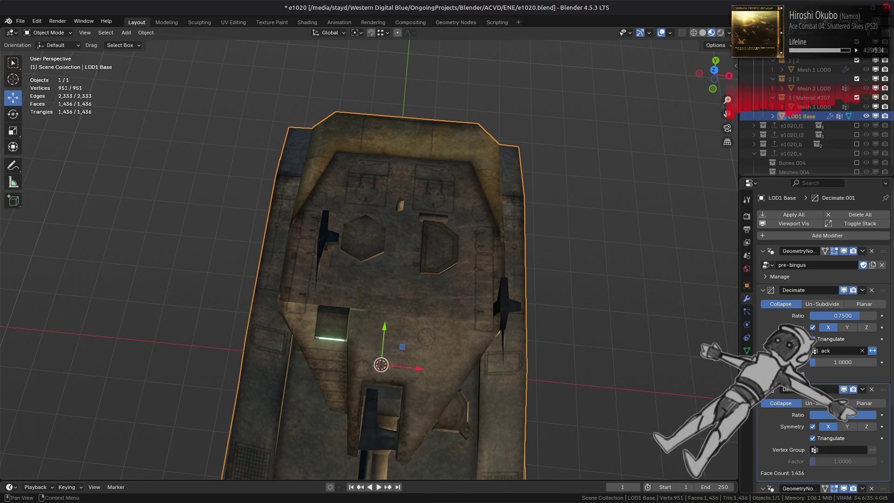
click(746, 350)
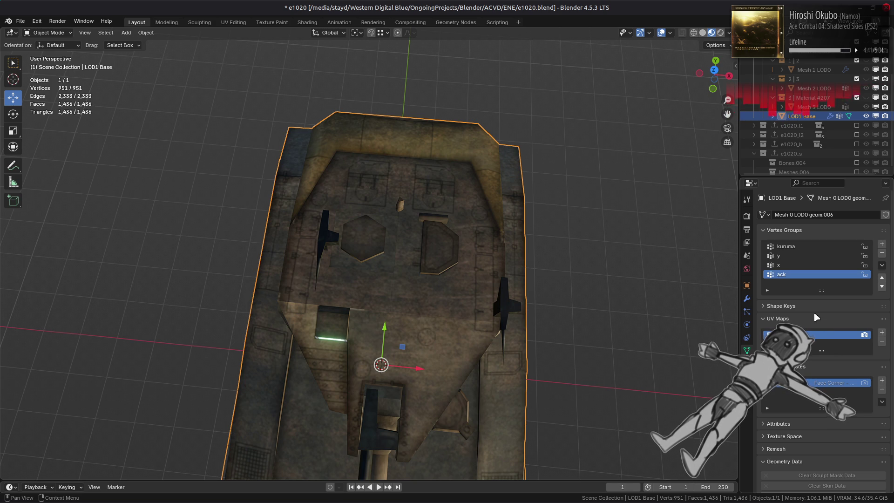
- Add a new vertex group named 'not_ack'
click(882, 244)
double_click(815, 284)
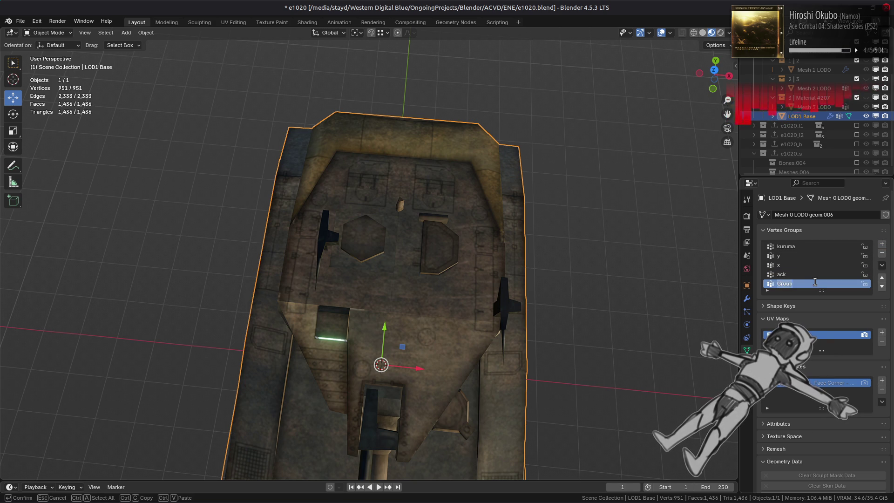
text(not_)
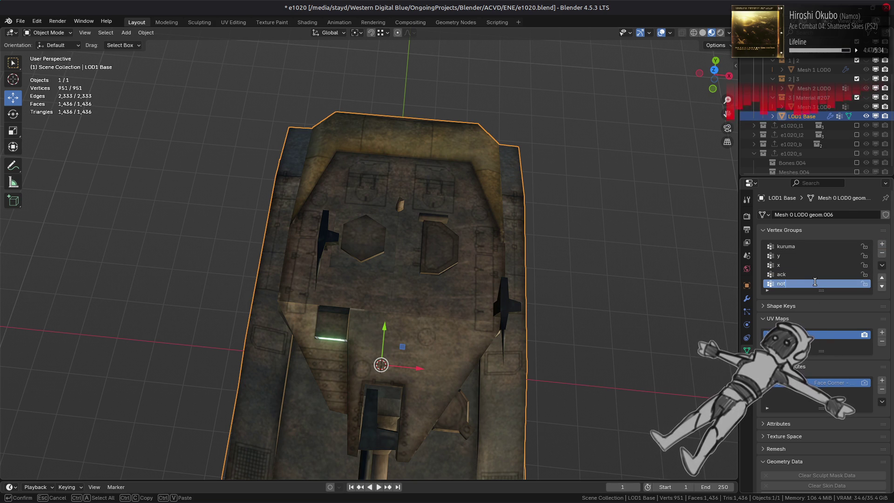
text(ack)
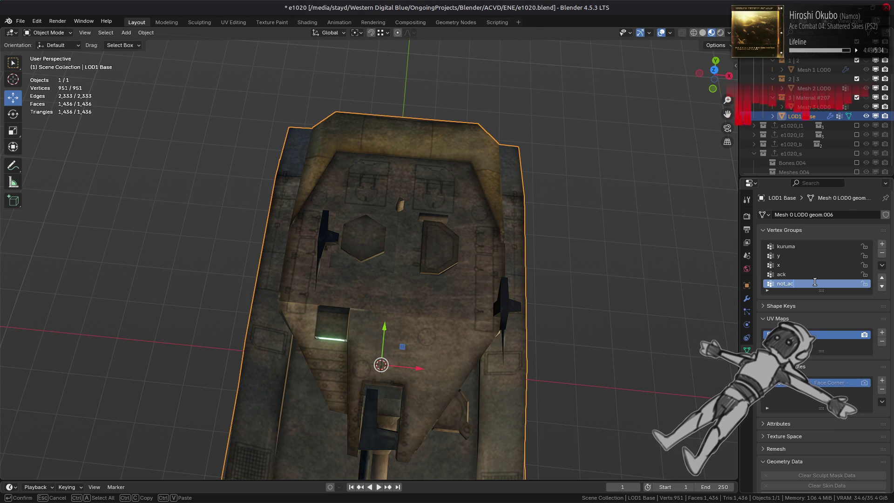
key(Return)
- In Edit Mode, select the ack group's vertices, invert the selection, and make not_ack active
key(Tab)
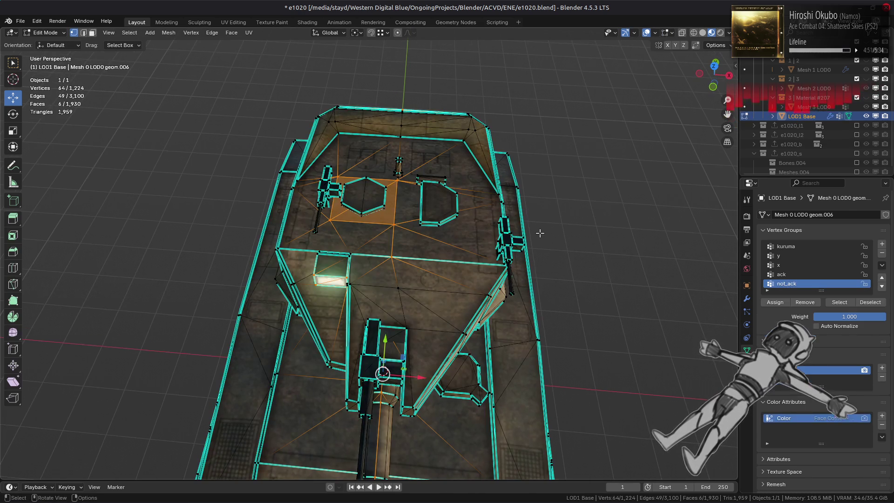
click(787, 275)
click(839, 303)
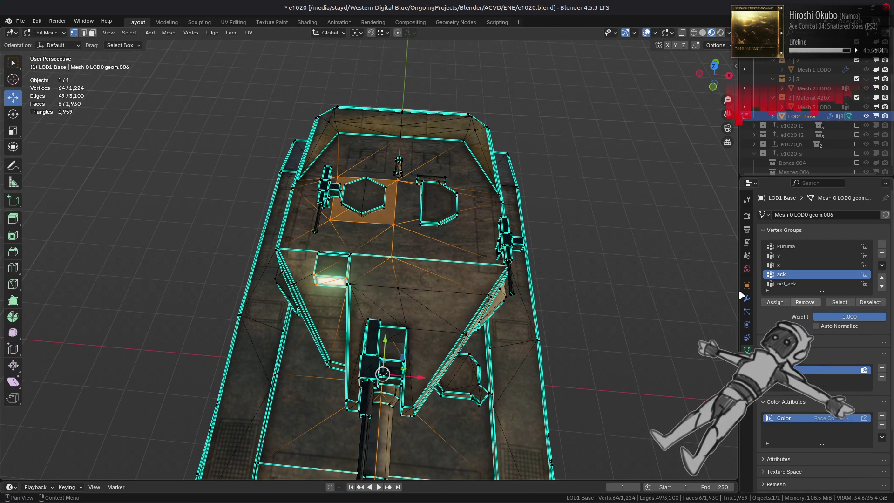
key(ctrl+i)
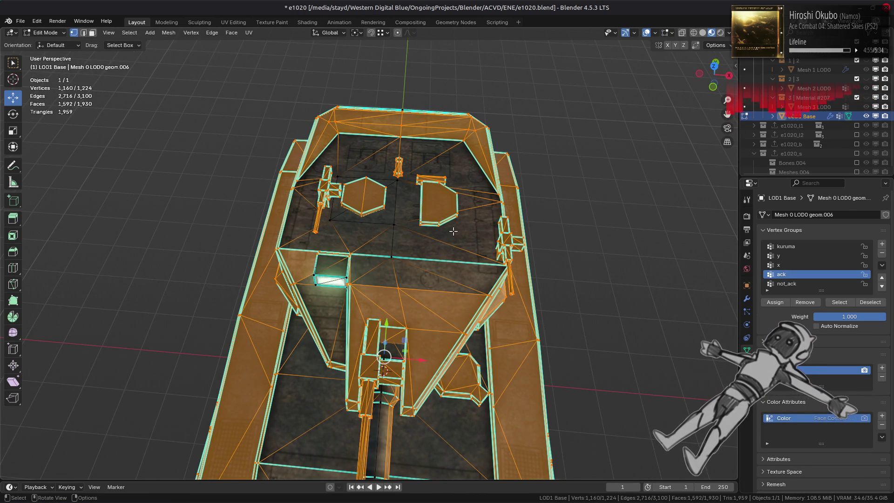
scroll(351, 270, up, 4)
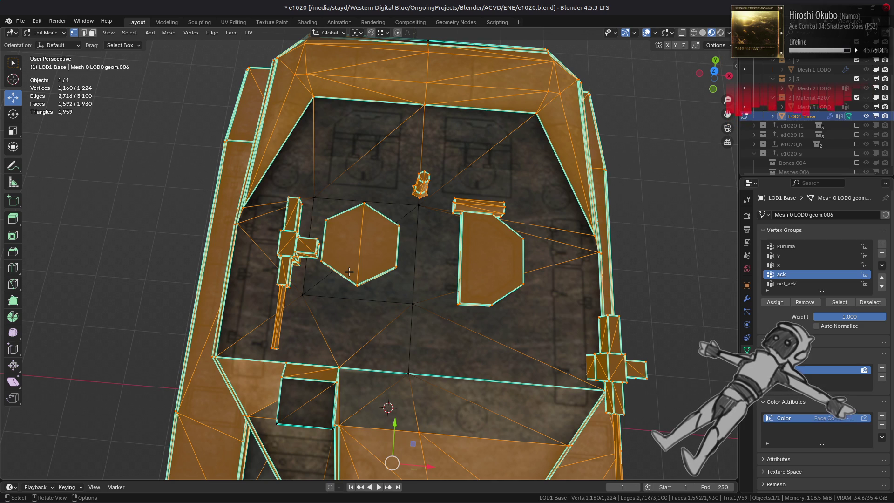
click(787, 283)
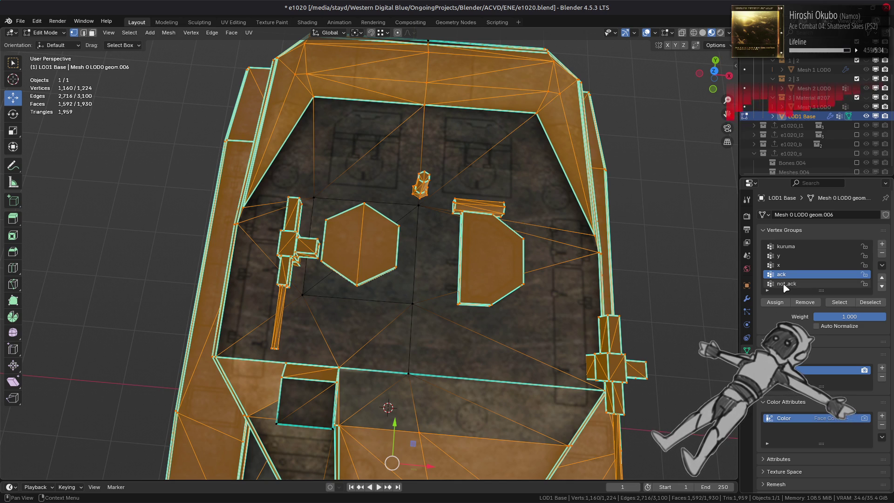
- Add four central quad corner vertices to the selection, then deselect and return to Object Mode
shift+click(314, 198)
shift+click(303, 294)
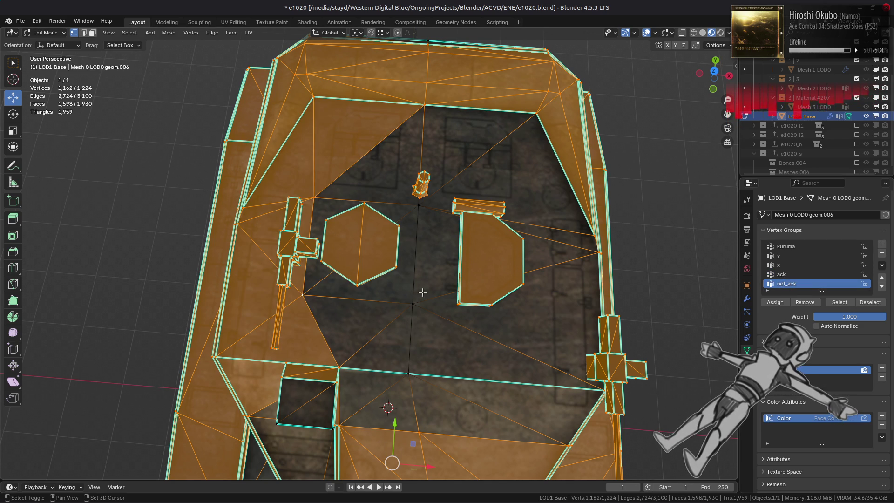
shift+click(412, 303)
shift+click(418, 205)
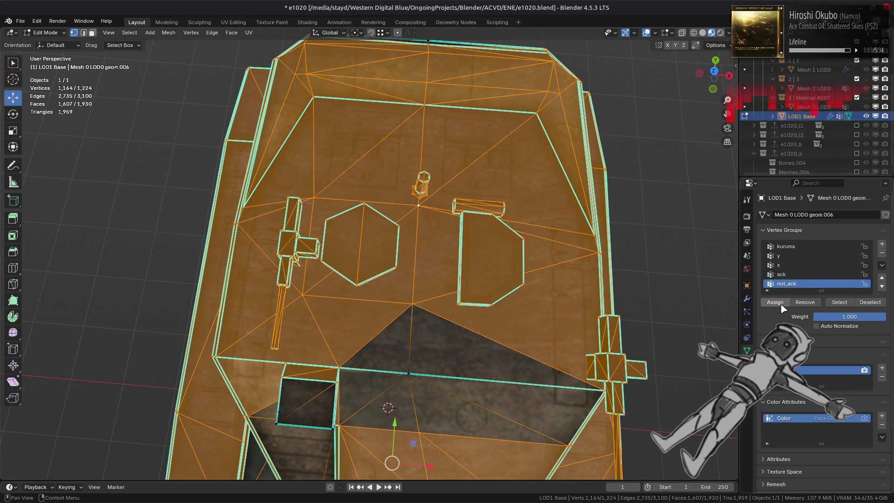
scroll(553, 362, down, 2)
mouse_move(552, 362)
middle_down()
mouse_move(530, 319)
mouse_move(538, 333)
mouse_move(541, 318)
middle_up()
key(alt+a)
key(Tab)
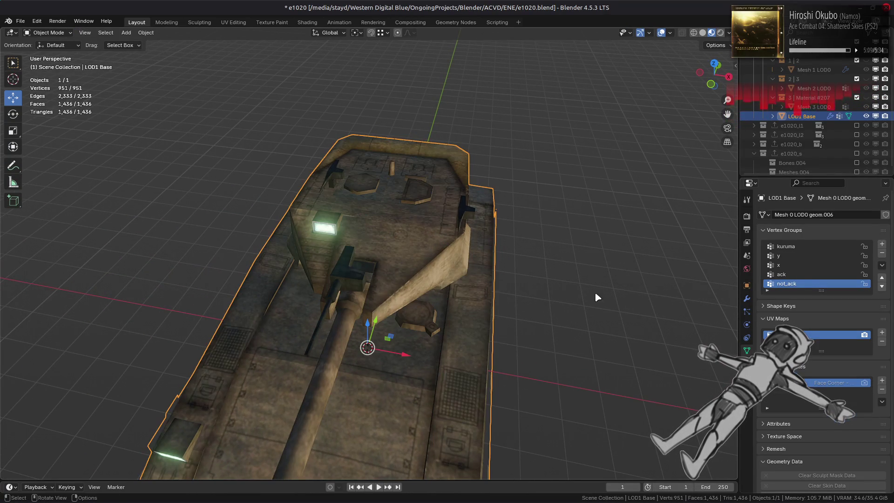
- Set the second Decimate's vertex group to not_ack with inverted weighting
click(748, 299)
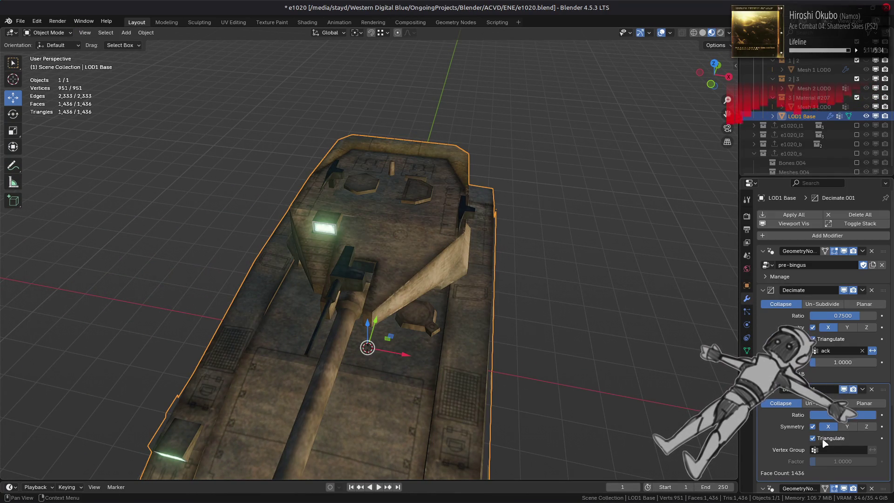
click(843, 450)
key(Return)
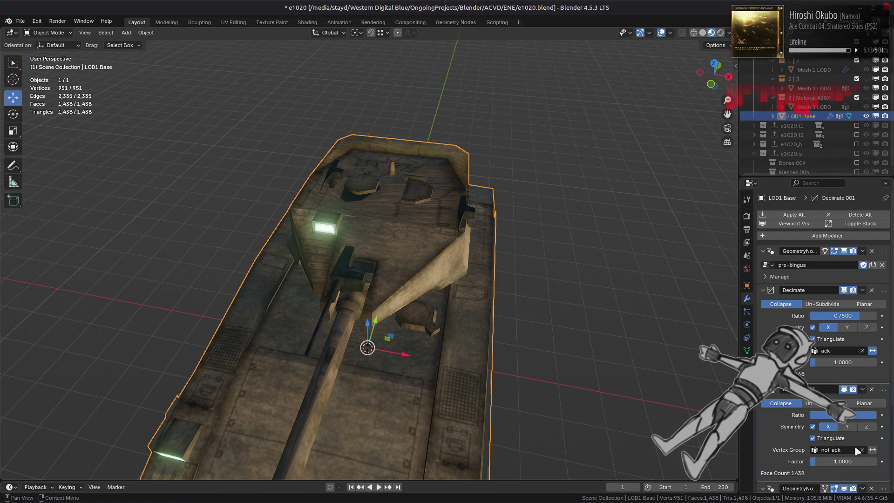
click(872, 450)
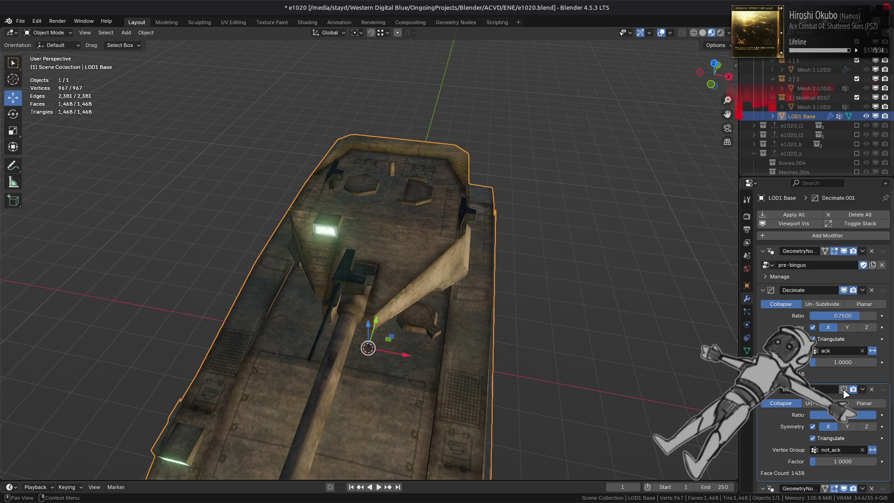
- Hide both Decimates in the viewport and enter Edit Mode on the full mesh from the top
middle_drag(520, 241, 531, 267)
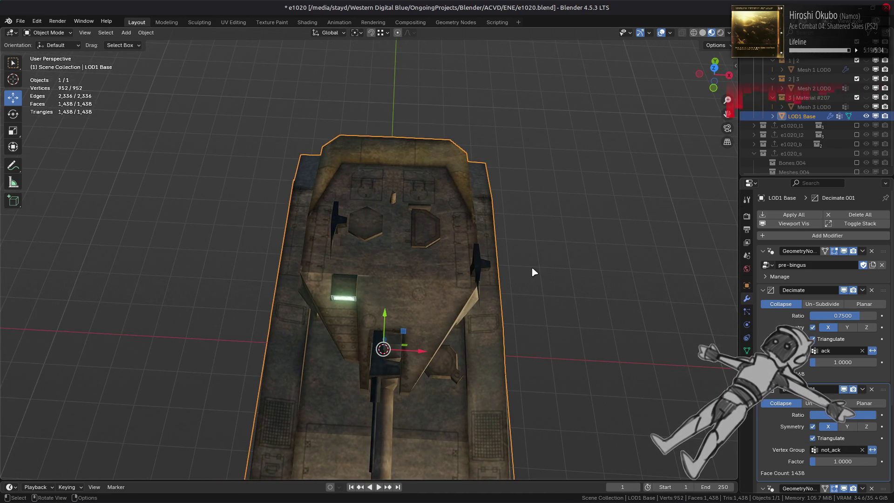
key(alt+a)
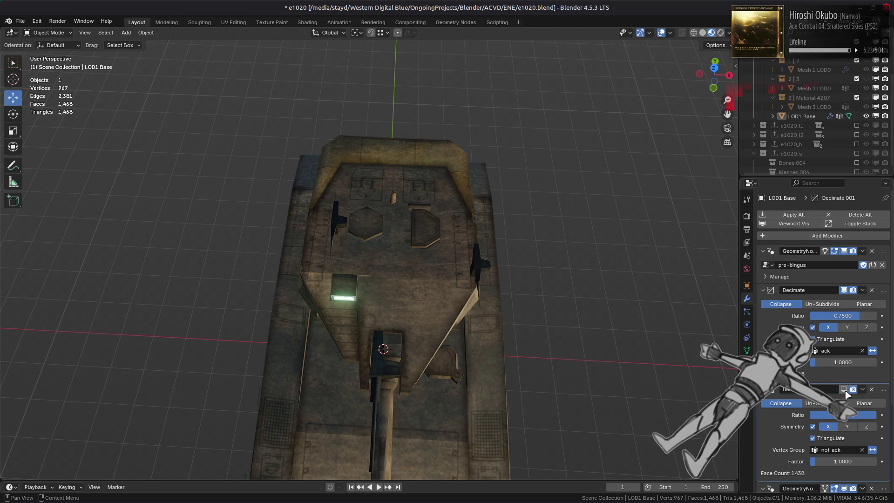
mouse_move(540, 280)
middle_down()
mouse_move(585, 293)
mouse_move(624, 274)
middle_up()
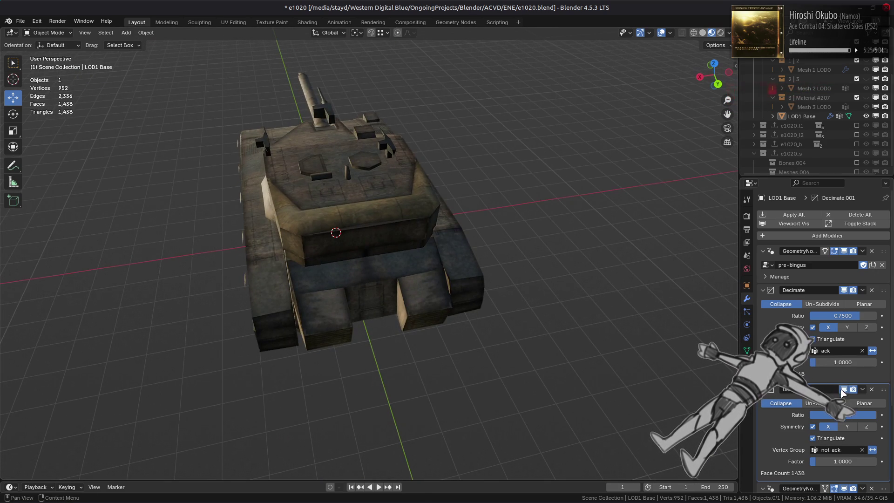
scroll(479, 294, up, 5)
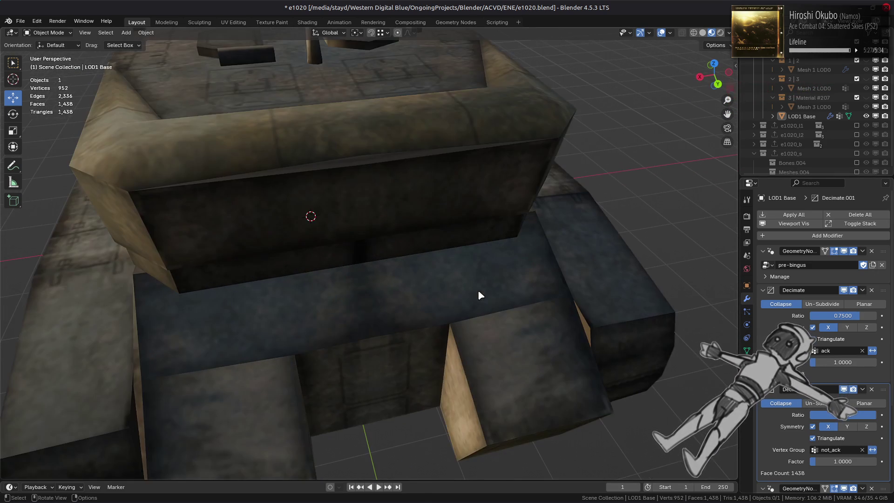
click(844, 389)
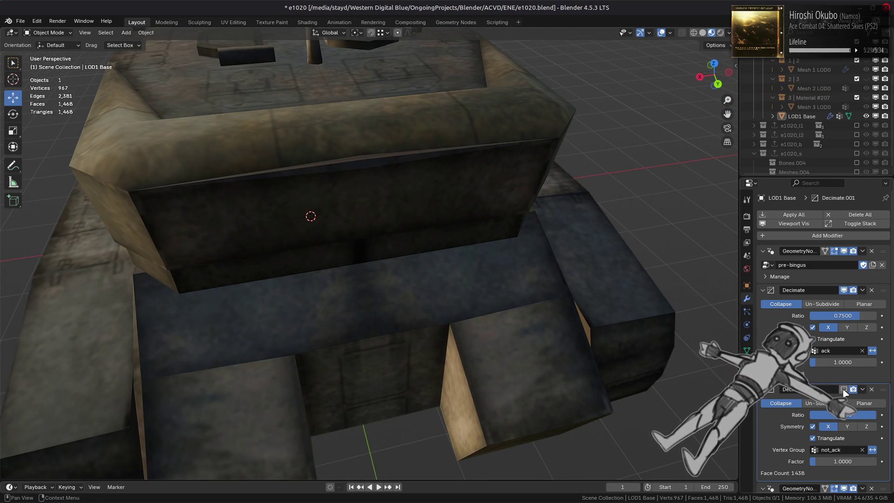
scroll(480, 313, up, 4)
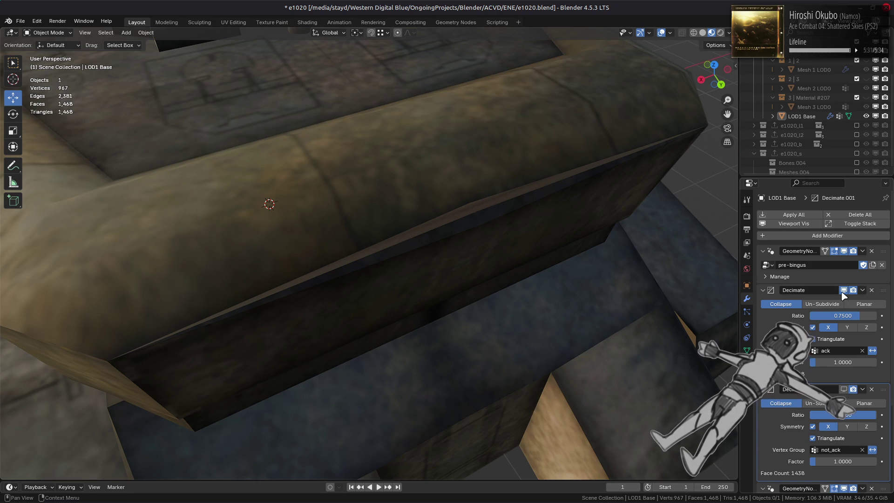
click(843, 293)
mouse_move(675, 296)
middle_down()
mouse_move(483, 294)
mouse_move(585, 302)
middle_up()
key(Tab)
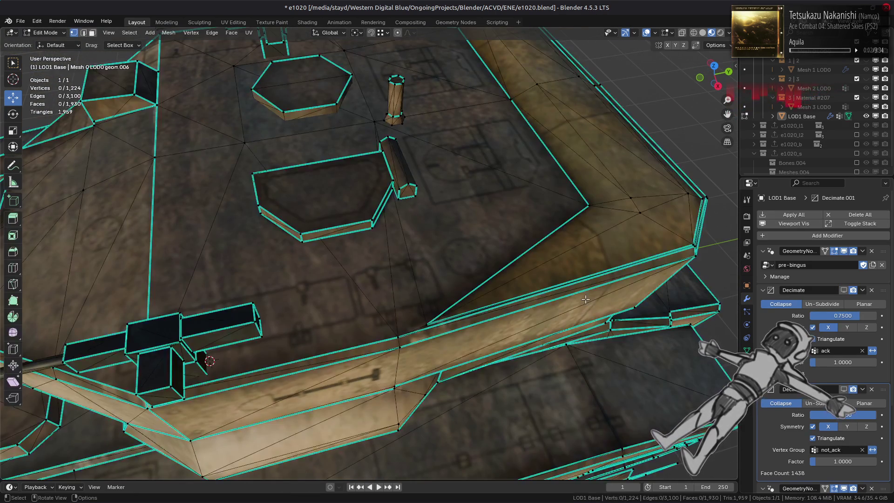
- Inspect the undecimated hull top, hexagon platform and pillar around the turret in Edit Mode
scroll(585, 299, up, 4)
scroll(585, 300, down, 2)
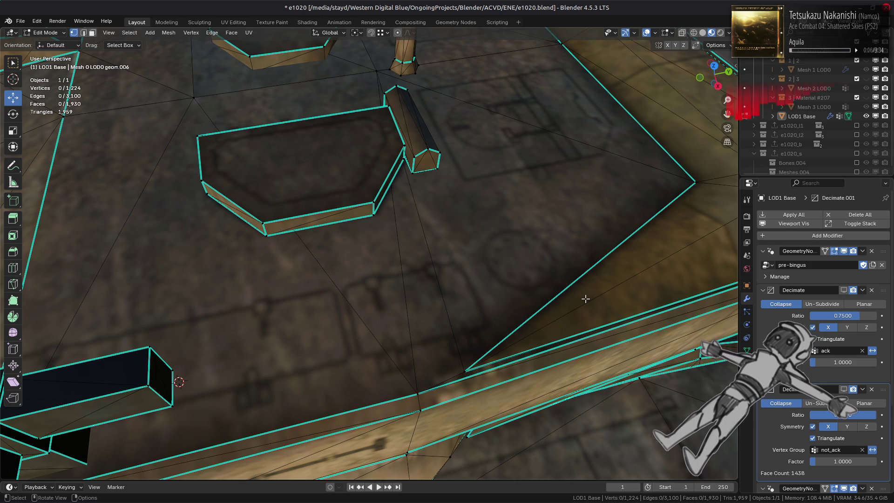
scroll(585, 299, down, 2)
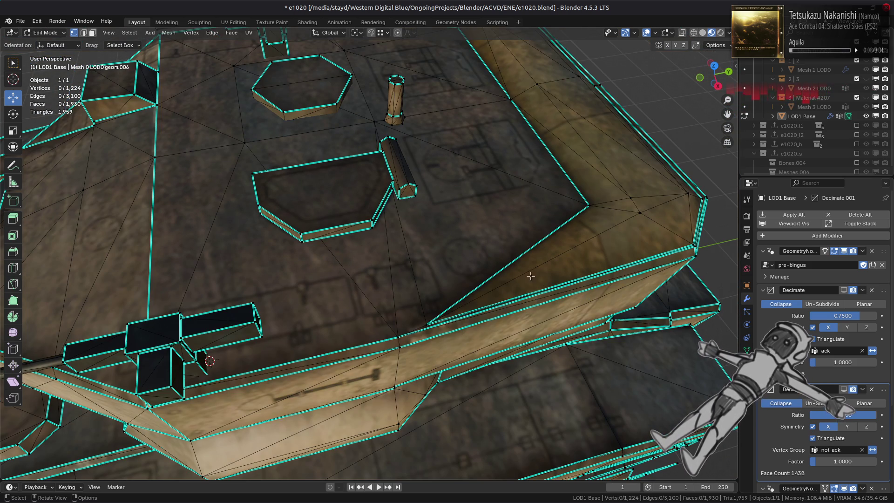
mouse_move(466, 234)
middle_down()
mouse_move(419, 261)
mouse_move(375, 330)
mouse_move(449, 319)
mouse_move(426, 261)
mouse_move(435, 306)
middle_up()
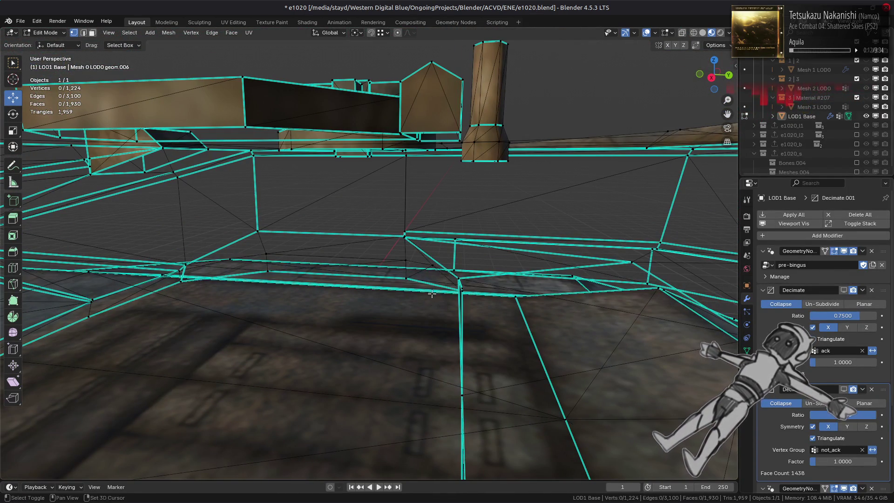
scroll(434, 303, down, 5)
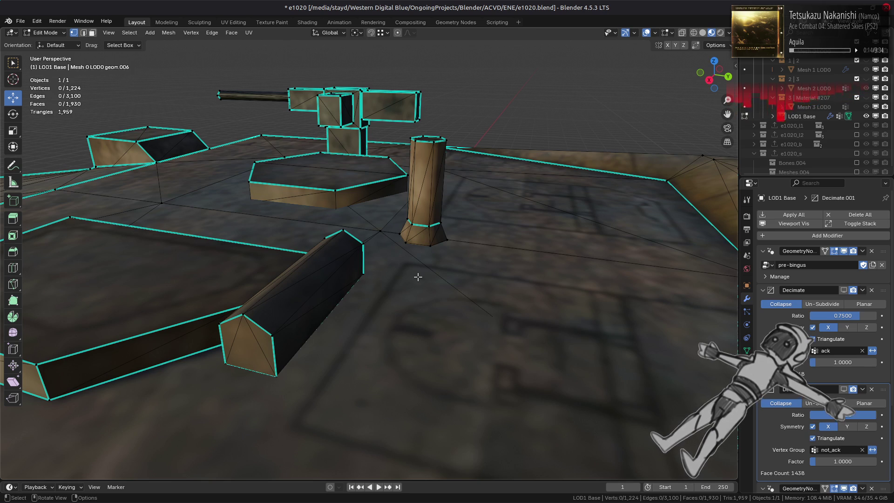
scroll(418, 277, up, 3)
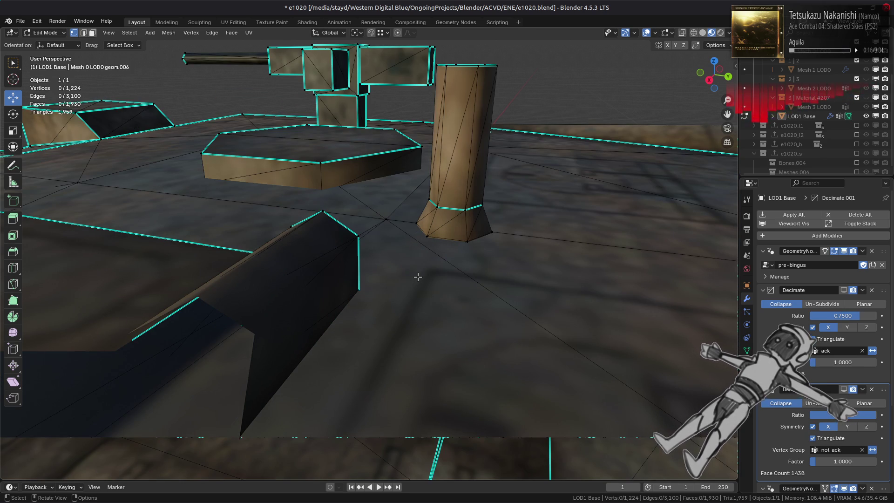
middle_drag(418, 277, 413, 290)
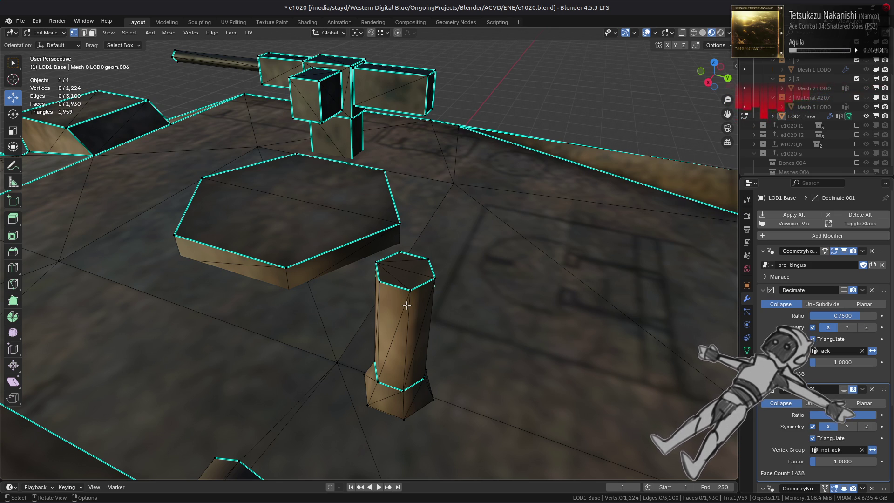
- Return LOD1 Base to Object Mode and re-enable the Decimate viewport display
key(Tab)
scroll(406, 303, down, 10)
mouse_move(336, 343)
middle_down()
mouse_move(329, 337)
mouse_move(336, 351)
middle_up()
click(843, 290)
click(843, 291)
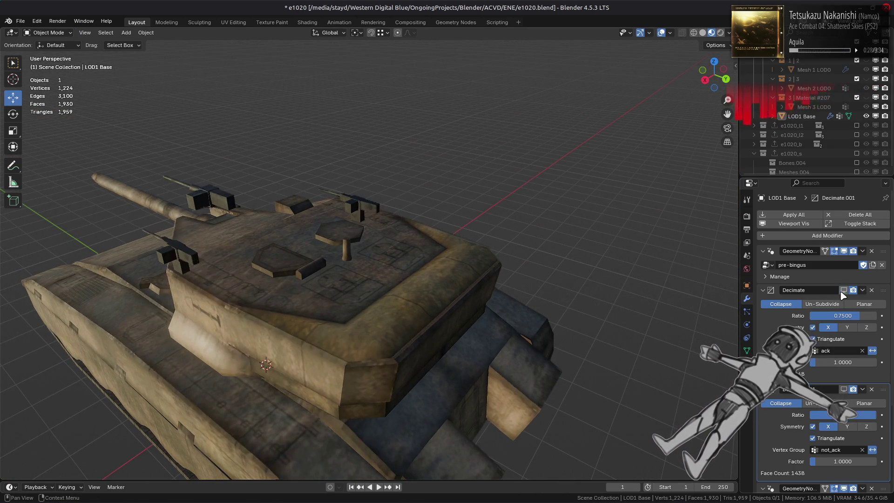
- Try the not_ack Decimate.001 Ratio at 0.95, then 0.97, settling on 0.98
click(844, 290)
click(844, 290)
click(844, 290)
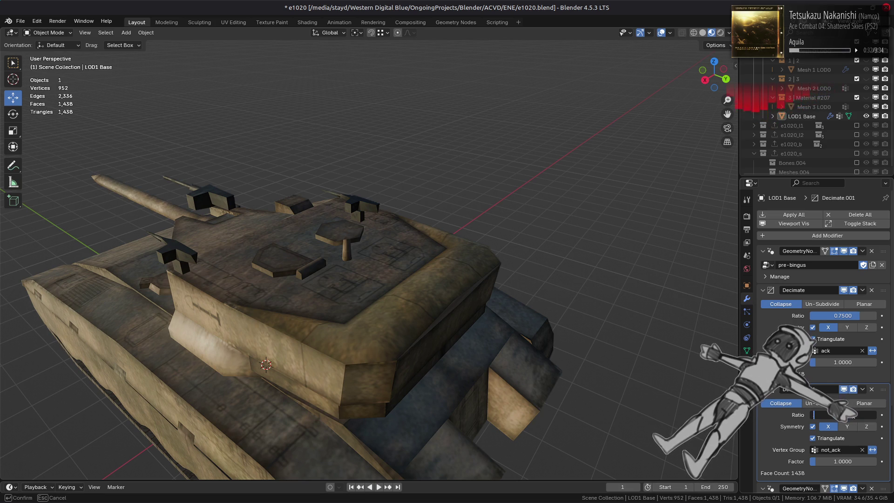
text(.95)
key(Return)
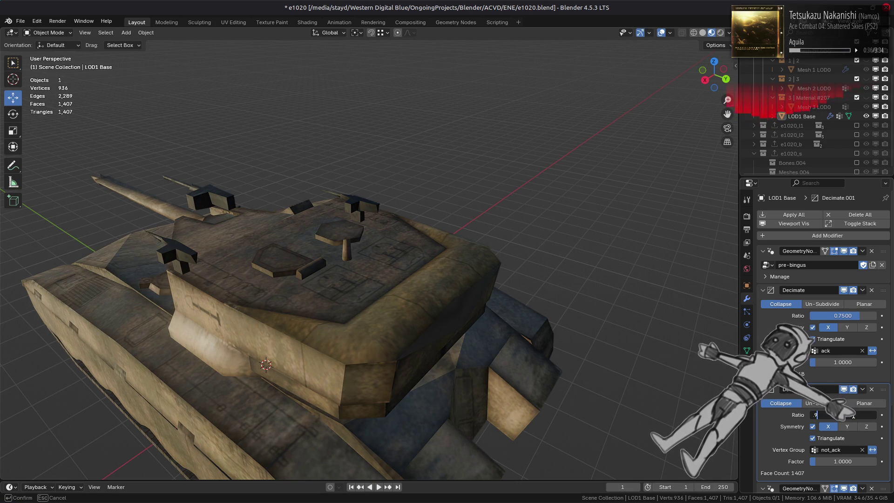
text(.97)
key(Return)
middle_drag(531, 363, 605, 359)
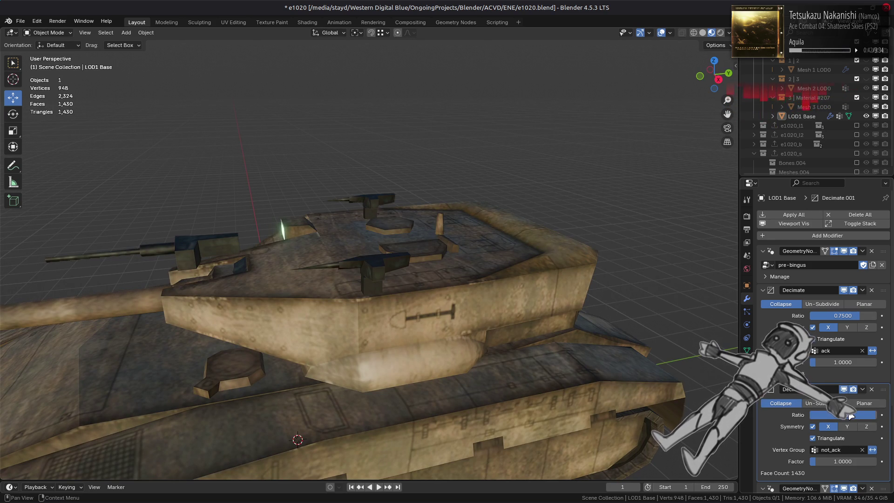
text(.98)
key(Return)
- Hide and show the ack Decimate to compare, then set its Ratio to 0.8
mouse_move(545, 322)
middle_down()
mouse_move(554, 321)
mouse_move(454, 314)
middle_up()
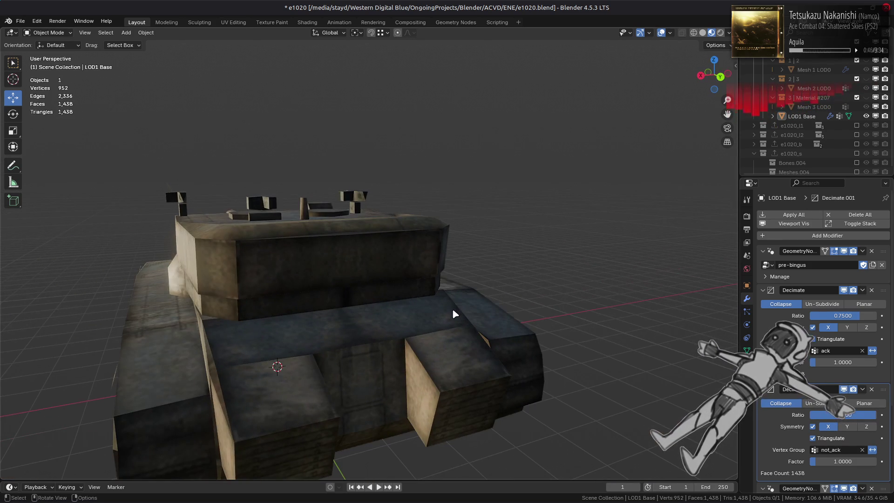
click(843, 290)
click(844, 290)
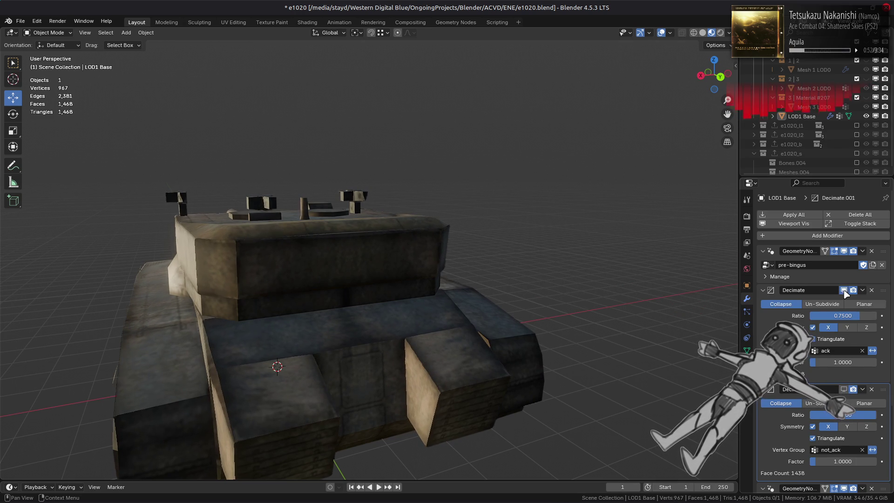
mouse_move(373, 320)
middle_down()
mouse_move(557, 321)
mouse_move(332, 300)
mouse_move(355, 362)
mouse_move(366, 293)
middle_up()
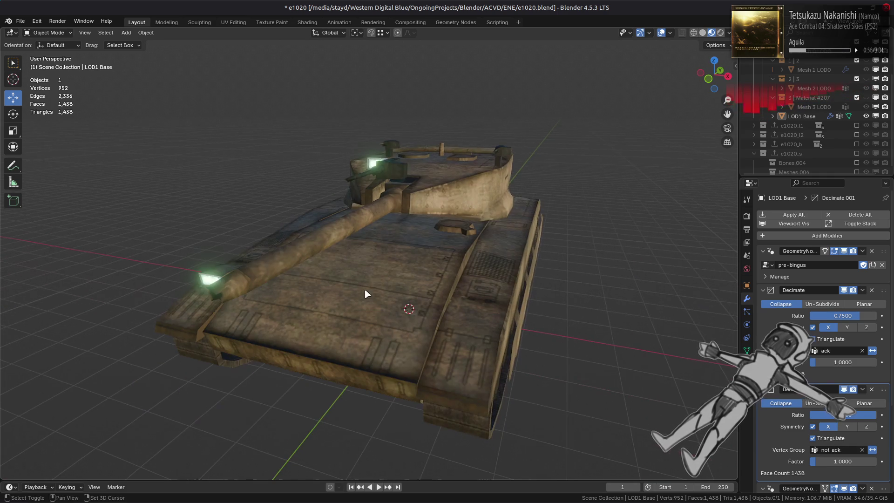
middle_drag(299, 315, 321, 317)
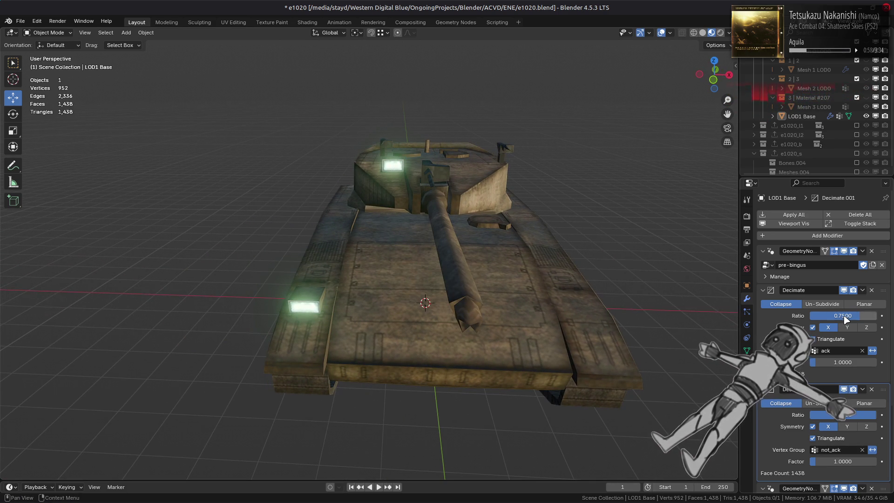
text(8)
key(Return)
- Compare the ack Ratio at 0.75 and 0.8 near the gun barrel with undo/redo, ending on 0.8
middle_drag(599, 269, 553, 300)
scroll(554, 301, up, 5)
key(ctrl+z)
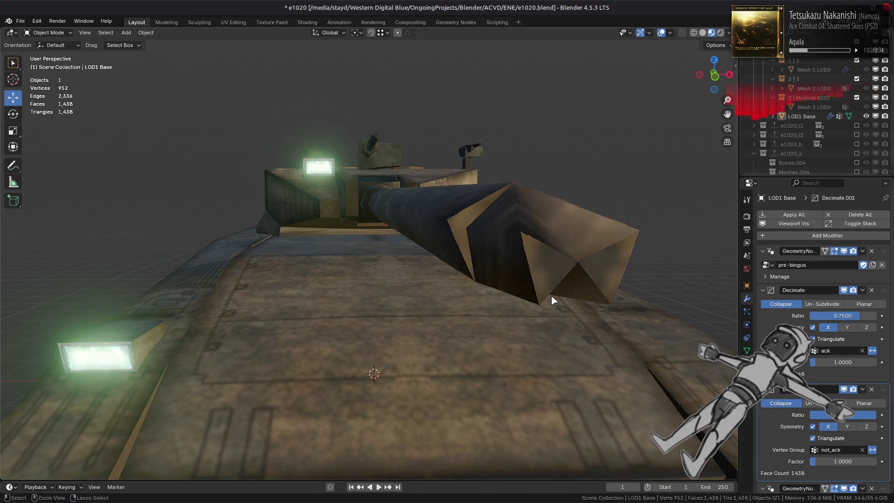
key(ctrl+shift+z)
key(ctrl+z)
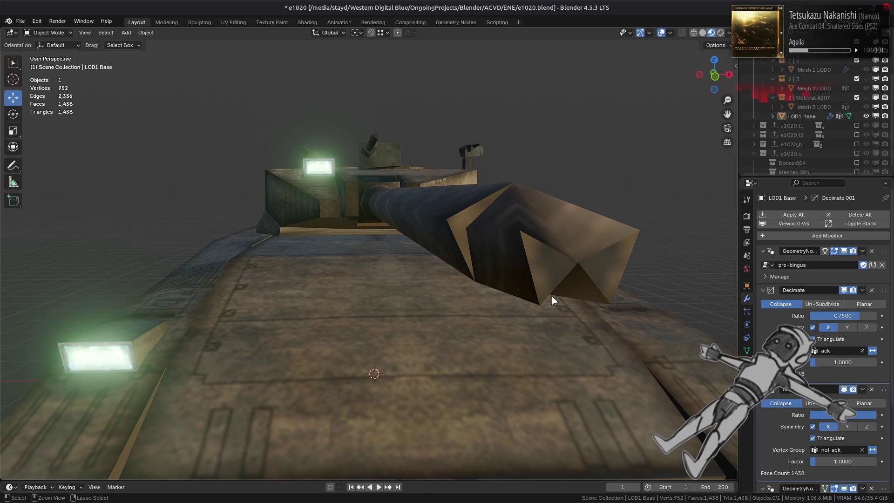
key(ctrl+shift+z)
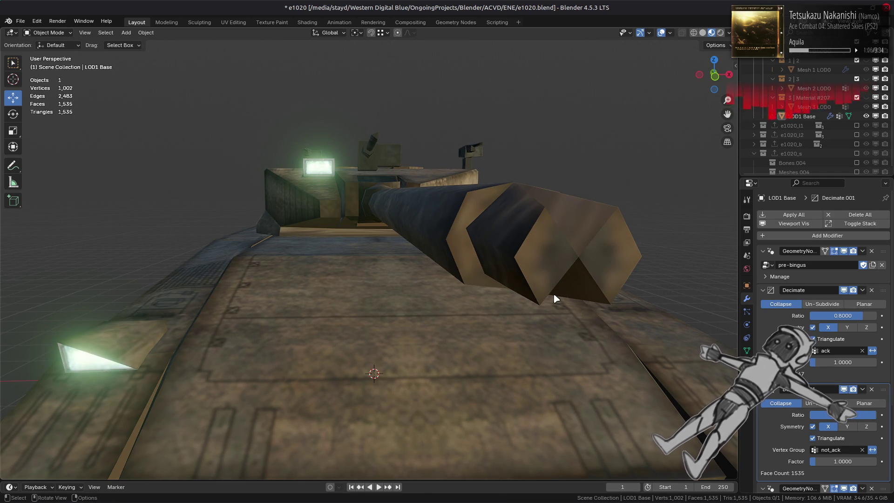
scroll(555, 298, down, 5)
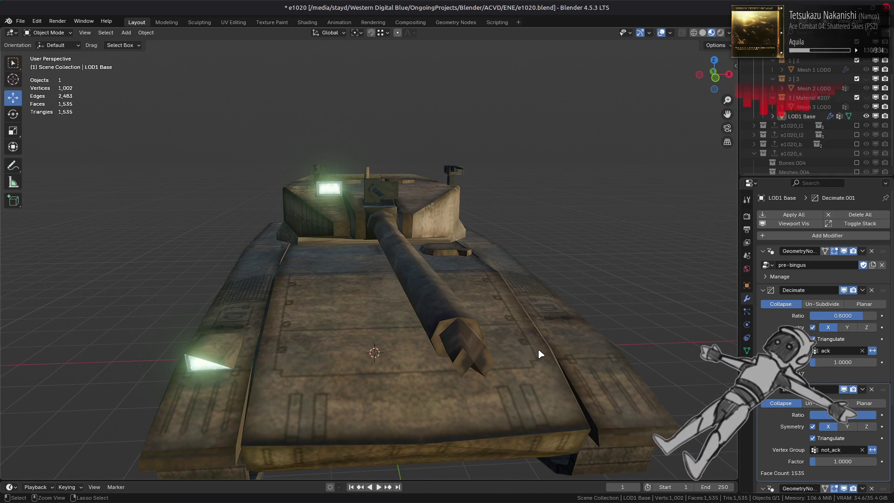
key(ctrl+z)
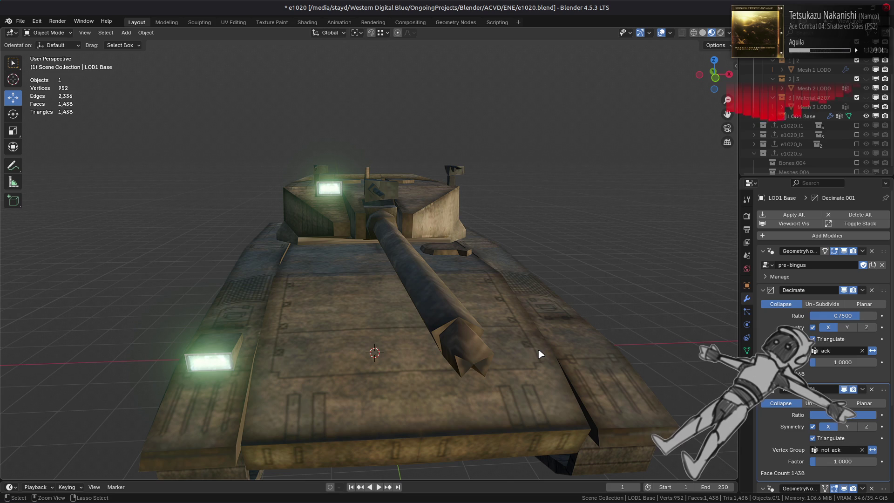
key(ctrl+shift+z)
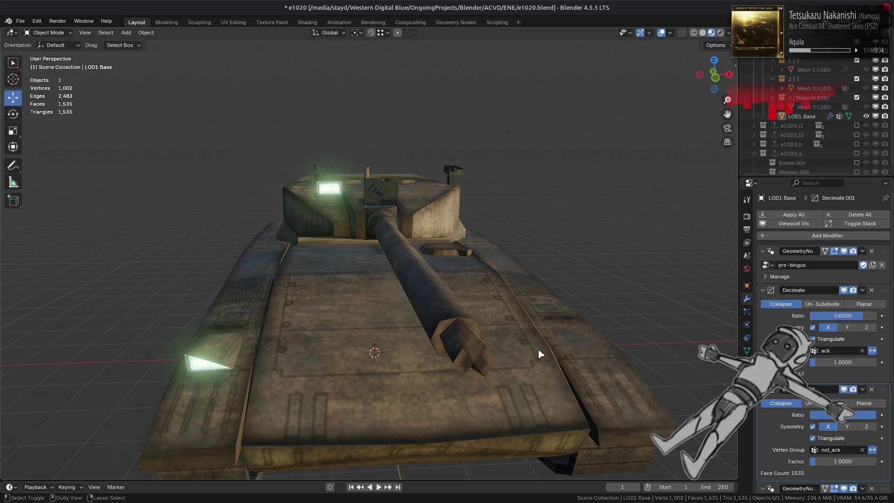
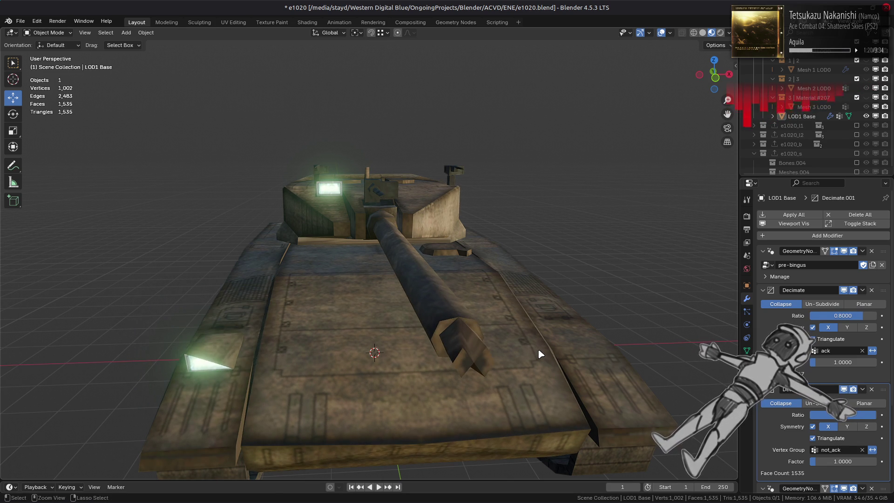
- Flip between first Decimate ratios 0.75 and 0.8 with undo and redo to compare
key(ctrl+z)
key(ctrl+shift+z)
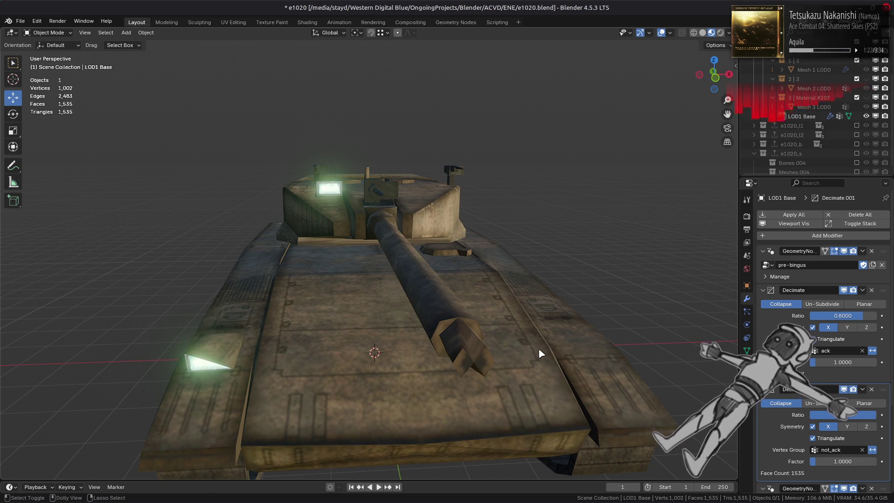
key(ctrl+z)
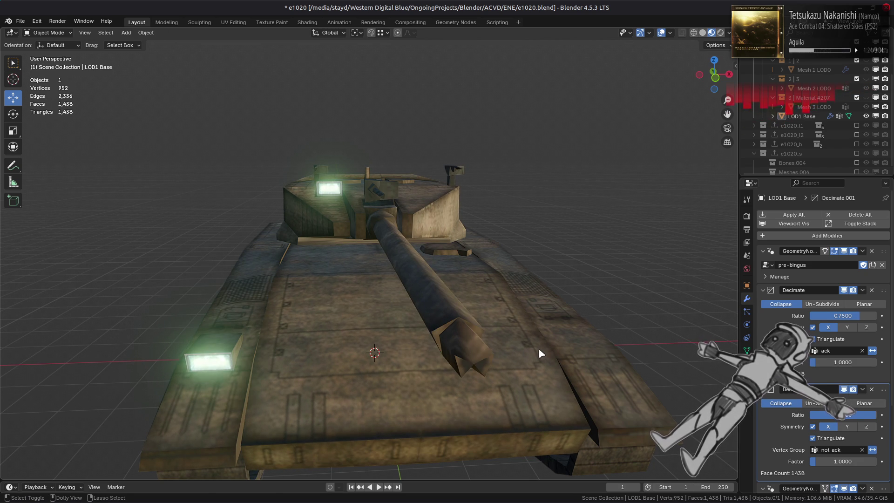
key(ctrl+shift+z)
mouse_move(540, 354)
middle_down()
mouse_move(551, 340)
mouse_move(572, 335)
middle_up()
- Toggle the second Decimate modifier's viewport visibility to compare the mesh with and without it
click(844, 389)
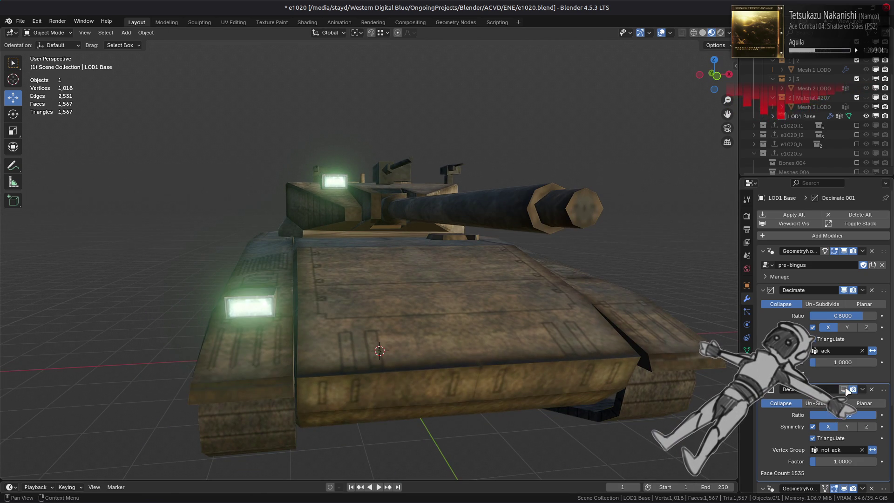
click(844, 389)
click(844, 389)
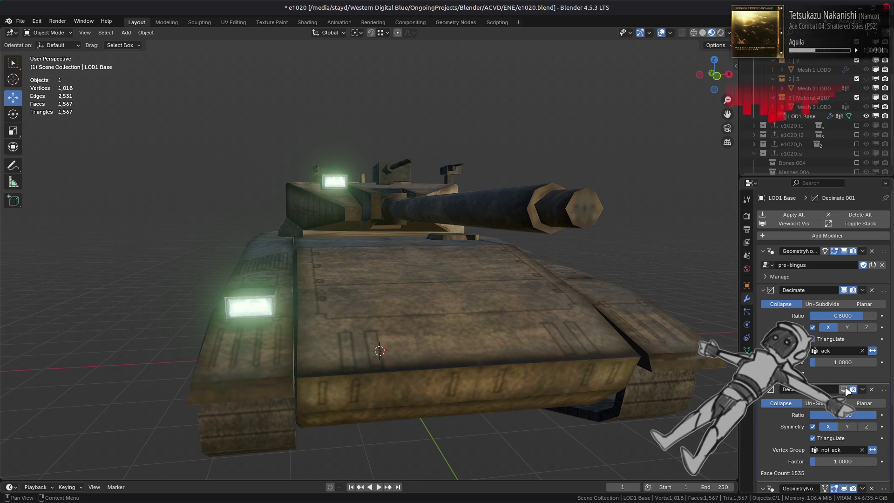
click(844, 390)
click(845, 389)
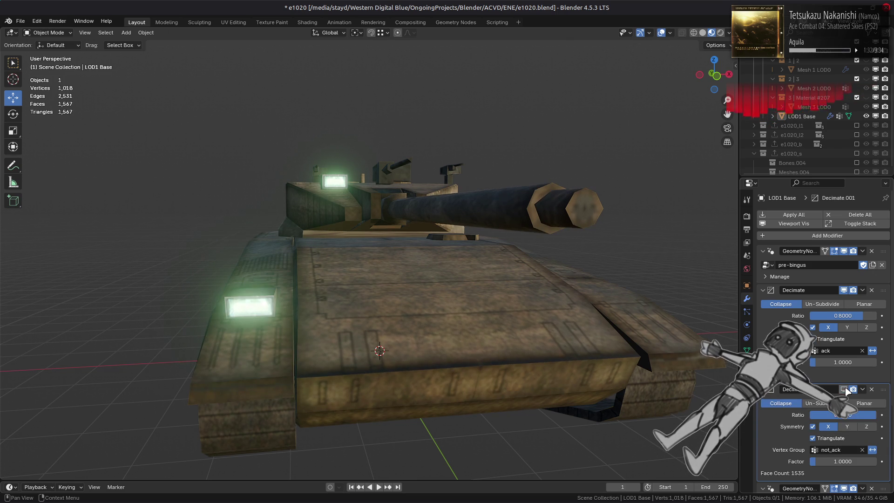
click(845, 389)
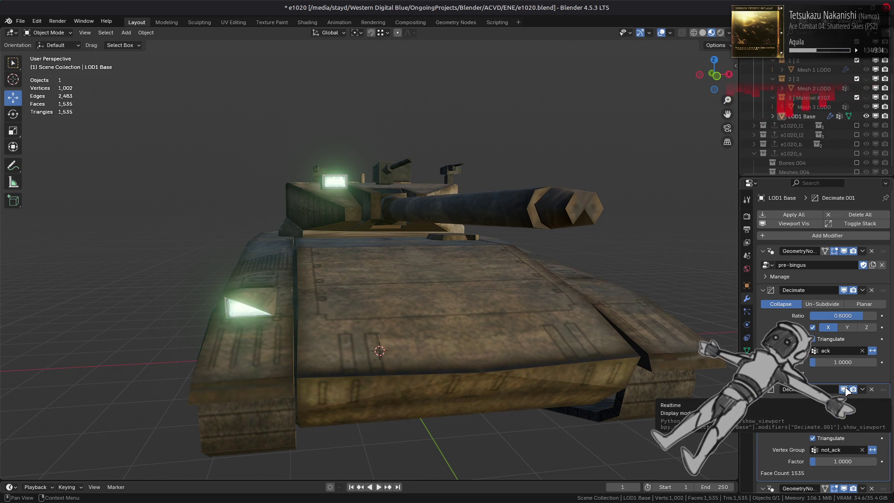
- In Edit Mode, check the vertex groups and headlight faces, then clear the selection
key(Tab)
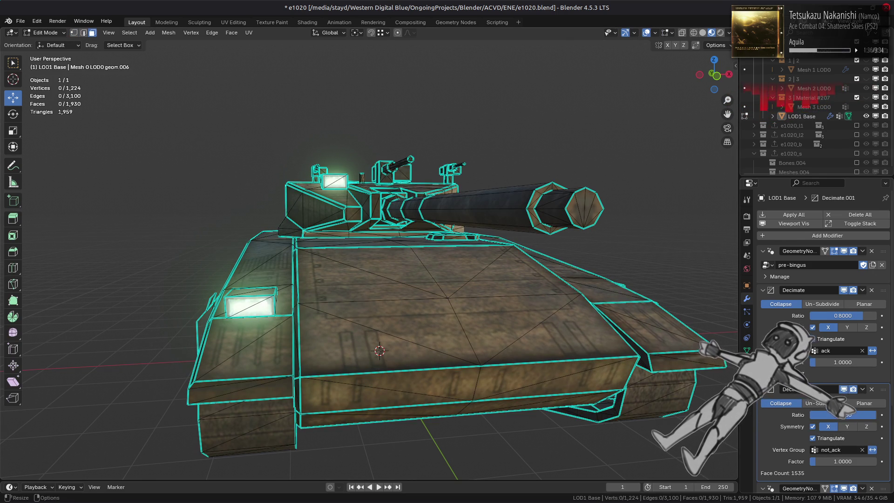
click(747, 350)
click(258, 310)
middle_drag(258, 310, 335, 197)
shift+click(336, 198)
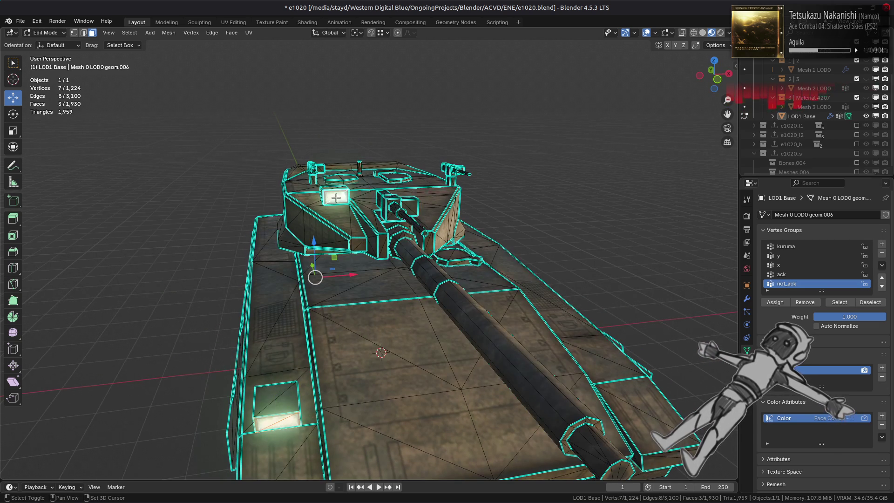
key(1)
click(536, 333)
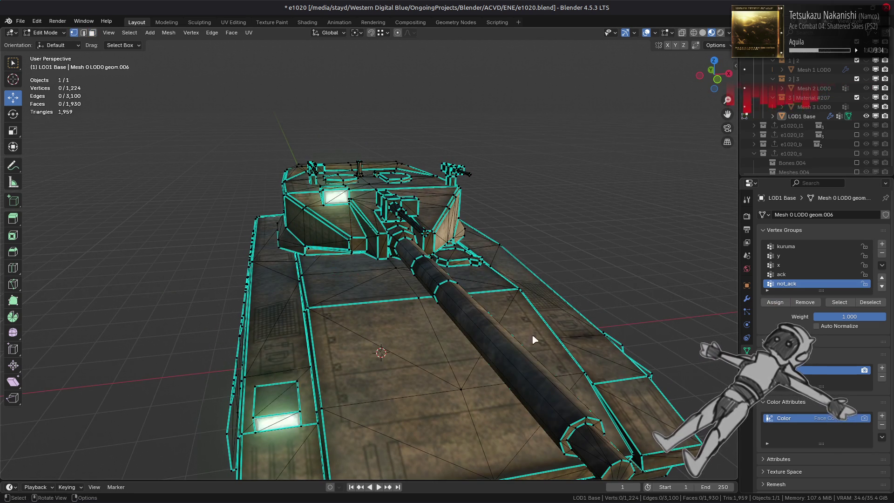
key(Tab)
middle_drag(501, 339, 508, 270)
- Back in the modifier settings, toggle the second Decimate off and on again to compare
click(747, 299)
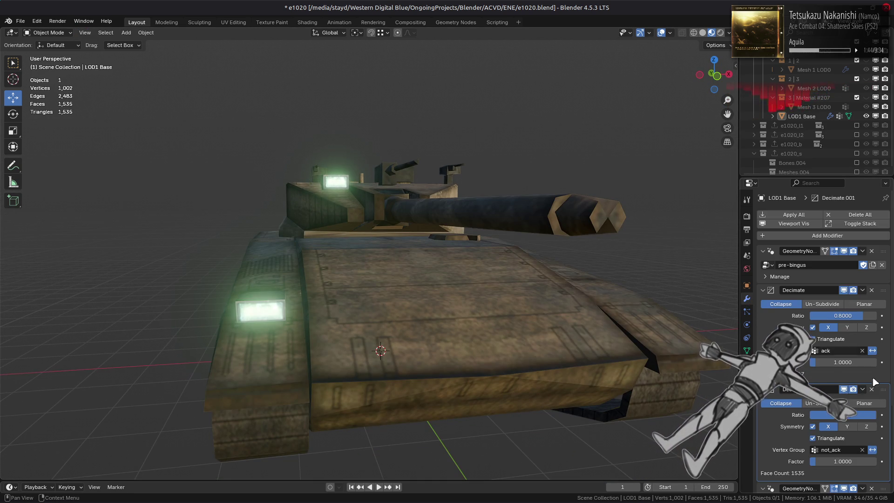
click(844, 389)
click(844, 390)
click(843, 389)
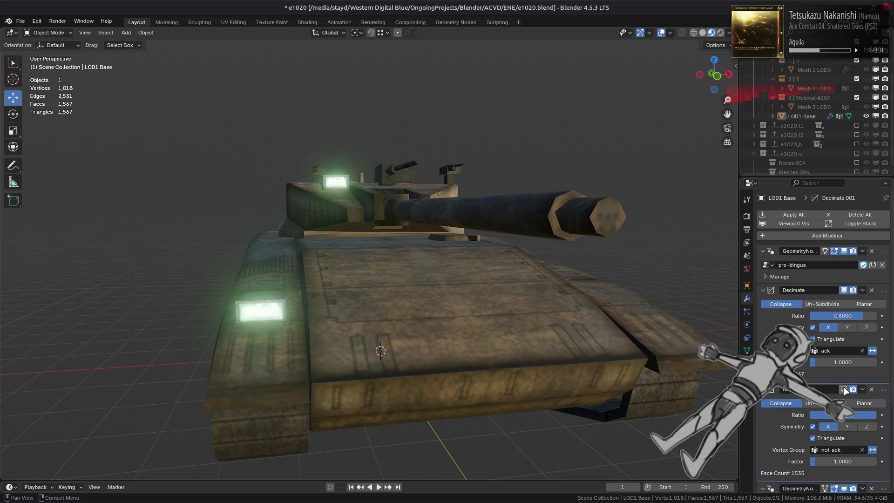
click(844, 389)
- Set the second Decimate ratio to 0.99 and the first Decimate ratio to 0.75
click(843, 414)
text(.99)
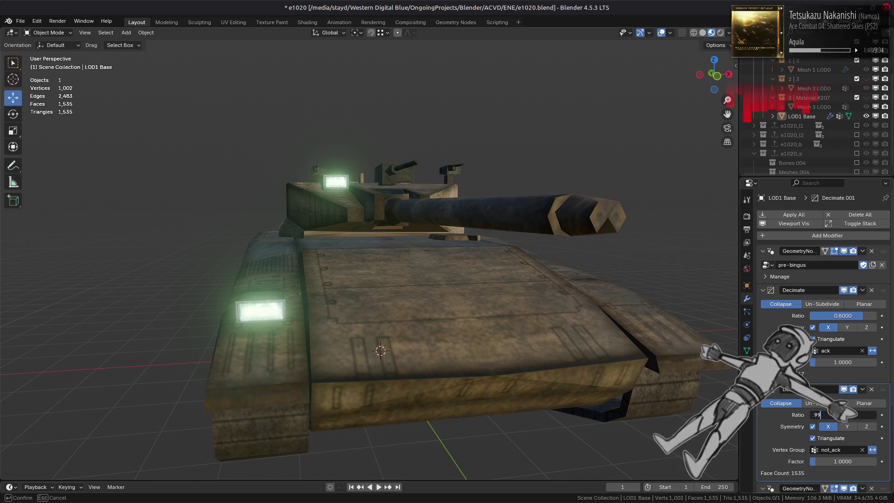
key(Return)
double_click(847, 315)
text(.75)
key(Return)
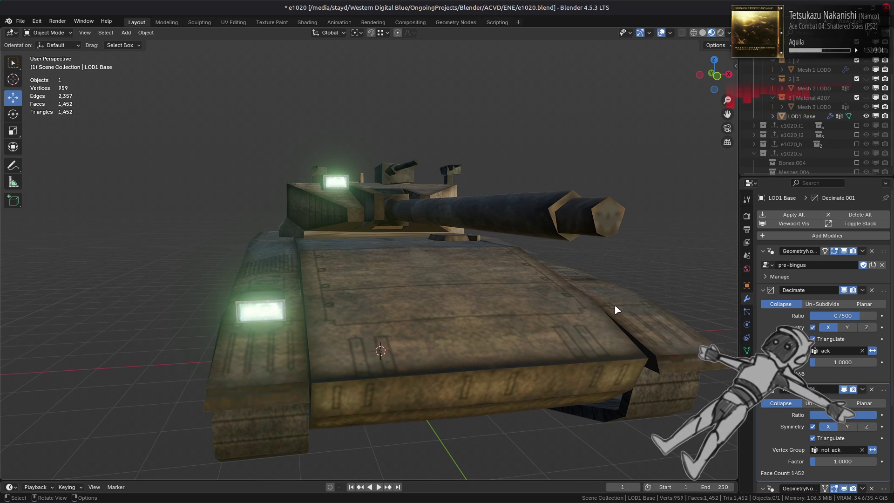
- Compare ratios 0.8 and 0.75 with undo/redo in Solid shading from a top-down view
key(ctrl+z)
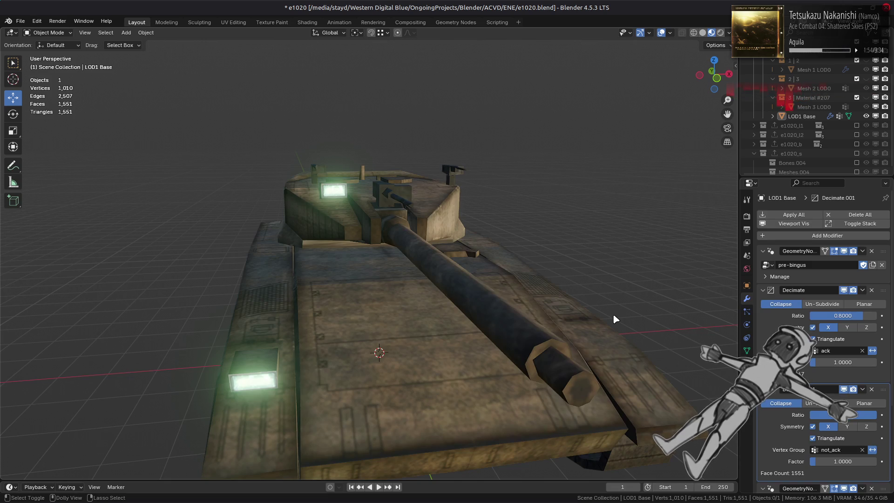
key(ctrl+shift+z)
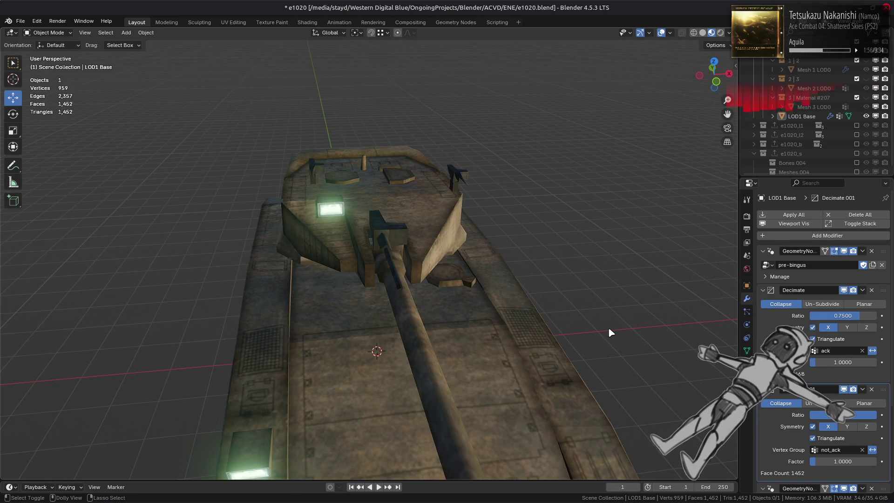
key(ctrl+z)
middle_drag(597, 311, 594, 340)
scroll(594, 340, up, 2)
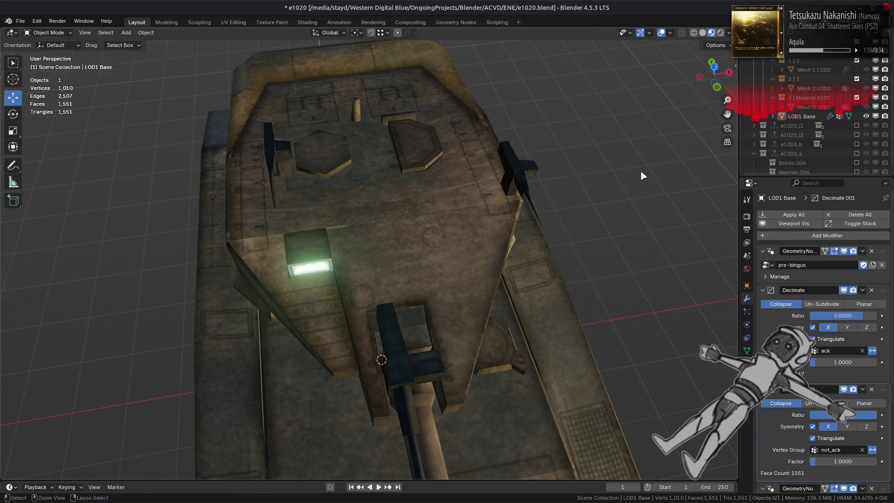
click(703, 32)
key(ctrl+shift+z)
middle_drag(593, 182, 556, 186)
key(ctrl+z)
key(ctrl+shift+z)
- Flip repeatedly between Decimate ratios 0.8 and 0.75 with undo/redo while zooming
key(ctrl+z)
key(ctrl+shift+z)
key(ctrl+z)
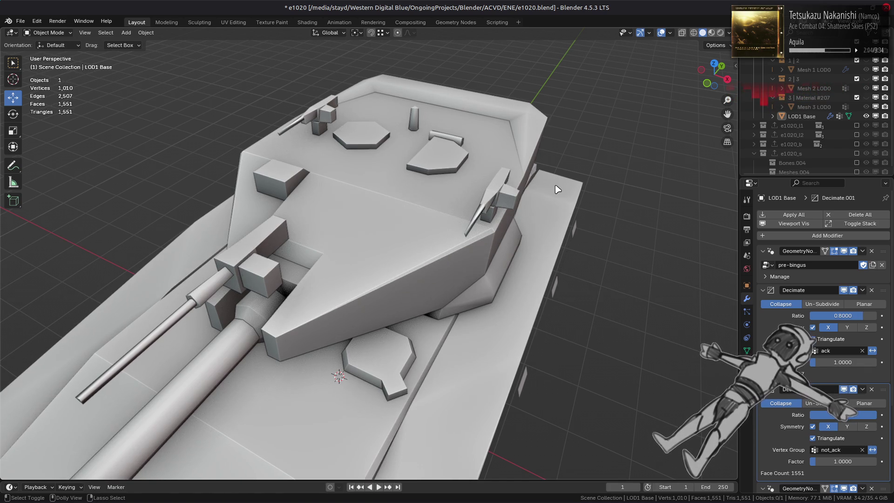
key(ctrl+shift+z)
scroll(550, 186, up, 5)
key(ctrl+z)
key(ctrl+shift+z)
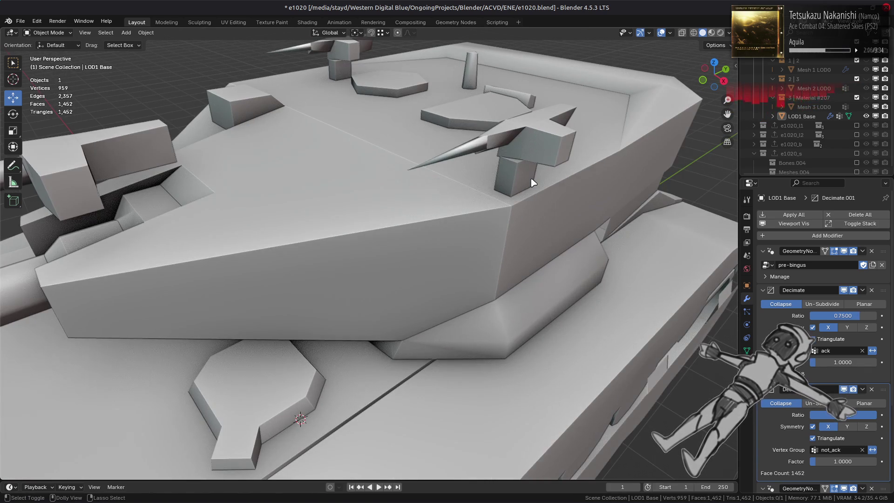
key(ctrl+z)
scroll(533, 182, down, 5)
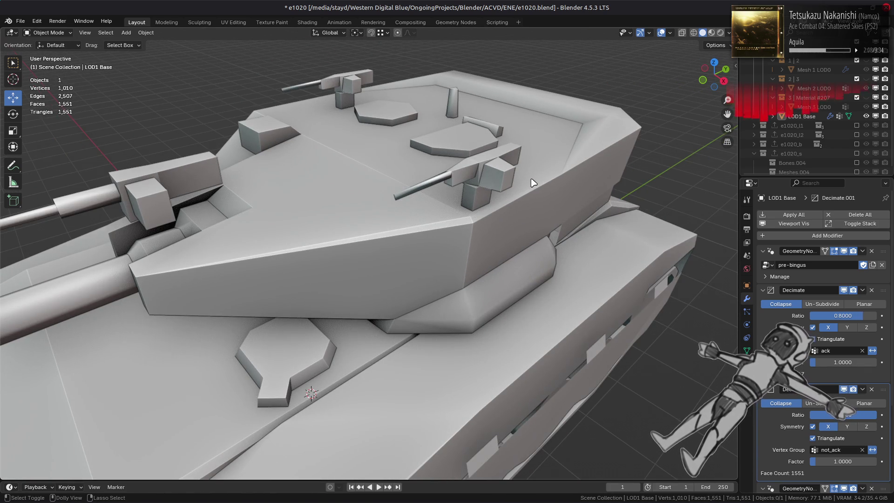
key(ctrl+shift+z)
- Compare 0.8 and 0.75 again while viewing the tank's side and rear
mouse_move(591, 197)
middle_down()
mouse_move(585, 170)
mouse_move(516, 177)
middle_up()
key(ctrl+z)
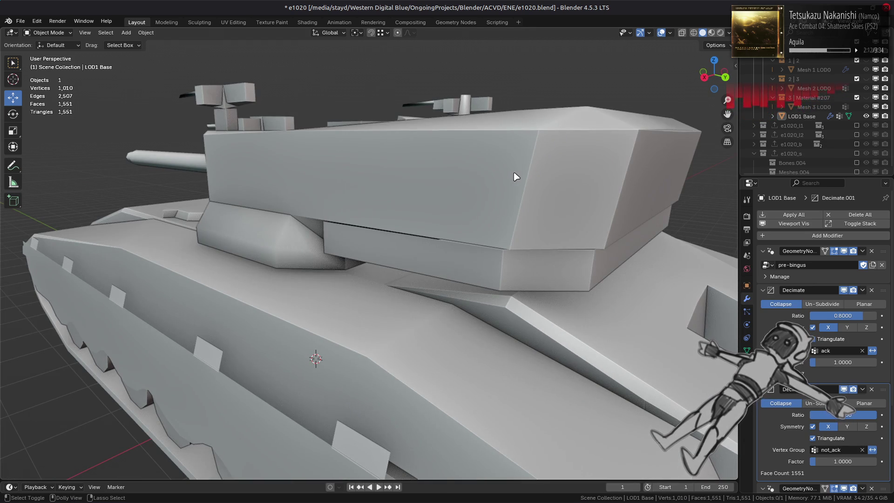
key(ctrl+shift+z)
scroll(516, 177, down, 5)
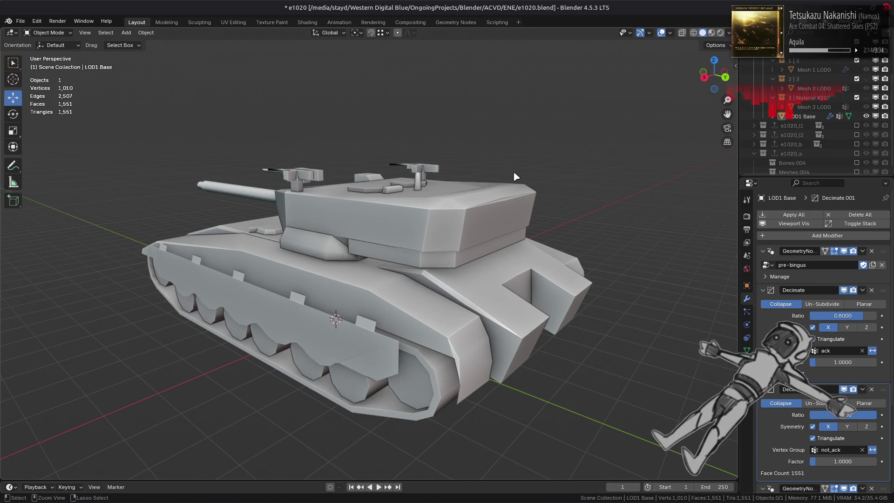
mouse_move(520, 180)
middle_down()
mouse_move(491, 192)
mouse_move(509, 194)
mouse_move(506, 170)
mouse_move(529, 199)
mouse_move(459, 201)
mouse_move(481, 213)
middle_up()
scroll(493, 192, up, 6)
scroll(512, 194, down, 2)
scroll(510, 194, up, 2)
scroll(505, 171, down, 5)
- Settle on the 0.75 ratio and return the viewport to Material Preview shading
key(ctrl+z)
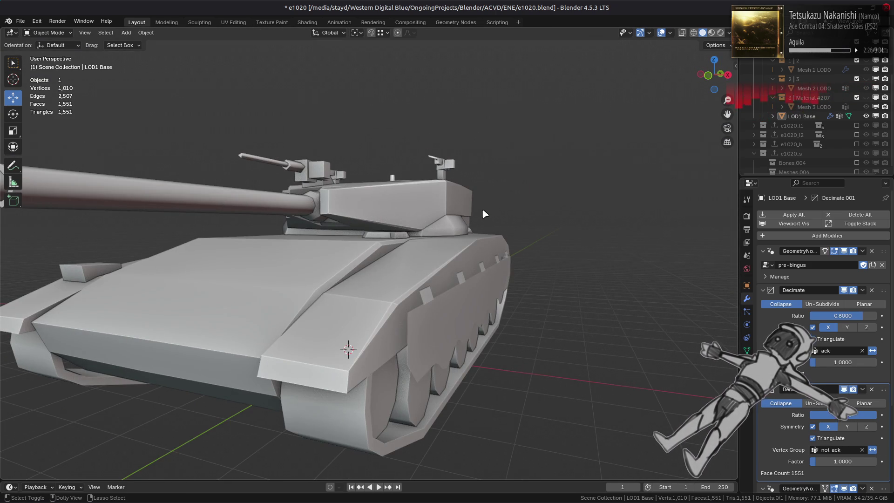
scroll(483, 213, up, 3)
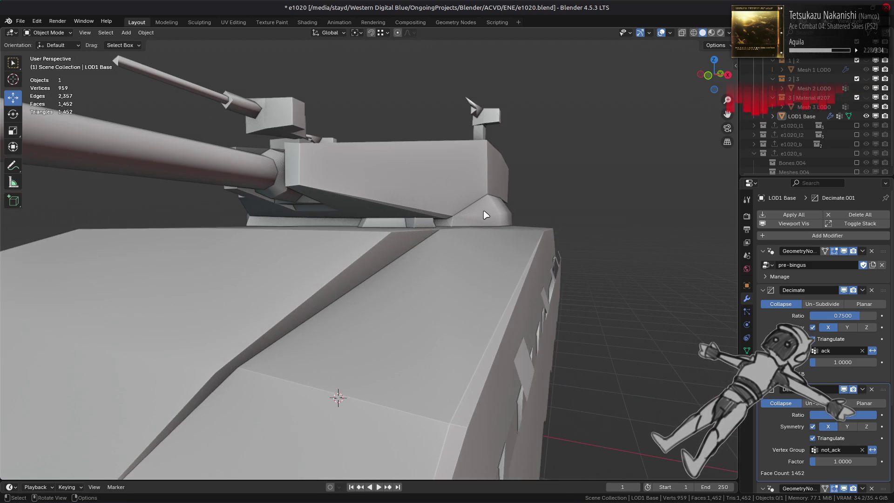
scroll(483, 213, up, 1)
key(ctrl+shift+z)
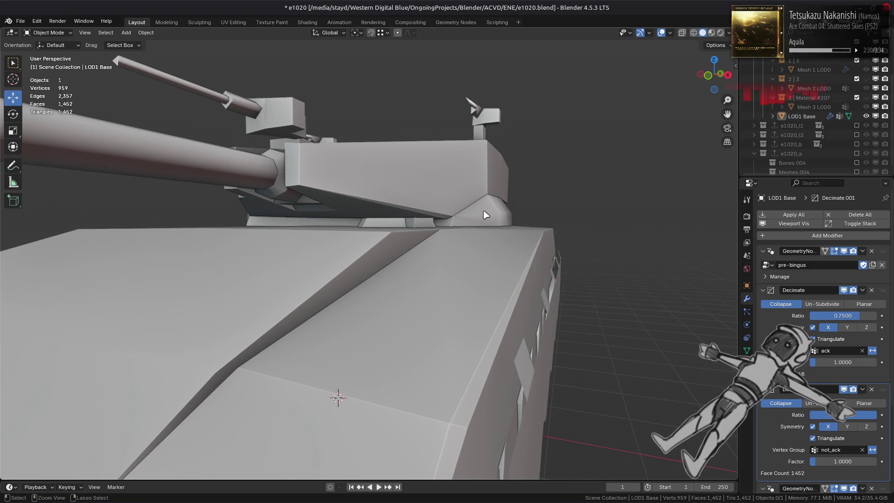
click(711, 33)
scroll(570, 237, down, 4)
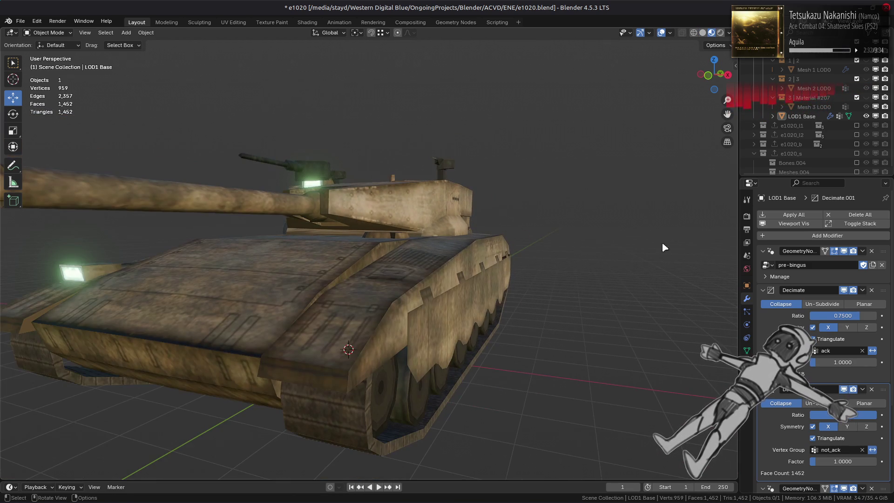
- Toggle the first Decimate's visibility and lower its ratio to 0.7
click(844, 290)
click(844, 290)
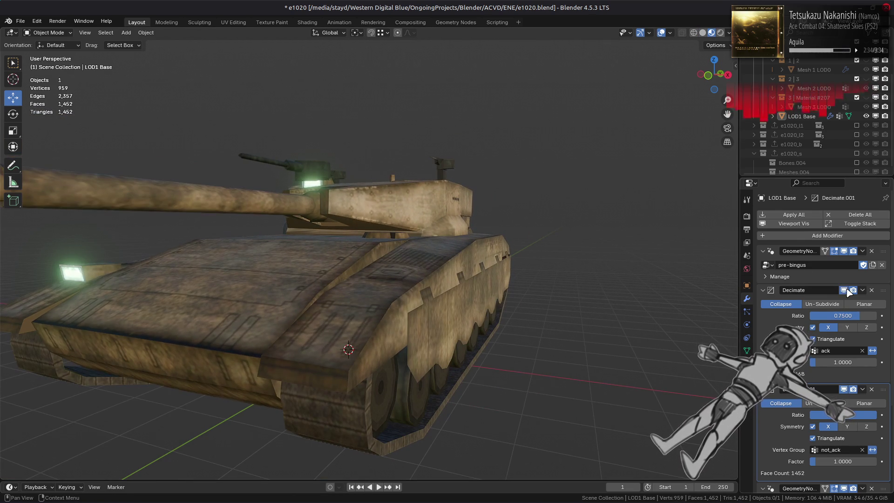
drag(843, 316, 837, 316)
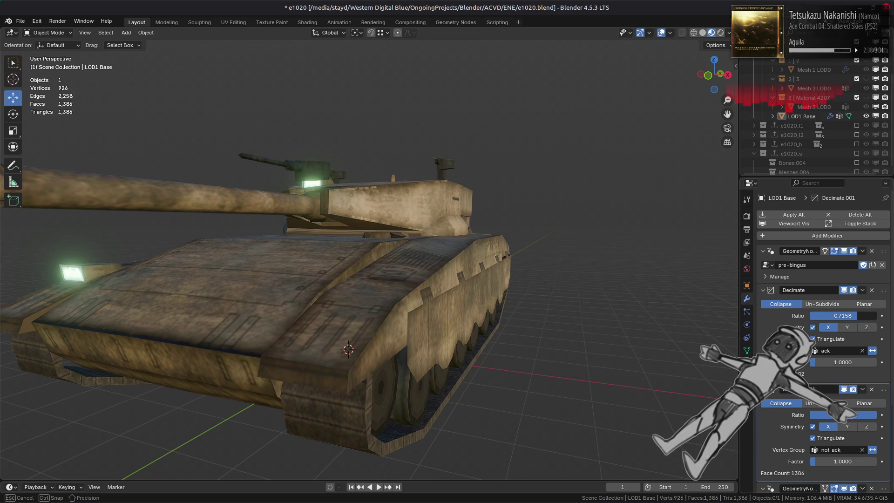
click(858, 315)
key(BackSpace)
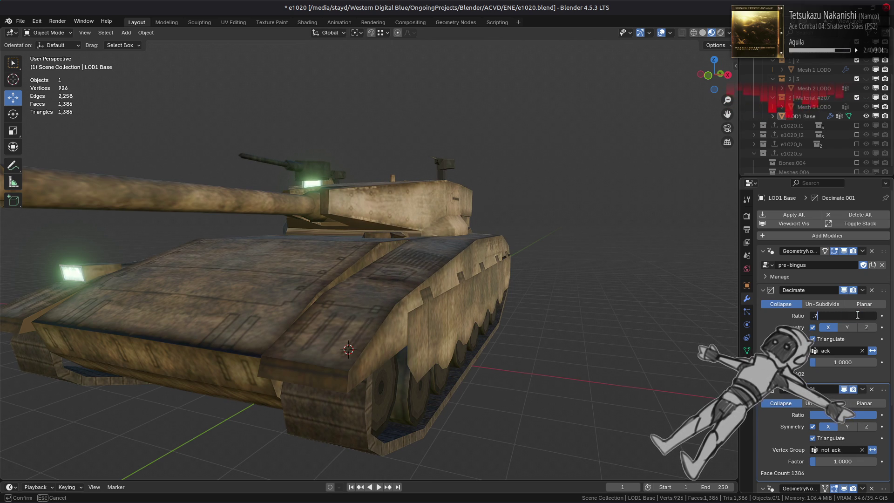
key(Return)
- Toggle the node effect and the decimation off and on to compare the tank's appearance
middle_drag(570, 238, 607, 253)
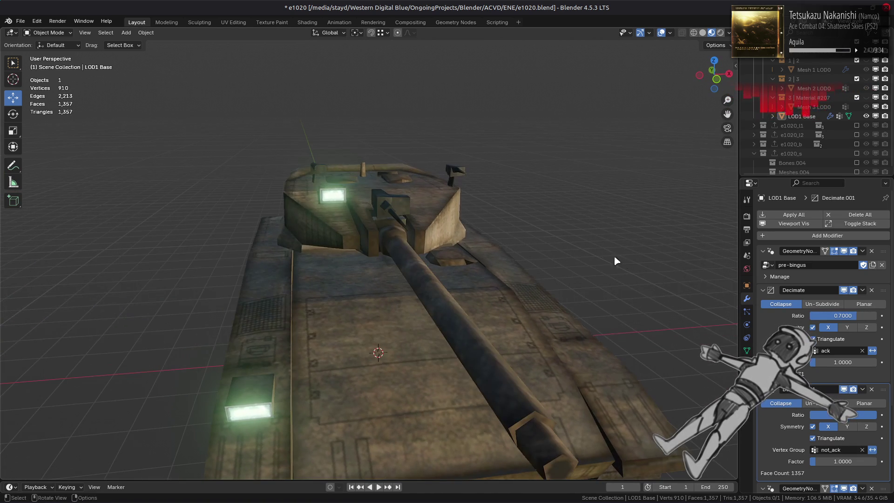
click(844, 251)
click(844, 251)
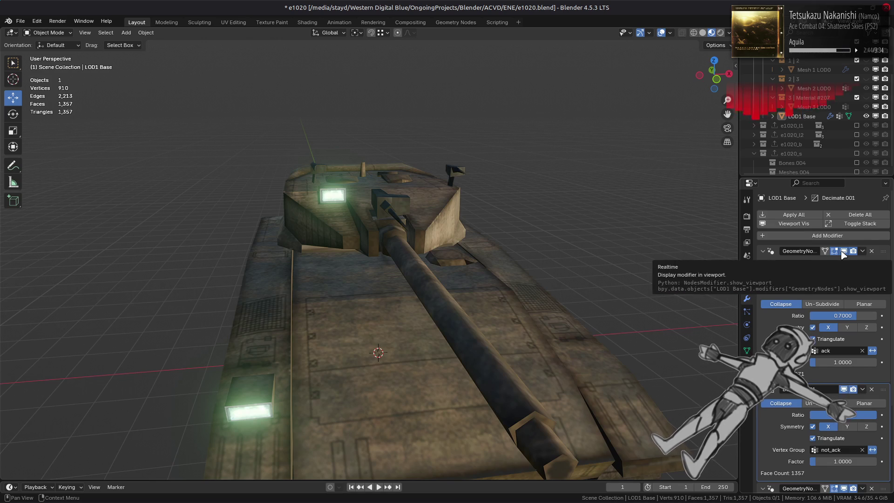
click(844, 290)
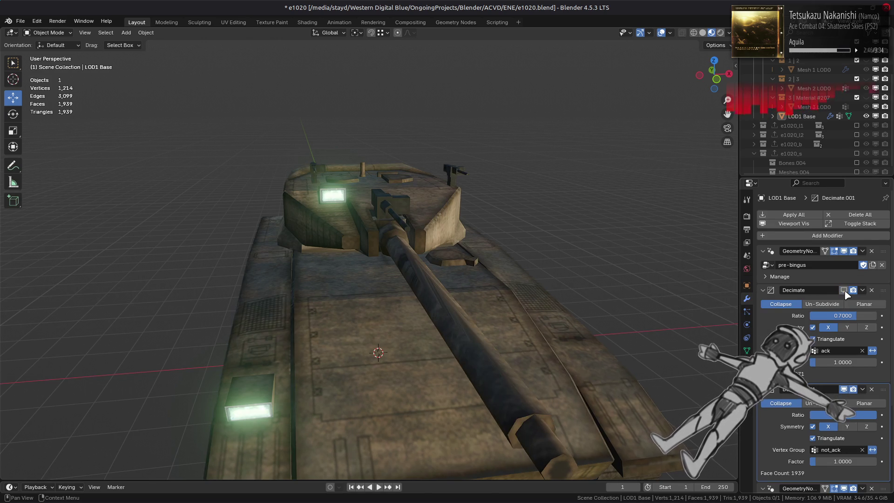
click(844, 290)
middle_drag(697, 279, 636, 275)
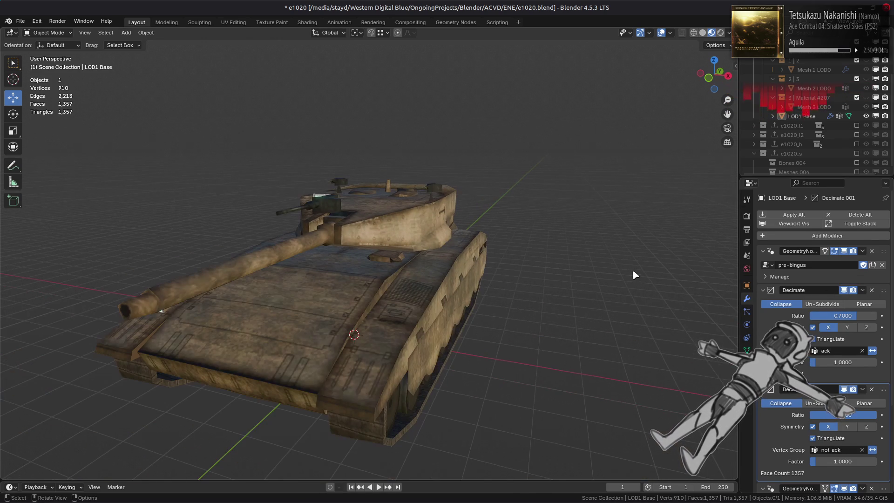
click(844, 291)
click(844, 290)
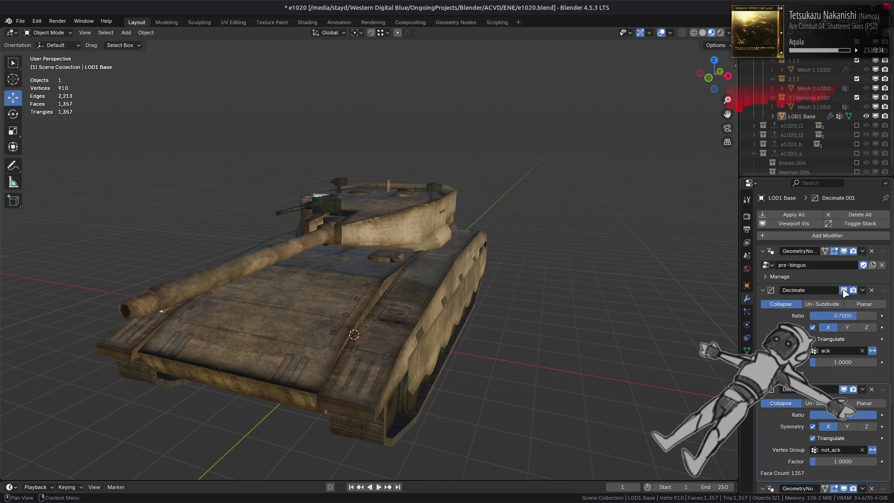
- Commit a first Decimate ratio of 0.8 and compare it against the full mesh
click(850, 316)
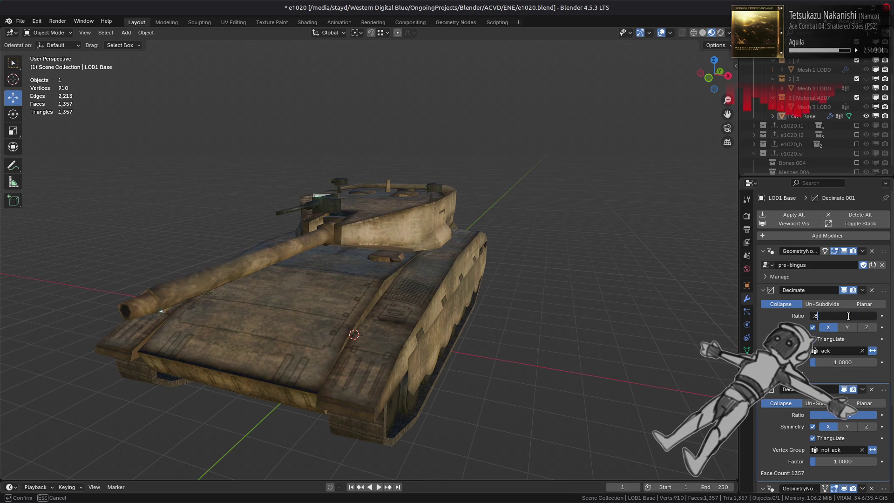
key(Return)
scroll(596, 298, up, 2)
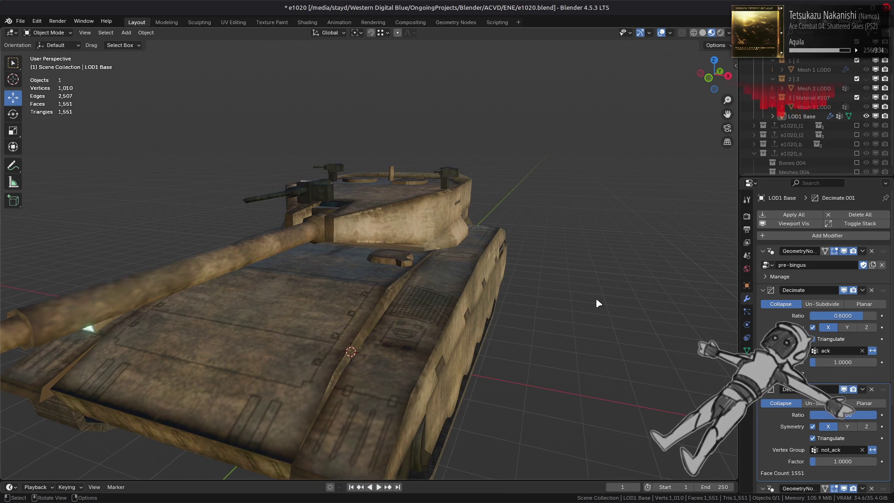
click(843, 290)
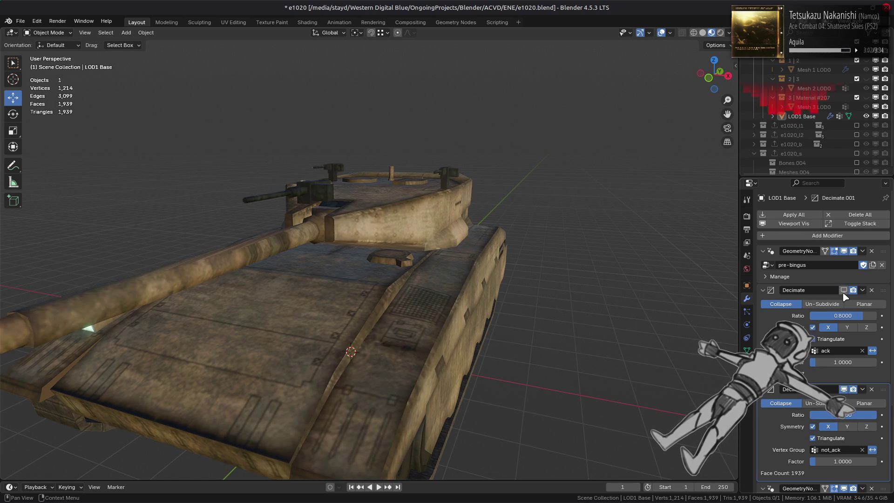
click(844, 291)
middle_drag(494, 267, 486, 286)
scroll(487, 287, up, 3)
key(Tab)
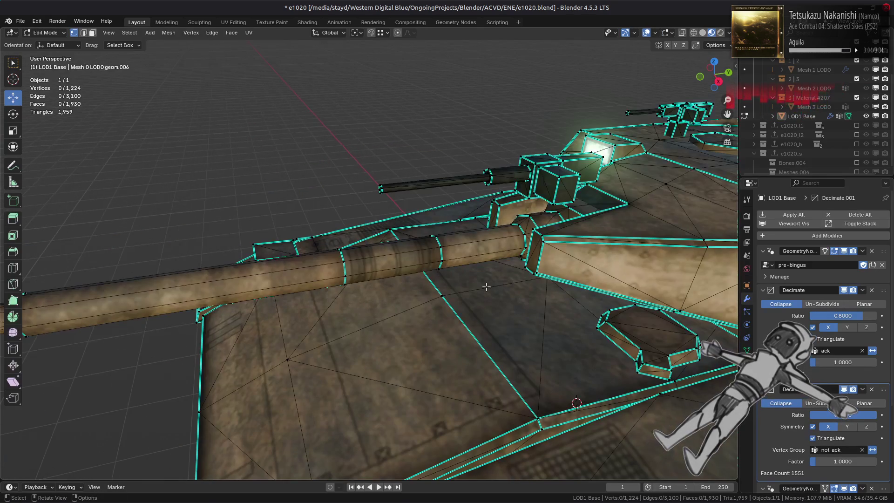
scroll(486, 287, up, 2)
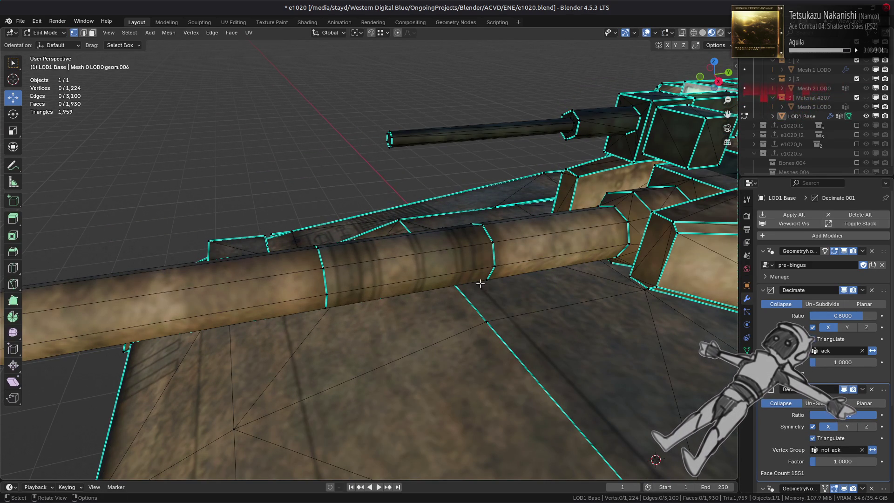
alt+shift+click(485, 261)
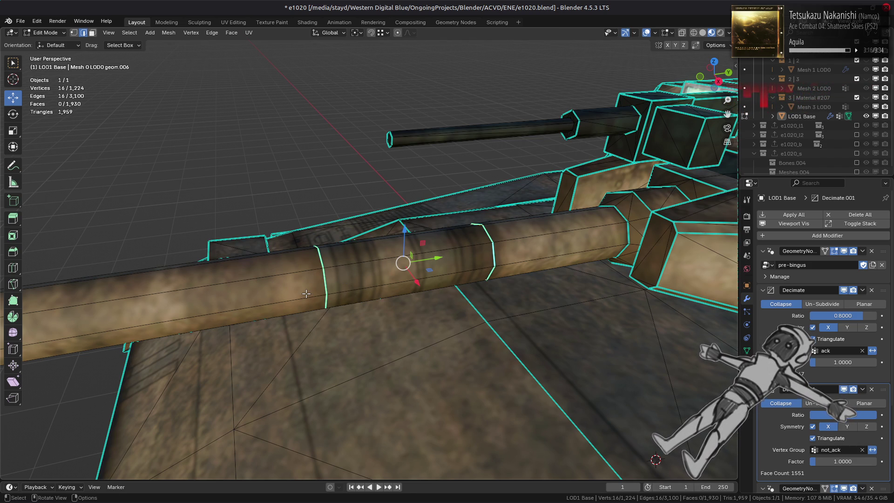
middle_drag(305, 294, 311, 297)
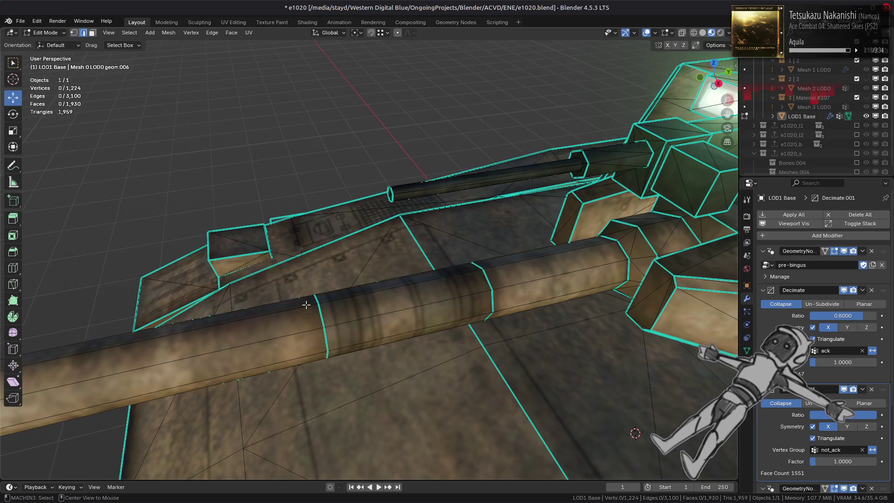
key(Tab)
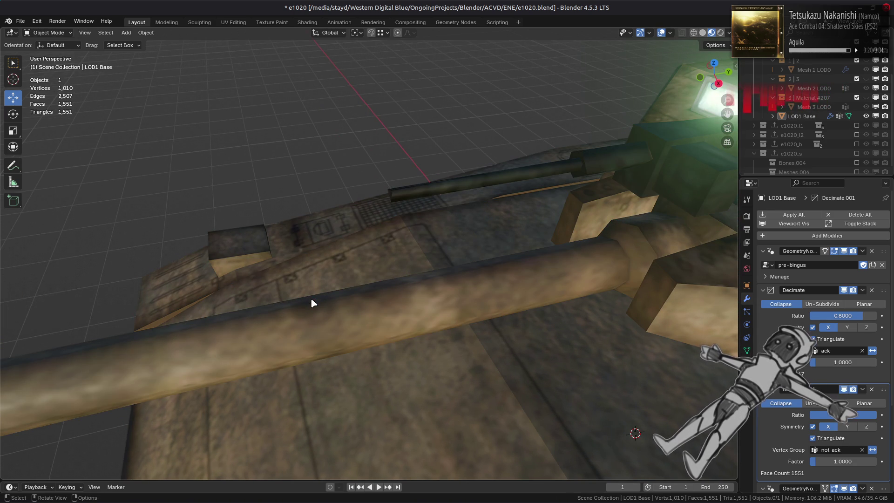
- Set the first Decimate ratio to 0.75
scroll(311, 297, down, 5)
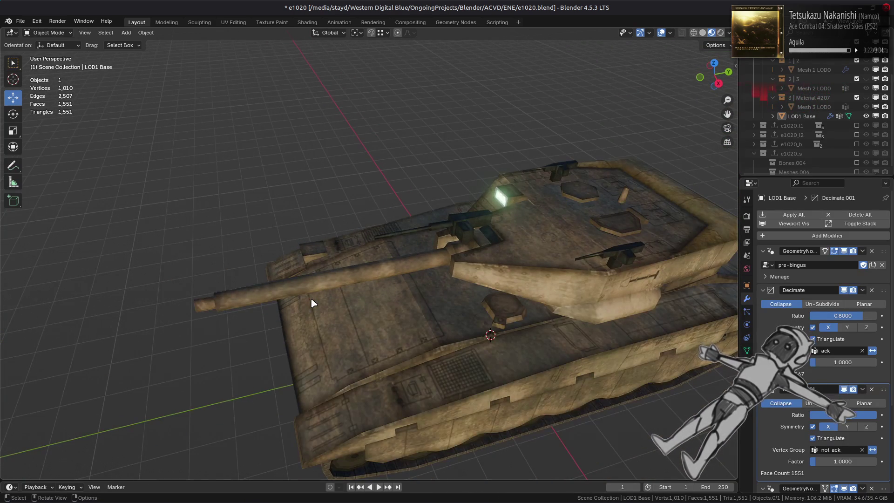
mouse_move(359, 309)
middle_down()
mouse_move(206, 321)
mouse_move(261, 300)
mouse_move(255, 319)
middle_up()
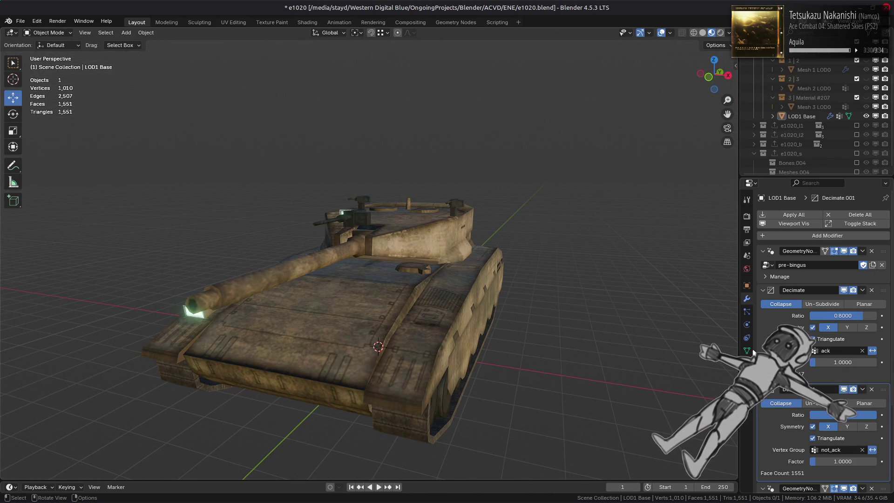
mouse_move(699, 321)
middle_down()
mouse_move(641, 330)
mouse_move(671, 344)
middle_up()
click(849, 317)
text(0.75)
key(Return)
- Undo back to 0.8 and switch to Solid shading to view the turret side
key(ctrl+z)
middle_drag(680, 326, 652, 302)
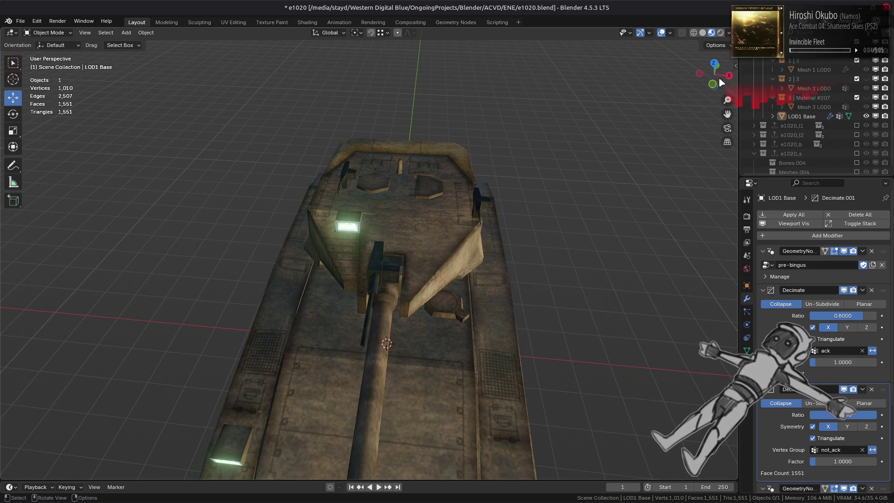
click(702, 32)
mouse_move(633, 200)
middle_down()
mouse_move(633, 212)
mouse_move(550, 196)
middle_up()
scroll(550, 195, up, 4)
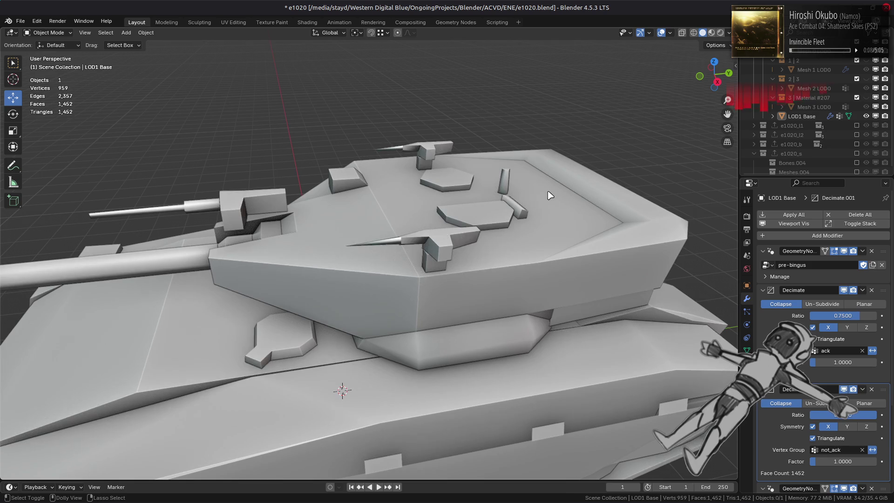
scroll(554, 200, up, 5)
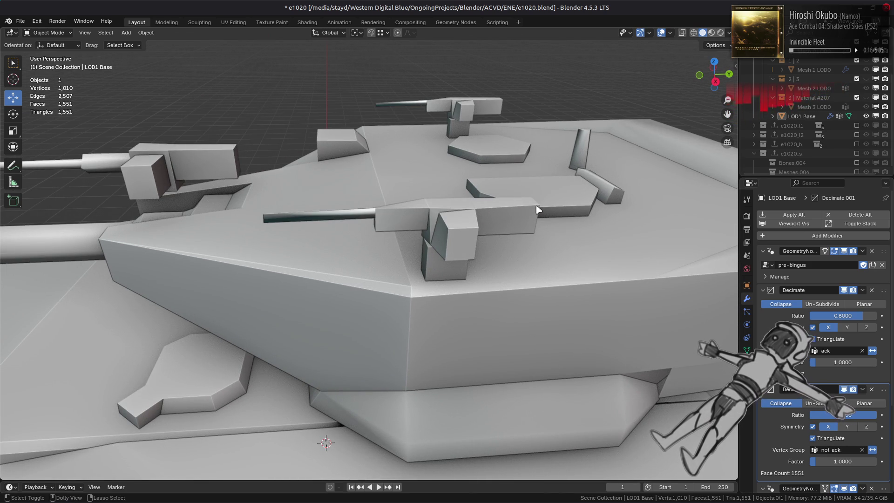
- Flip between ratios 0.75 and 0.8 with redo/undo, settling on 0.75
key(ctrl+shift+z)
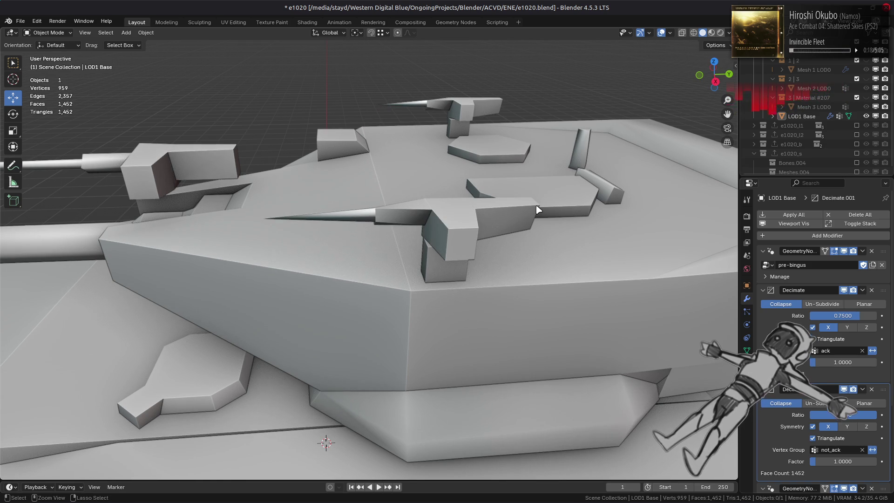
key(ctrl+z)
key(ctrl+shift+z)
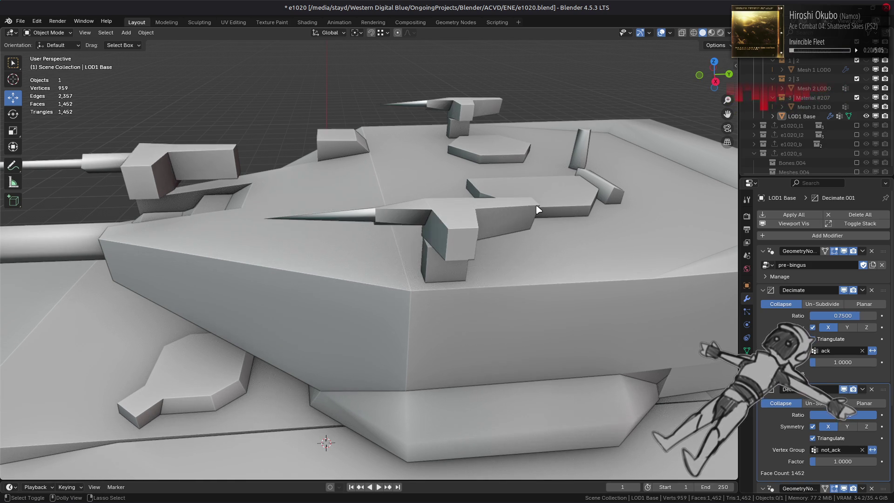
key(ctrl+z)
key(ctrl+shift+z)
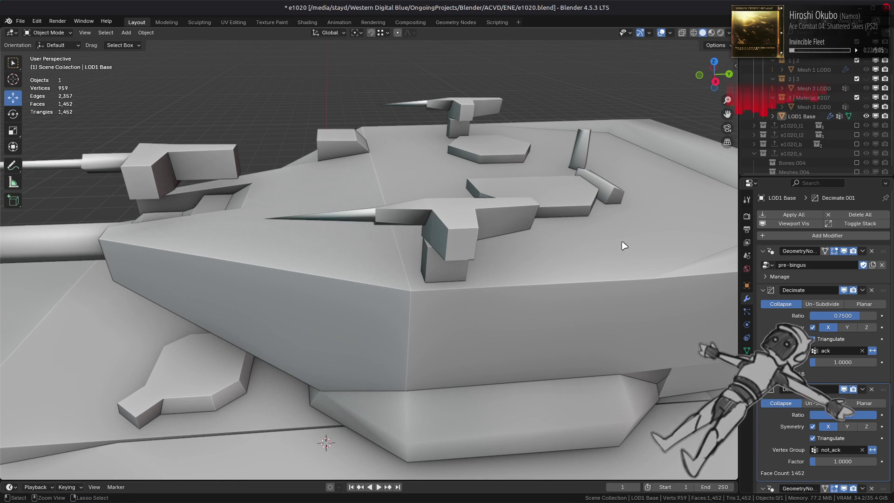
key(ctrl+z)
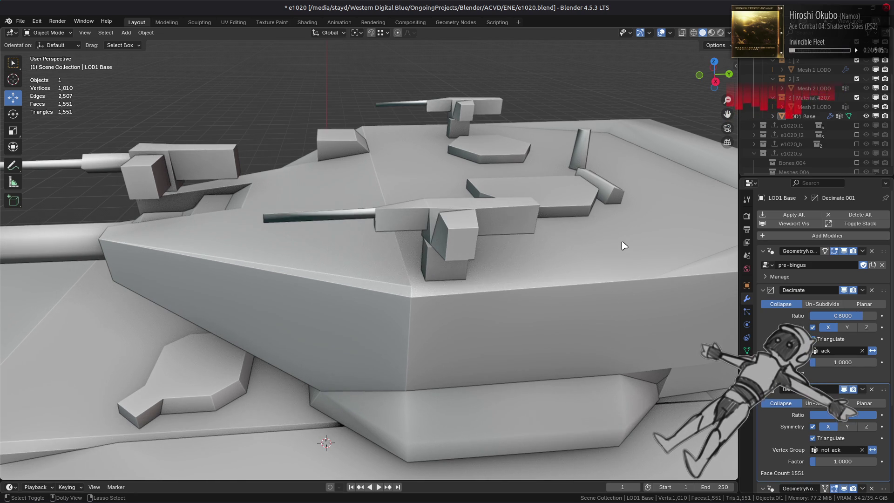
key(ctrl+shift+z)
key(ctrl+z)
key(ctrl+shift+z)
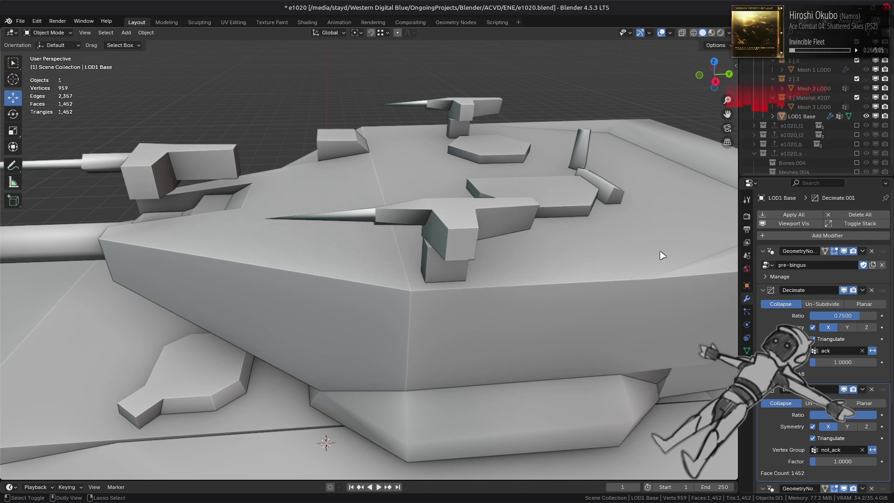
- Try a 0.7 ratio, revert to 0.75, and switch back to Material Preview
key(ctrl+z)
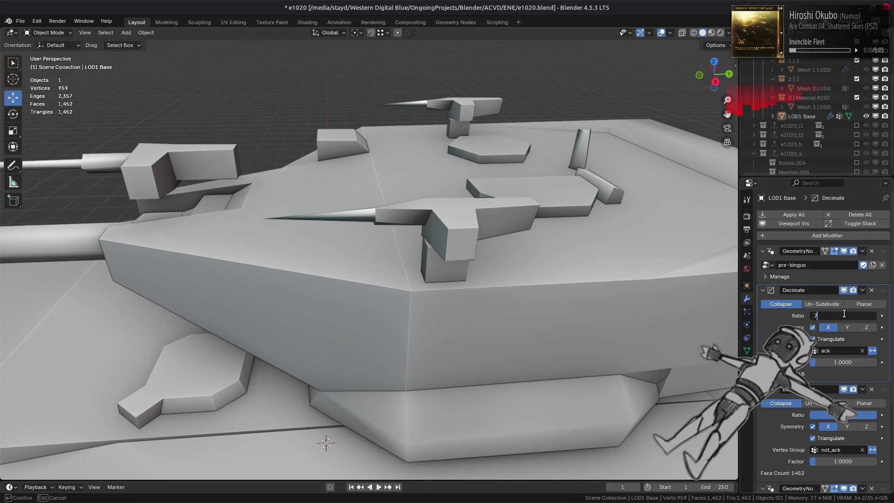
key(Return)
scroll(587, 306, down, 5)
middle_drag(543, 309, 594, 303)
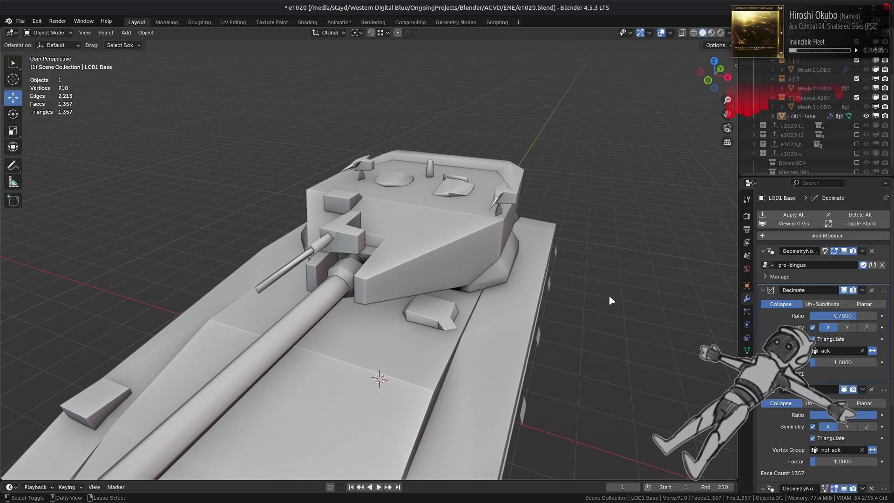
key(ctrl+z)
key(z)
mouse_move(608, 295)
middle_down()
mouse_move(556, 226)
mouse_move(469, 255)
mouse_move(484, 265)
middle_up()
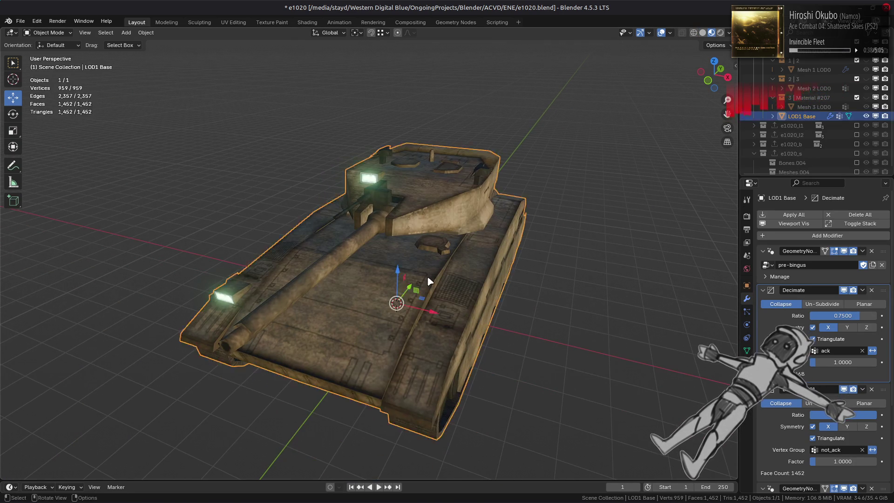
- Save the file, then duplicate LOD1 Base in place with Shift+D
key(ctrl+s)
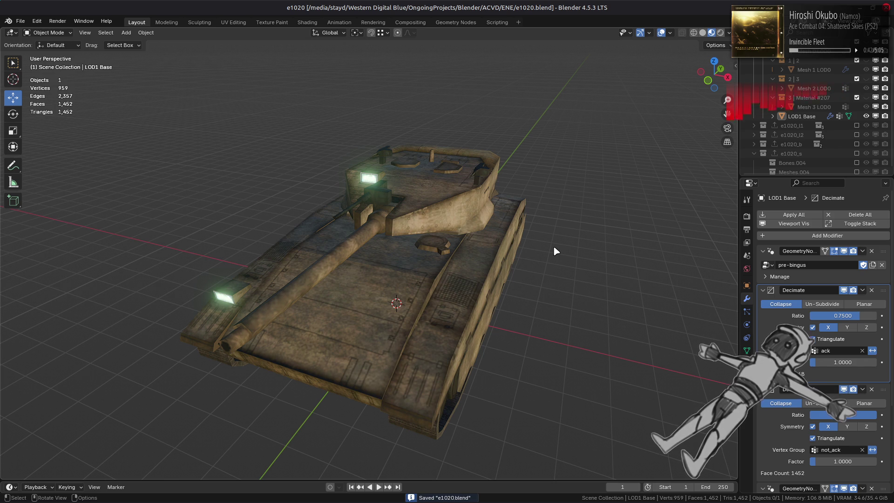
click(810, 120)
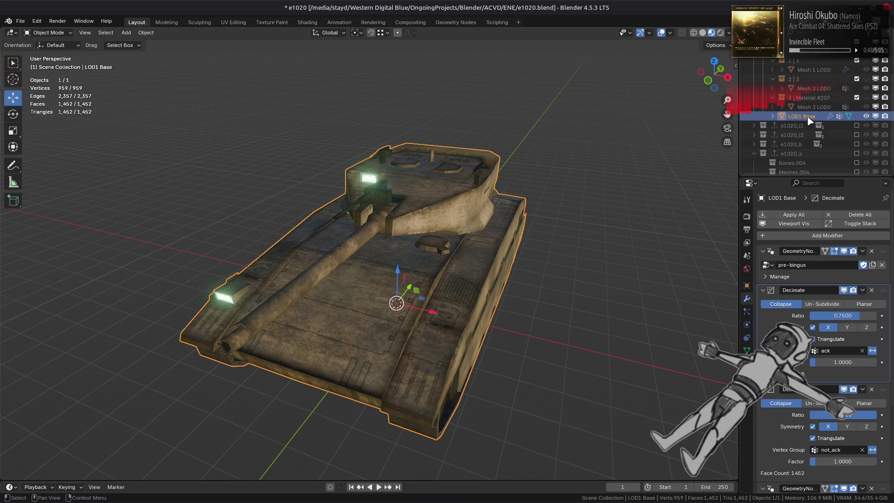
middle_drag(578, 203, 590, 254)
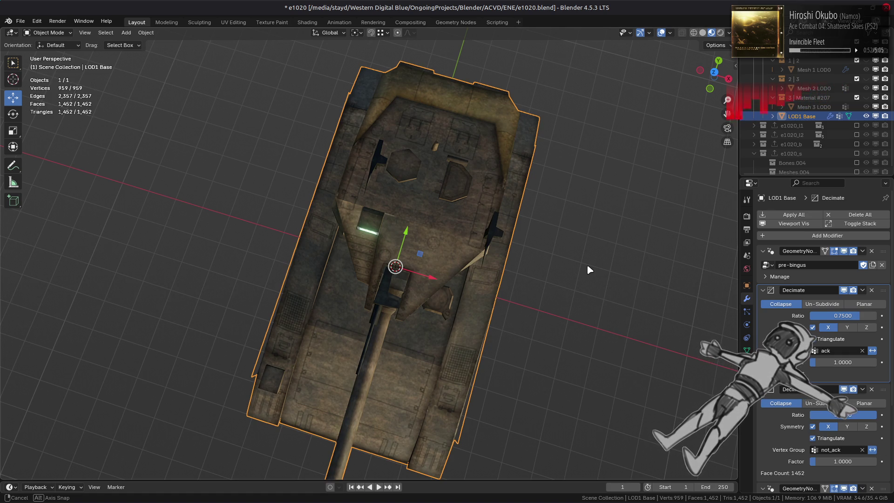
middle_drag(588, 265, 608, 217)
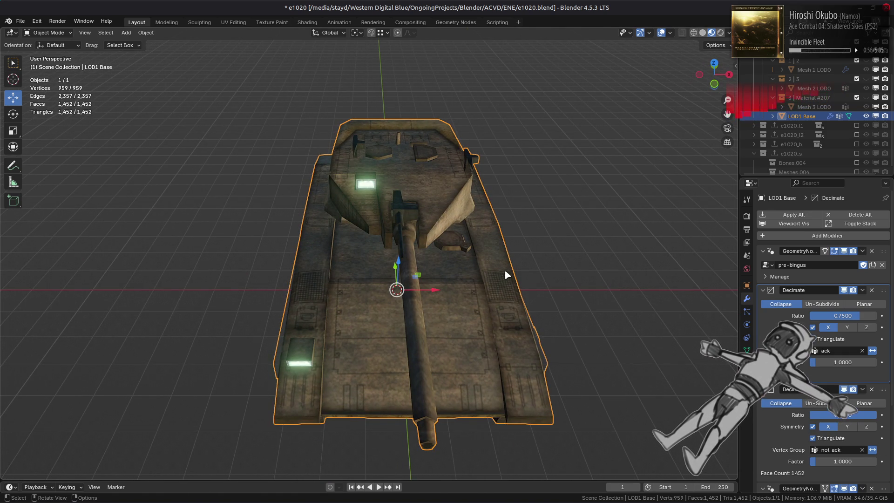
middle_drag(530, 270, 499, 244)
key(shift+d)
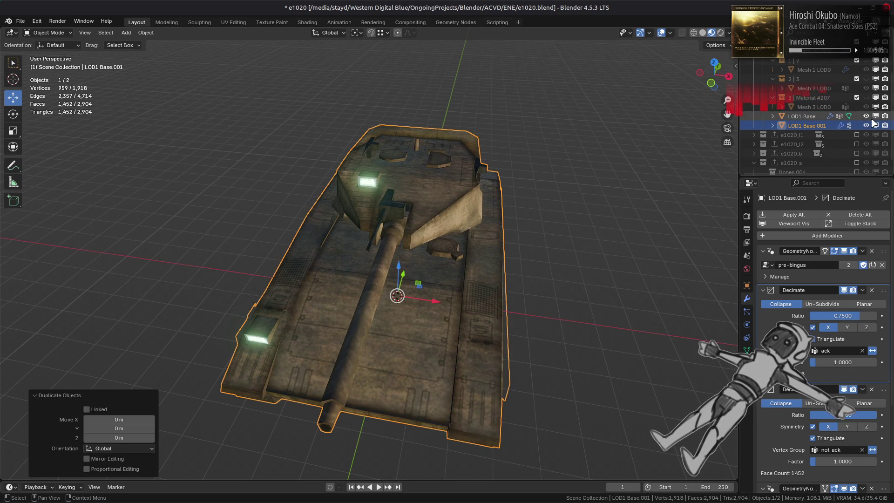
- Rename the duplicate LOD1 Base.001 to 'LOD2 Base' in the Outliner
scroll(870, 122, down, 1)
click(829, 117)
double_click(829, 117)
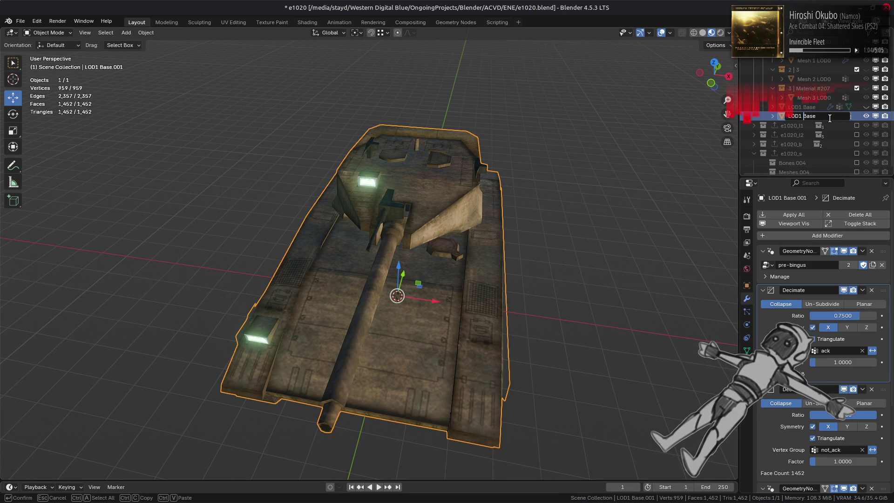
text(2)
key(Return)
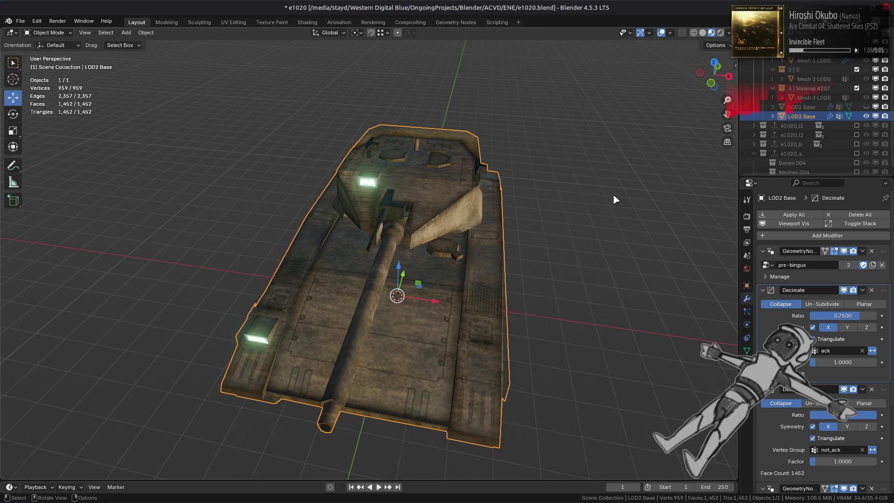
middle_drag(579, 243, 500, 268)
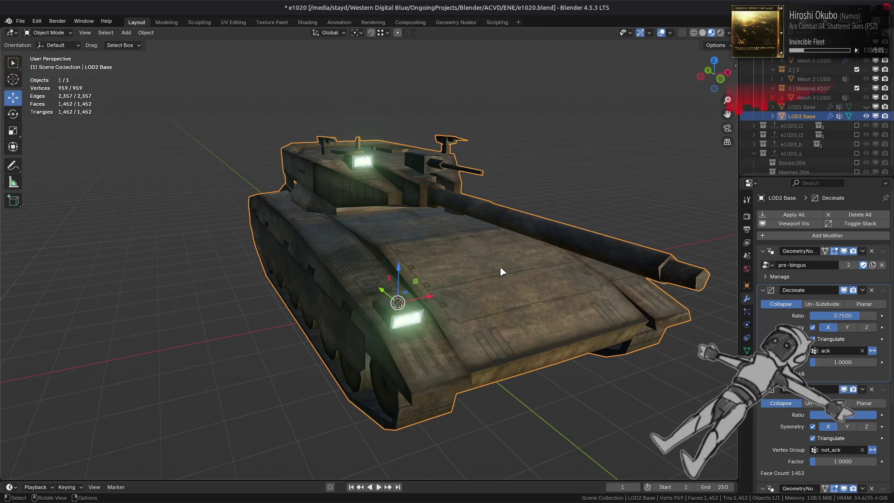
scroll(504, 257, up, 2)
mouse_move(465, 220)
middle_down()
mouse_move(473, 241)
mouse_move(425, 198)
mouse_move(443, 258)
mouse_move(433, 217)
middle_up()
- In Edit Mode, select the small gun barrels by their tip faces, grow the selection and delete them
key(Tab)
scroll(446, 250, up, 2)
key(3)
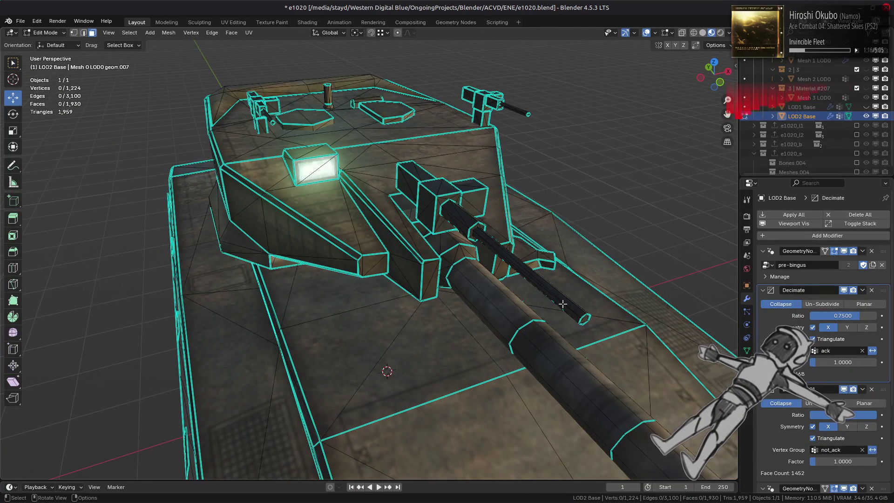
click(583, 319)
scroll(493, 201, up, 1)
shift+click(563, 82)
shift+click(251, 92)
key(ctrl+l)
click(268, 112)
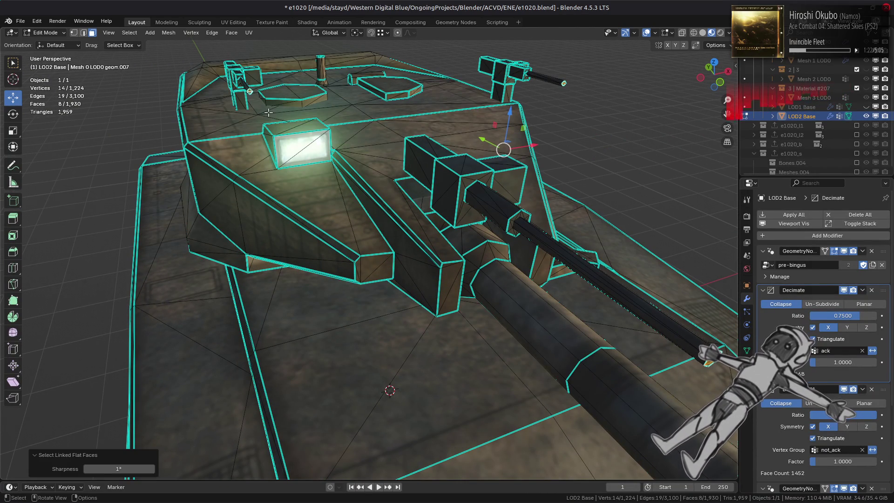
key(ctrl+KP_Add)
right_click(377, 277)
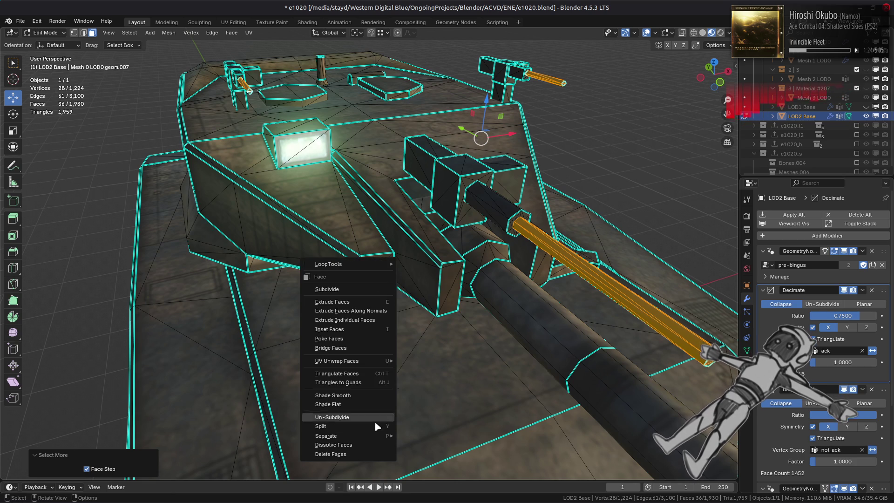
click(362, 451)
- Delete the main barrel's hexagonal end face and fill the open rim with a new face
middle_drag(362, 451, 424, 261)
click(427, 250)
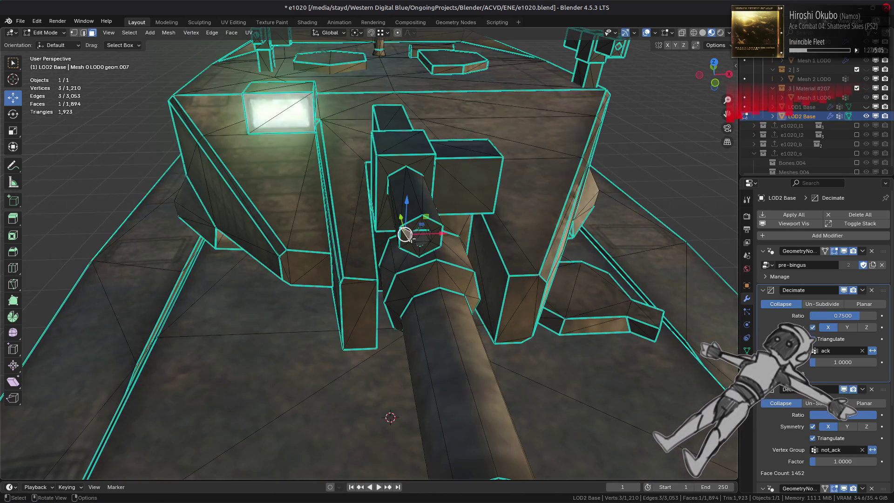
right_click(433, 266)
right_click(294, 262)
click(293, 262)
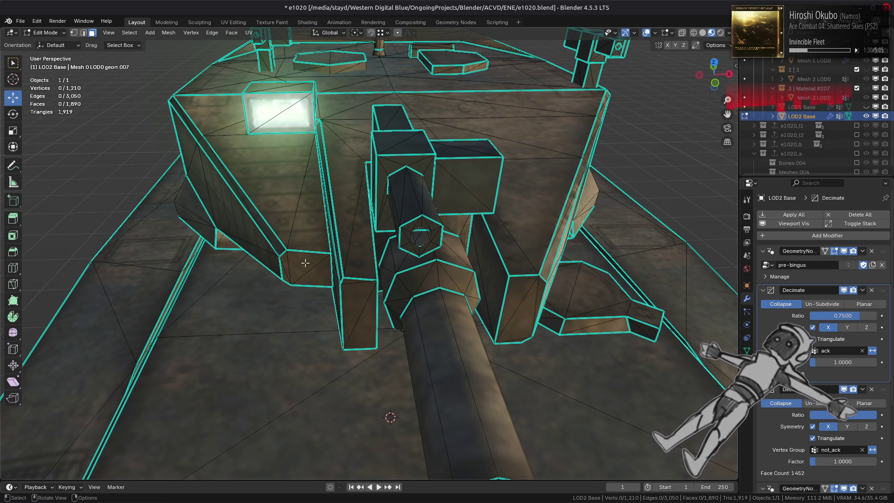
middle_drag(294, 262, 345, 265)
key(2)
alt+click(444, 264)
key(f)
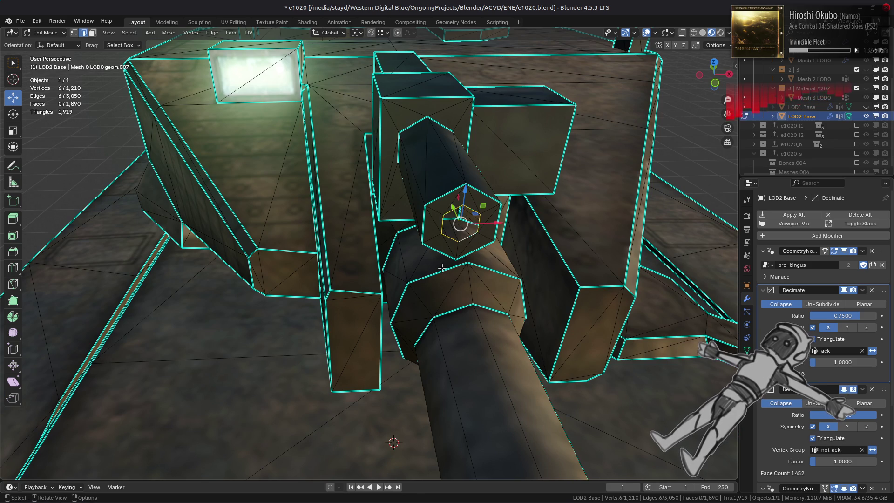
- Dissolve the barrel-end cap's corner vertices so it becomes one face
key(1)
right_click(291, 288)
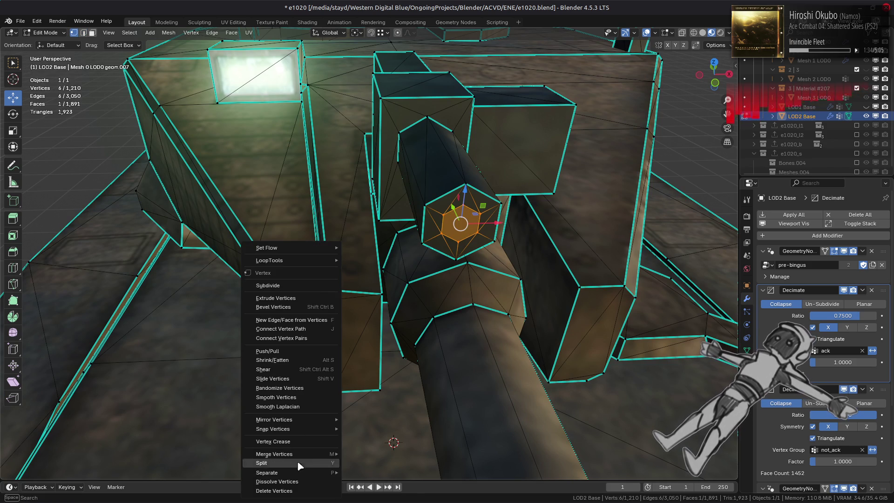
click(297, 482)
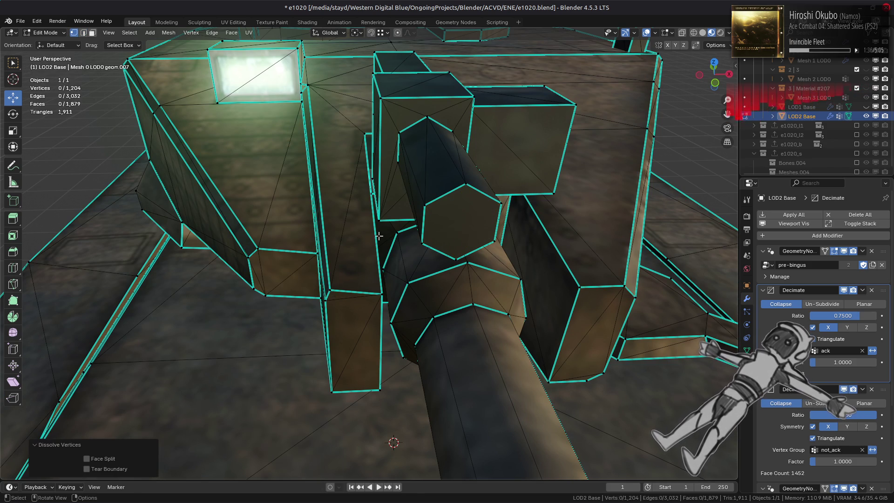
key(ctrl+z)
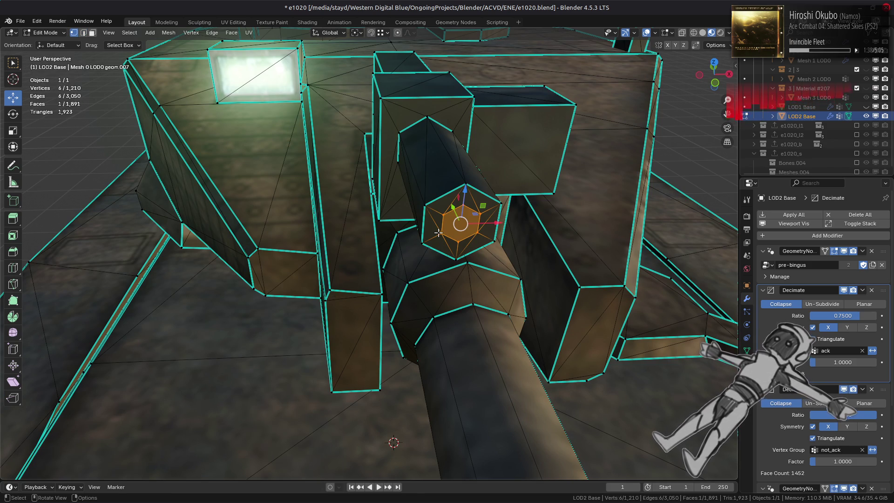
key(alt+a)
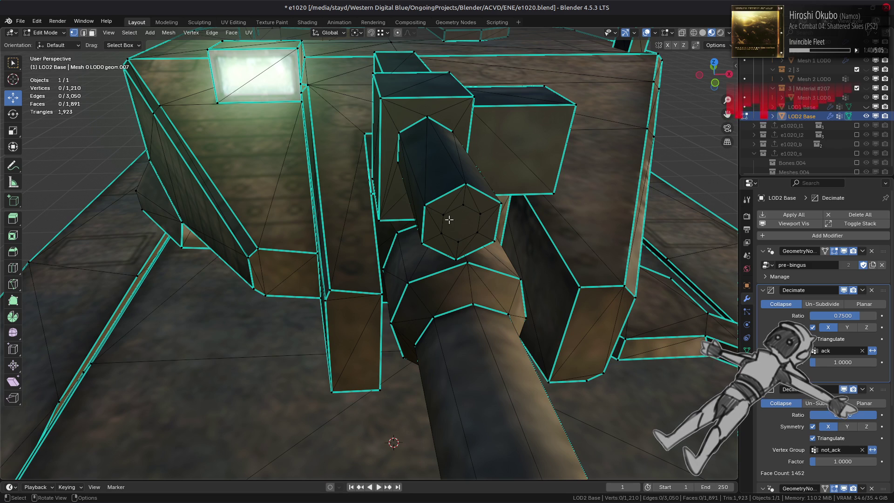
key(ctrl+z)
right_click(286, 288)
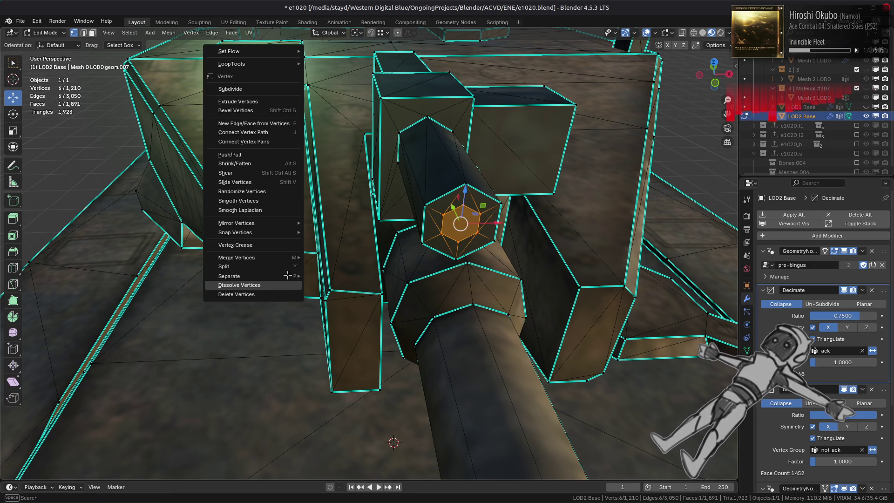
click(287, 285)
- Dissolve the two small square loops on the turret box ends
scroll(287, 284, down, 5)
middle_drag(287, 284, 307, 286)
scroll(310, 287, up, 5)
scroll(310, 286, up, 2)
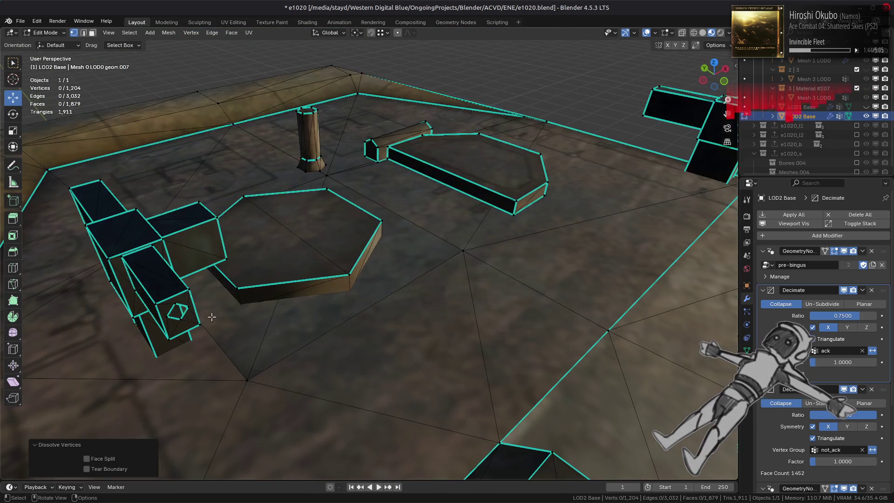
key(2)
alt+click(232, 318)
key(1)
right_click(352, 316)
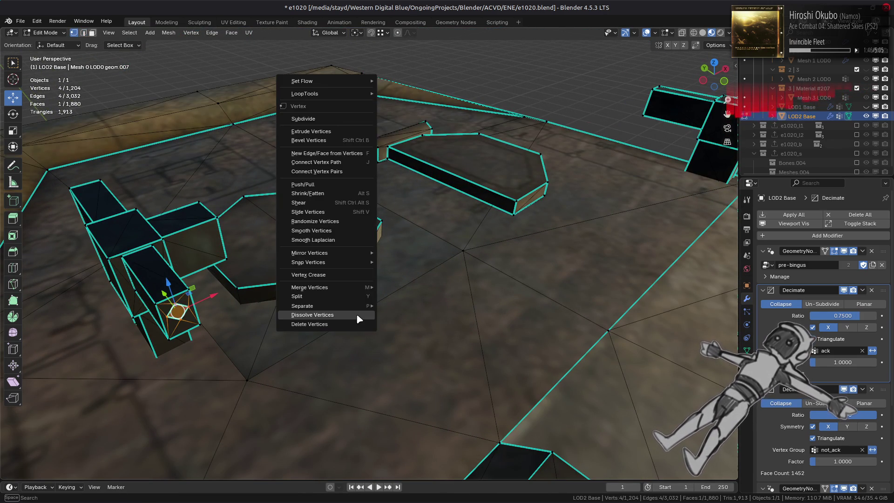
click(361, 319)
middle_drag(531, 244, 476, 371)
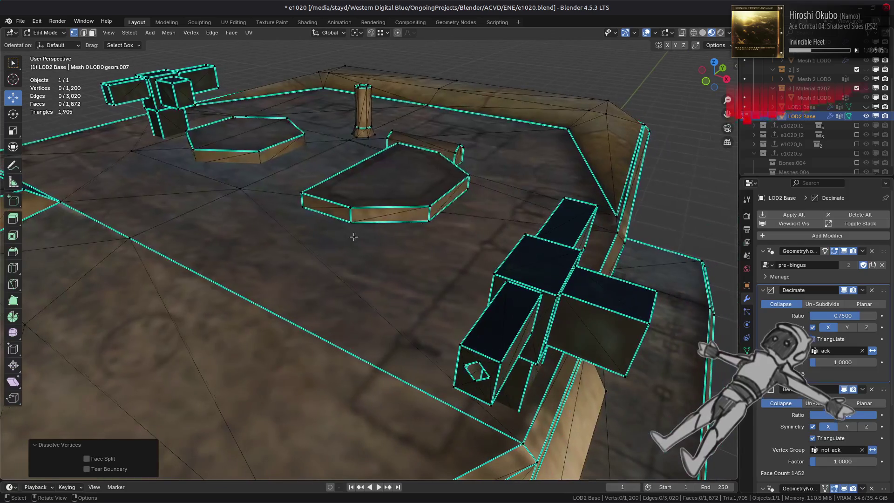
key(2)
alt+click(476, 371)
key(1)
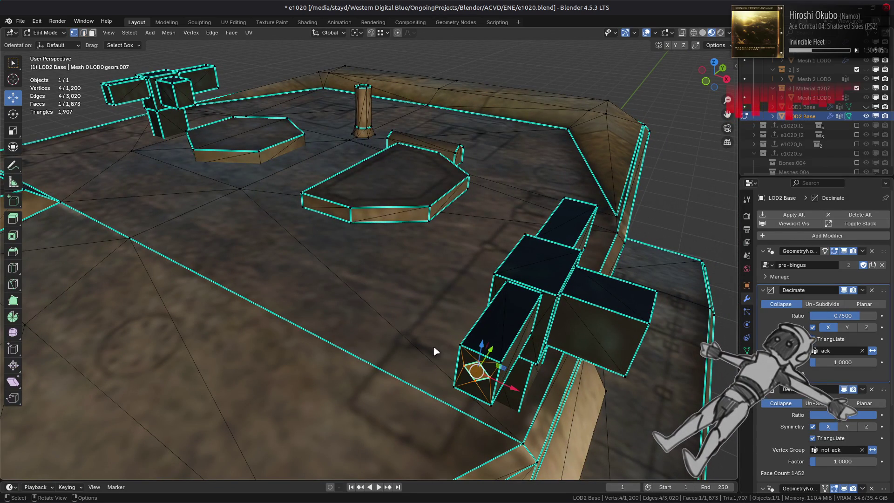
right_click(380, 311)
click(380, 309)
- Select the whole linked side plate on the turret and delete it
scroll(380, 309, down, 5)
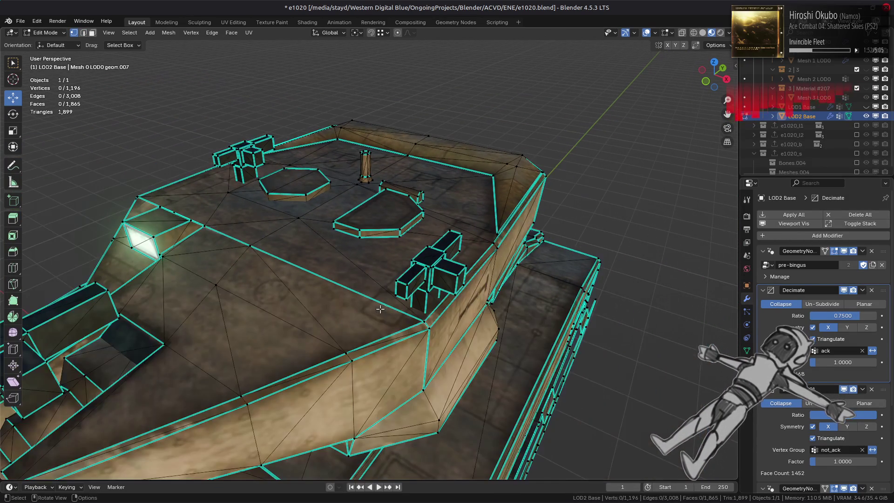
mouse_move(380, 309)
middle_down()
mouse_move(409, 230)
mouse_move(379, 239)
mouse_move(383, 231)
middle_up()
key(3)
click(479, 293)
key(ctrl+l)
right_click(317, 345)
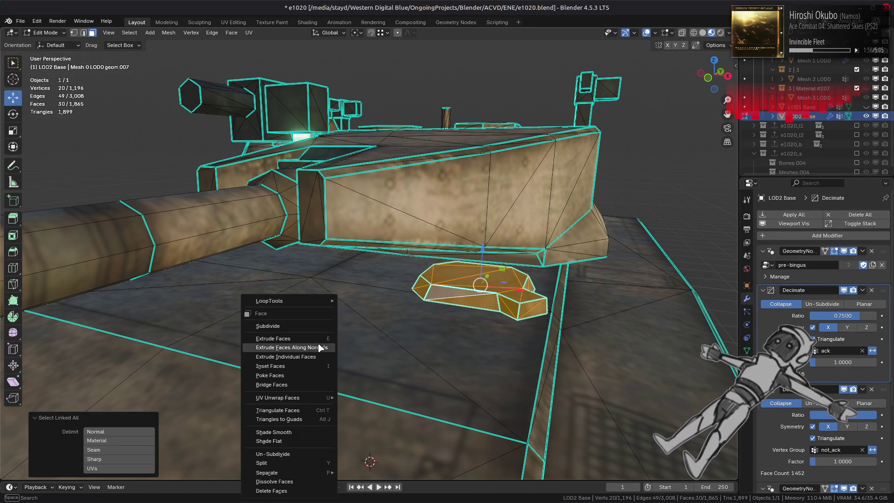
click(279, 491)
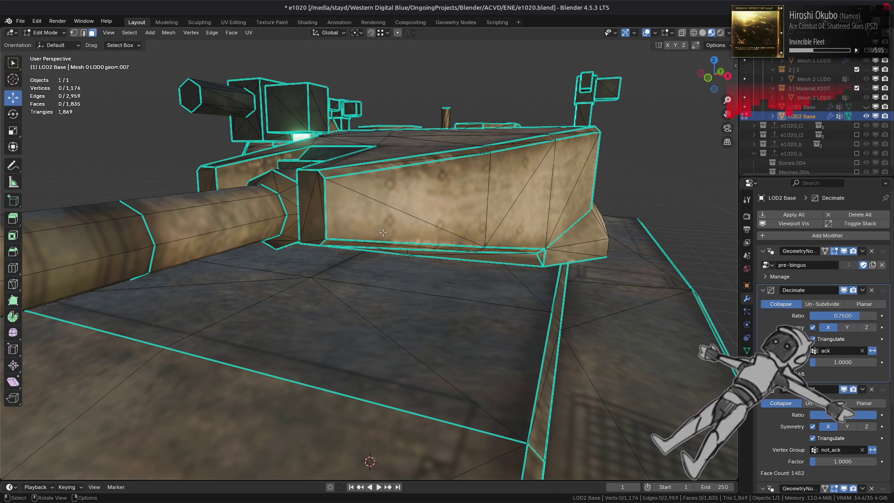
- Delete the pillar and bar on the turret top
mouse_move(398, 218)
middle_down()
mouse_move(402, 237)
mouse_move(299, 265)
middle_up()
middle_drag(528, 273, 436, 231)
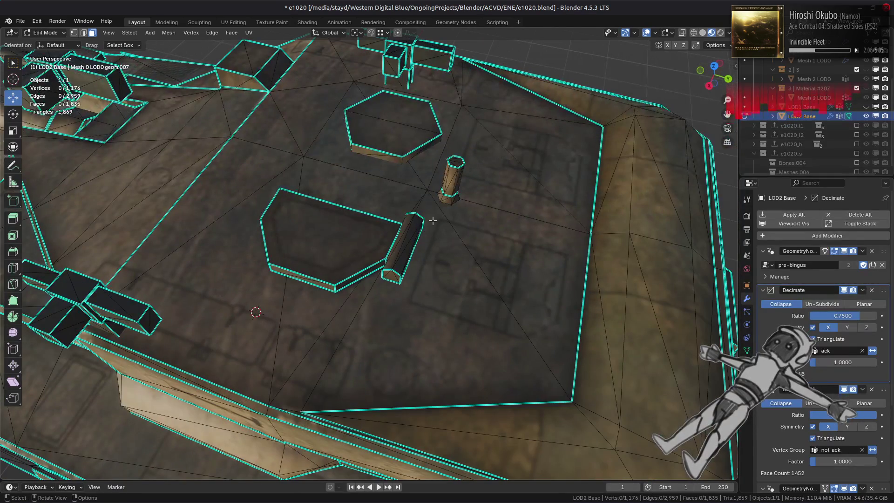
key(l)
key(l)
key(x)
click(360, 285)
- Fill a face between two vertical edges of the hatch box to close the gap
key(2)
alt+click(368, 276)
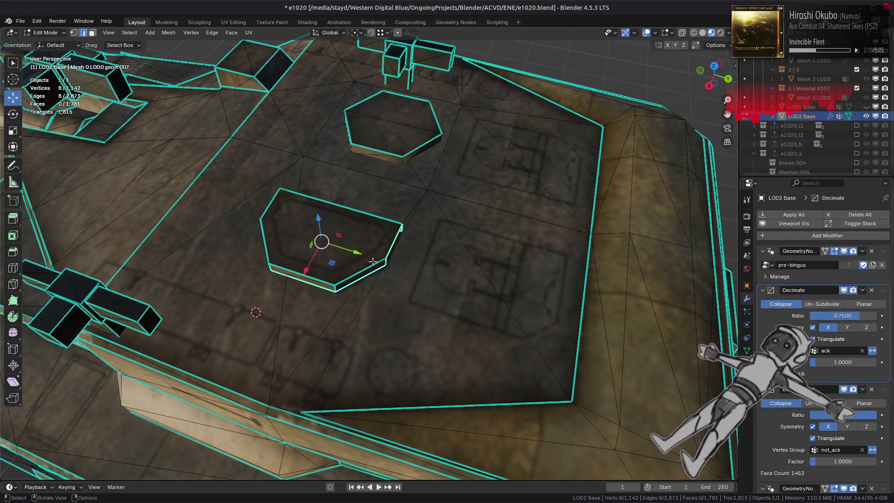
middle_drag(409, 225, 355, 181)
scroll(421, 253, up, 3)
middle_drag(421, 253, 395, 211)
key(alt+a)
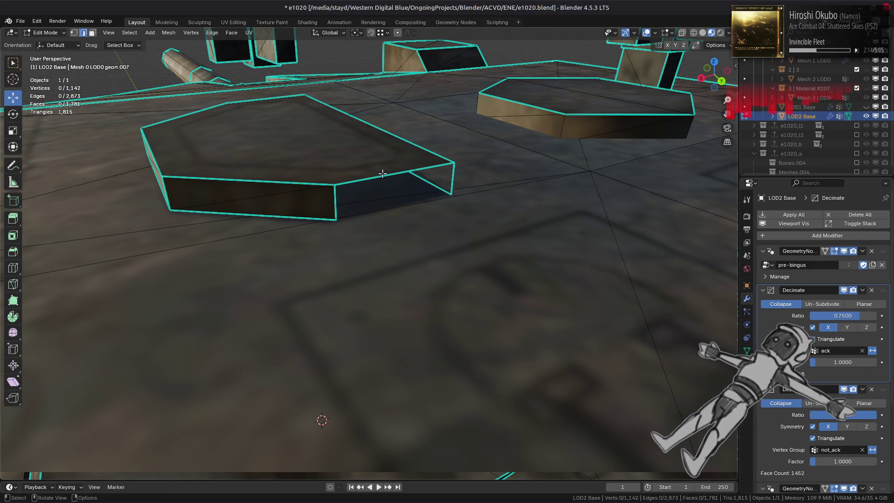
alt+click(354, 186)
click(335, 202)
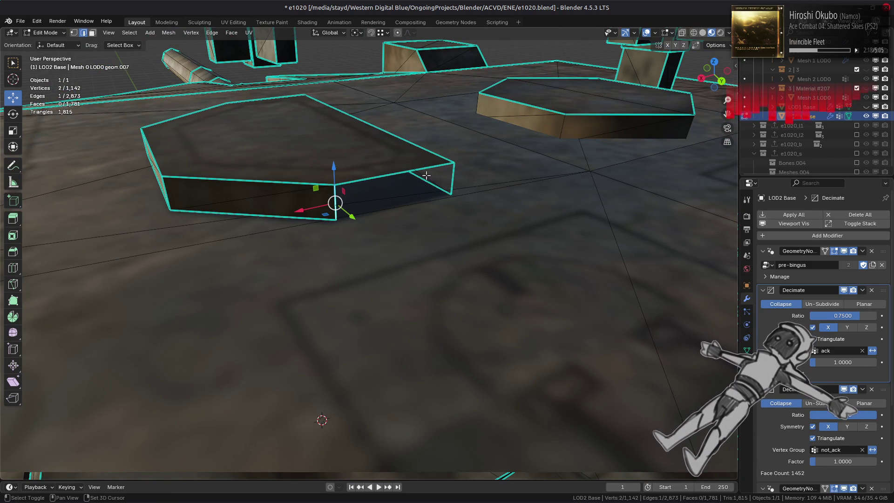
shift+click(454, 178)
key(f)
key(alt+a)
- Delete the side faces of both hatch boxes, keeping their top faces
alt+click(307, 216)
key(3)
key(ctrl+l)
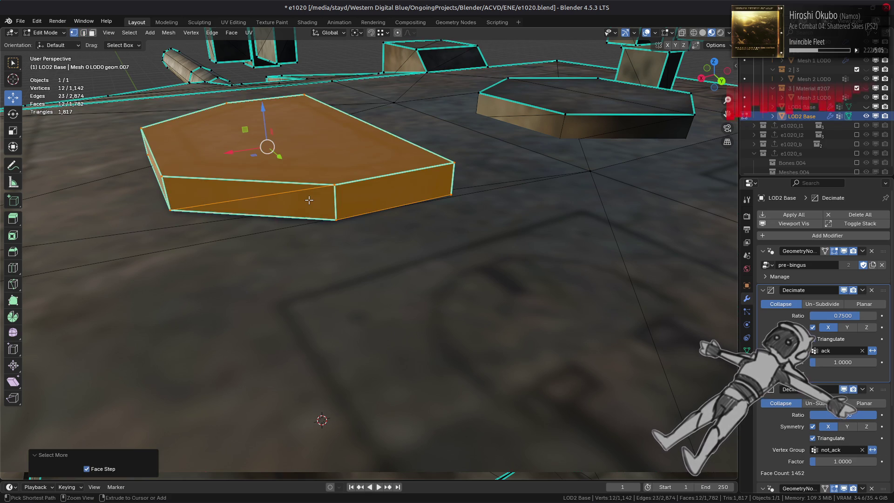
shift+click(298, 135)
right_click(440, 289)
click(438, 286)
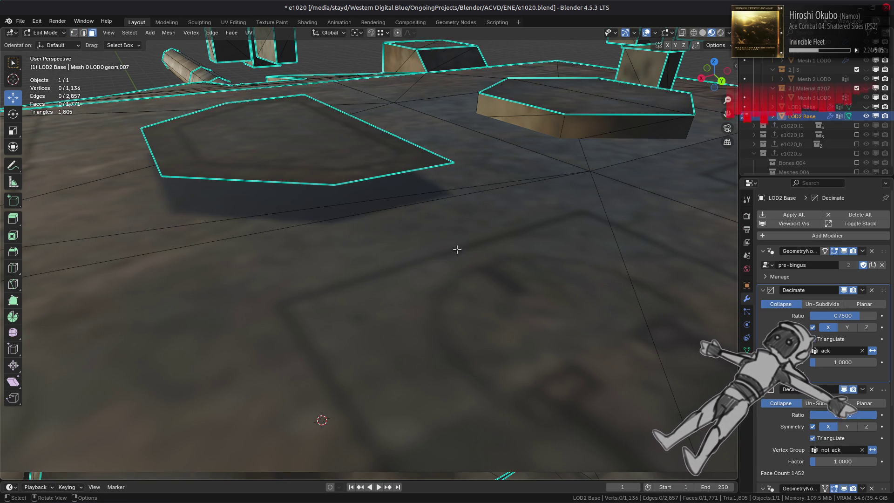
click(582, 114)
key(ctrl+l)
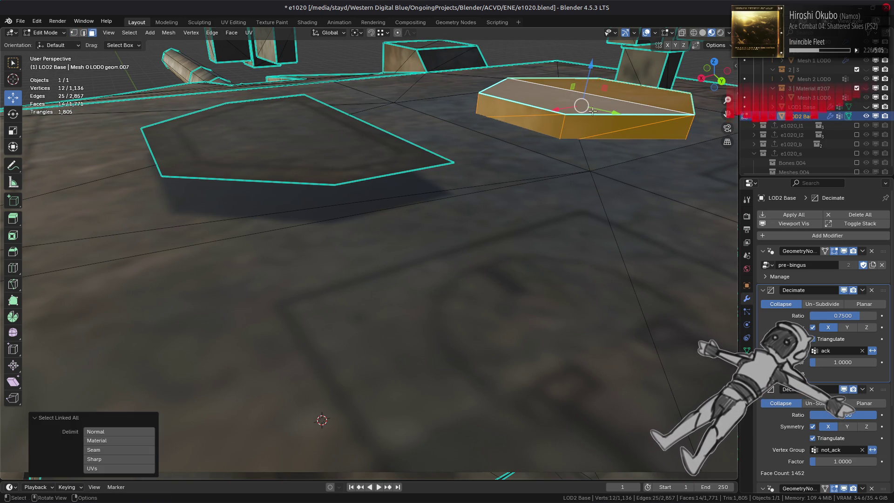
shift+click(594, 114)
right_click(422, 212)
click(427, 215)
- Return to Object Mode and inspect the trimmed tank from several sides
scroll(427, 215, down, 3)
middle_drag(349, 361, 354, 345)
key(Tab)
scroll(273, 287, up, 3)
mouse_move(274, 287)
middle_down()
mouse_move(393, 265)
mouse_move(420, 275)
middle_up()
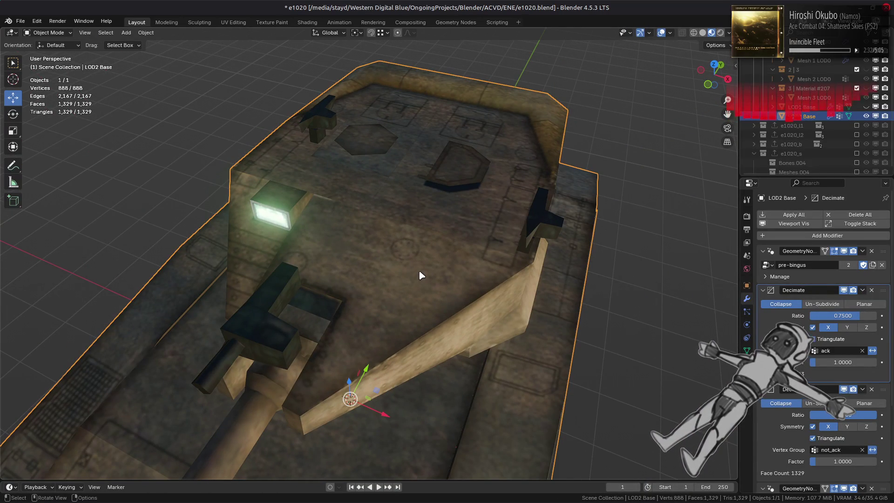
scroll(422, 276, down, 3)
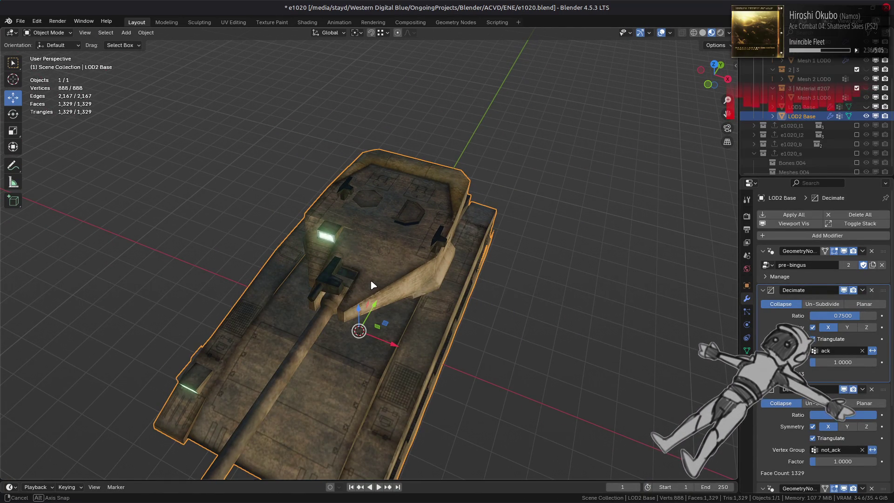
middle_drag(372, 285, 291, 260)
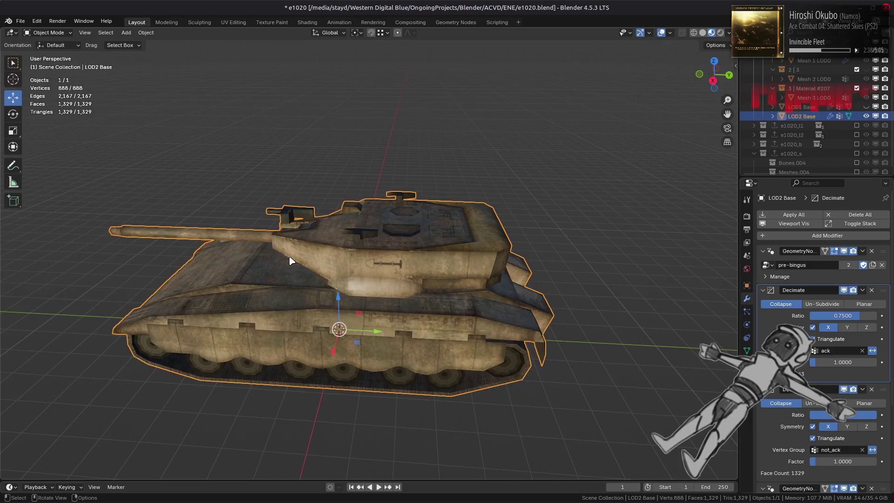
scroll(223, 340, up, 2)
key(Tab)
- Select the small inset faces along both hull sides and delete them
click(184, 335)
shift+click(351, 318)
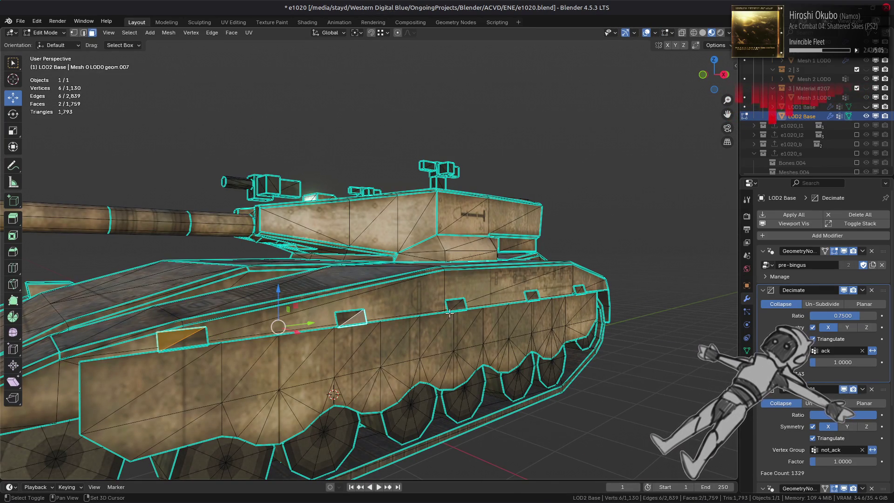
shift+click(456, 305)
shift+click(532, 296)
shift+click(580, 290)
mouse_move(390, 333)
middle_down()
mouse_move(512, 329)
mouse_move(605, 302)
middle_up()
shift+click(620, 286)
shift+click(424, 285)
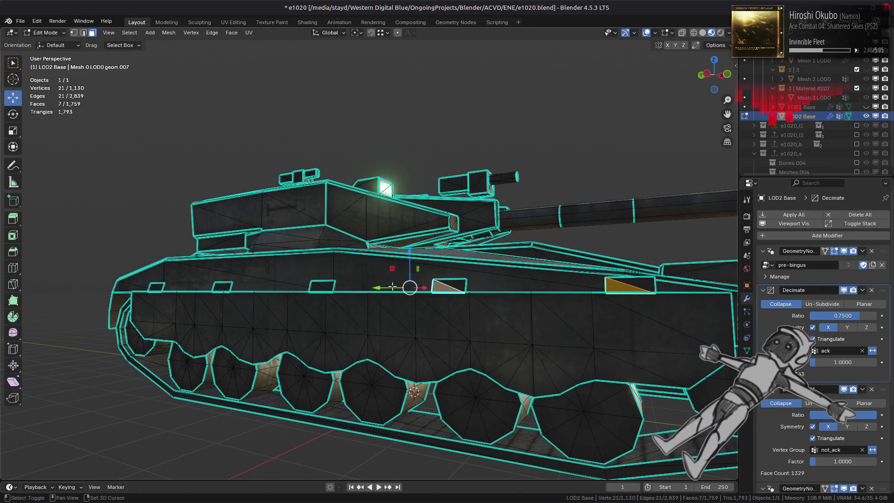
shift+click(328, 286)
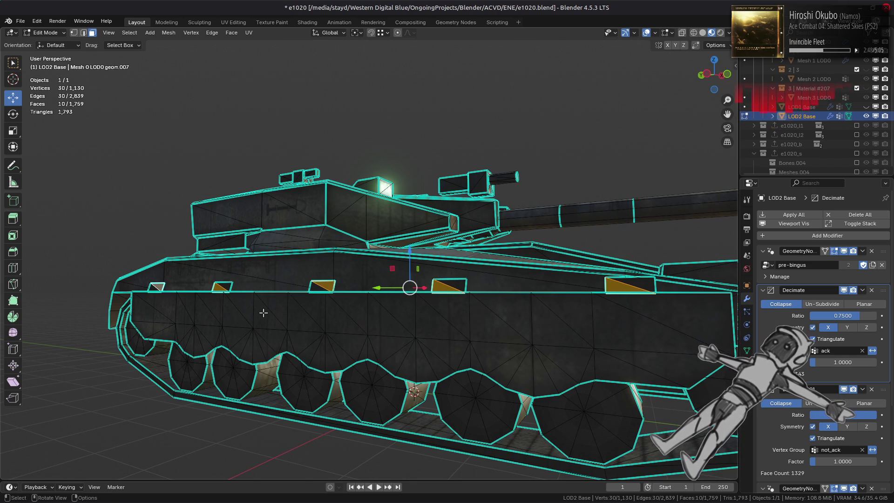
key(x)
click(345, 339)
mouse_move(489, 304)
middle_down()
mouse_move(496, 307)
mouse_move(469, 306)
mouse_move(521, 308)
mouse_move(492, 303)
middle_up()
- In Object Mode, toggle e1020_l2 and LOD2 Base visibility to compare the two tanks
key(Tab)
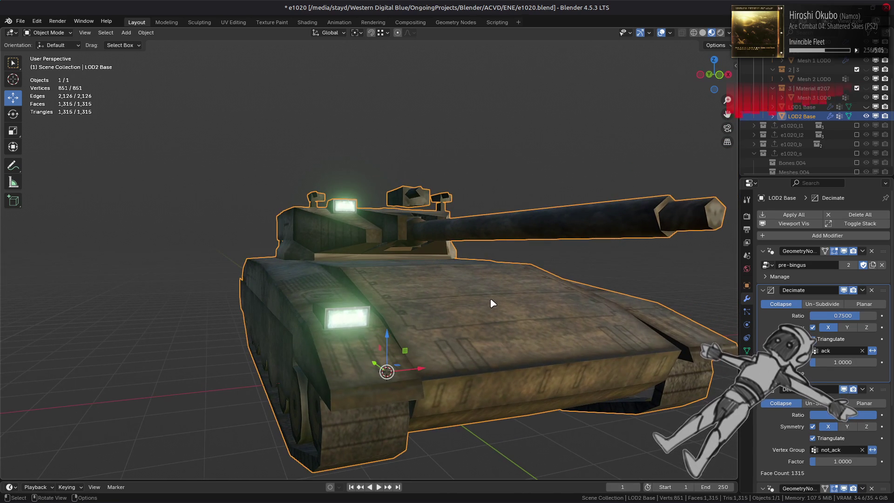
middle_drag(451, 279, 445, 286)
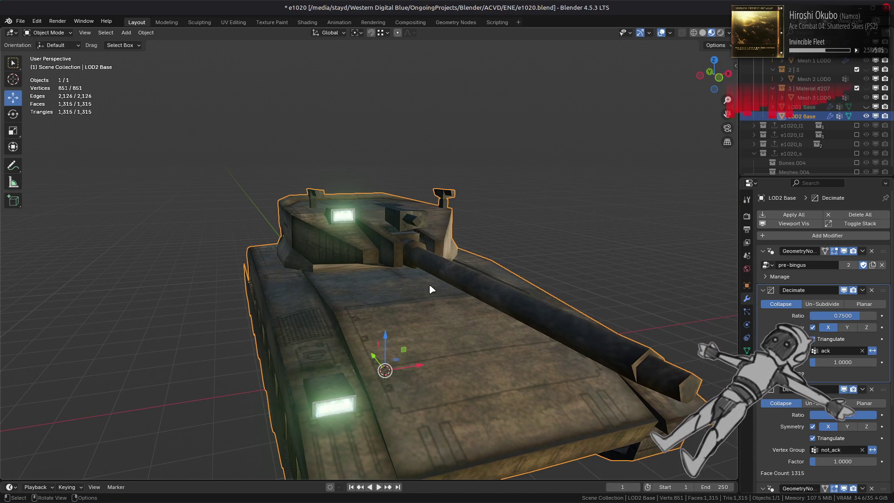
click(857, 135)
key(h)
mouse_move(466, 177)
middle_down()
mouse_move(491, 155)
mouse_move(599, 159)
mouse_move(399, 209)
mouse_move(415, 200)
mouse_move(412, 241)
middle_up()
click(856, 135)
click(866, 116)
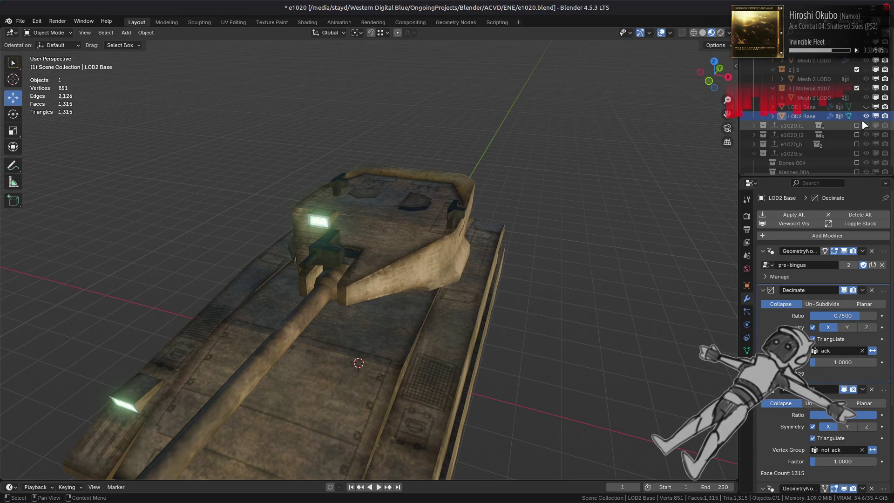
click(866, 116)
click(857, 135)
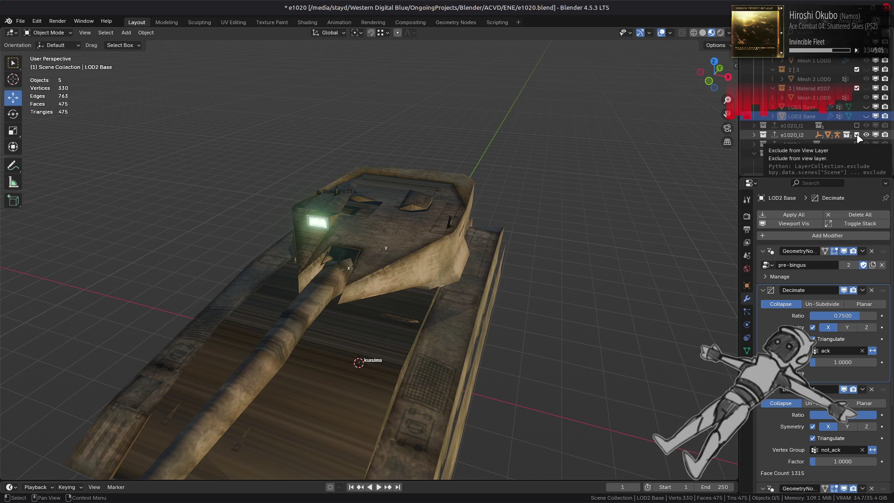
click(857, 135)
click(866, 116)
- Select LOD2 Base, enter Edit Mode and pick a triangle face near the headlight
click(398, 253)
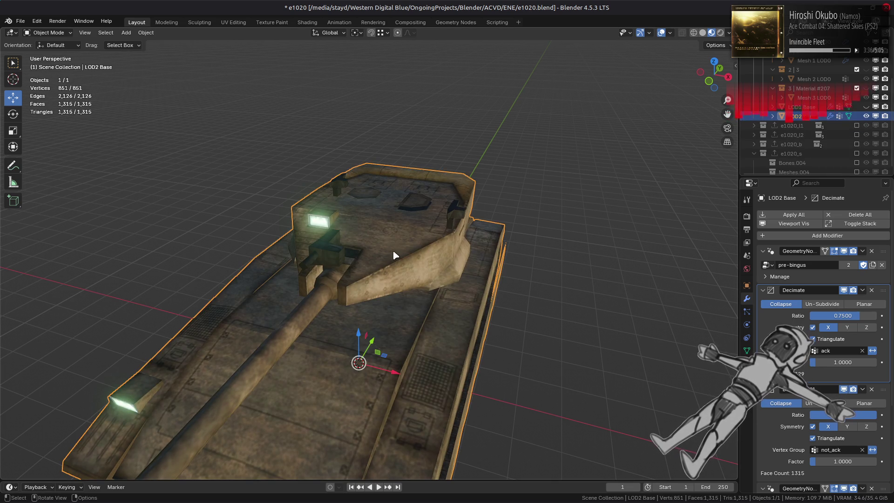
key(Tab)
scroll(398, 254, up, 3)
click(262, 237)
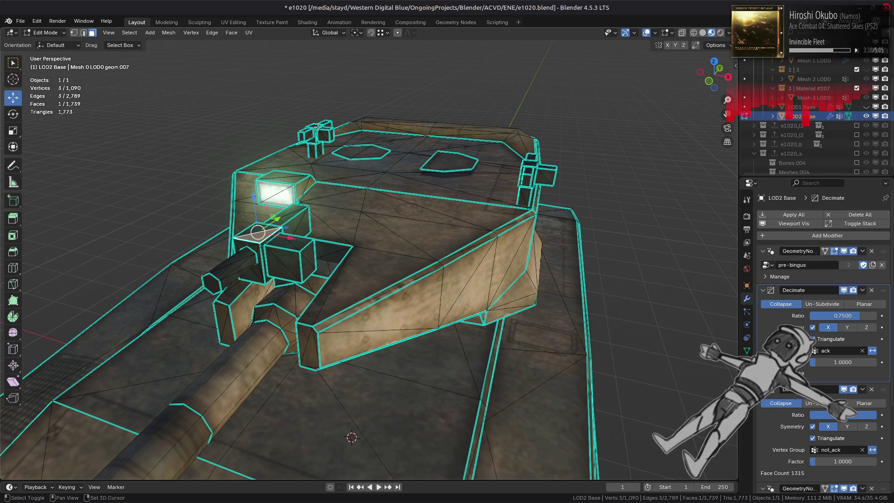
- Select the small turret boxes with their linked parts and delete their faces
shift+click(328, 153)
shift+click(537, 173)
key(ctrl+l)
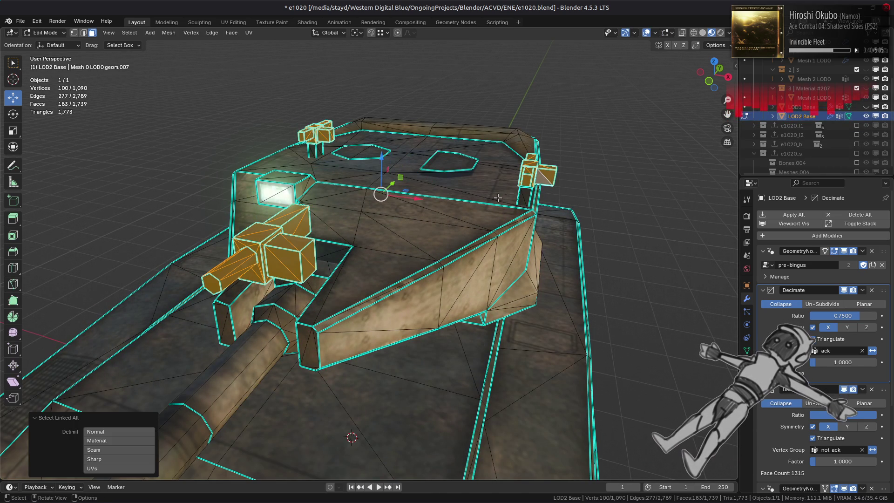
middle_drag(360, 191, 421, 172)
shift+click(423, 171)
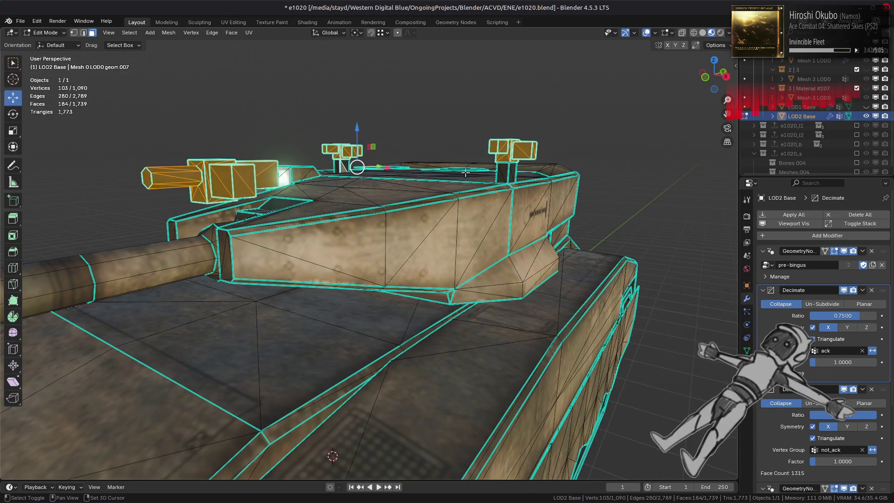
shift+click(505, 173)
key(ctrl+l)
right_click(355, 281)
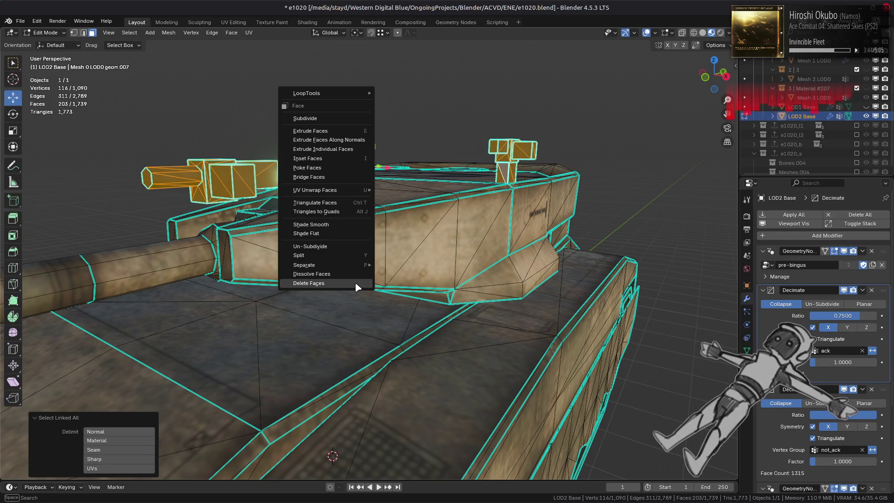
click(354, 281)
middle_drag(385, 253, 363, 278)
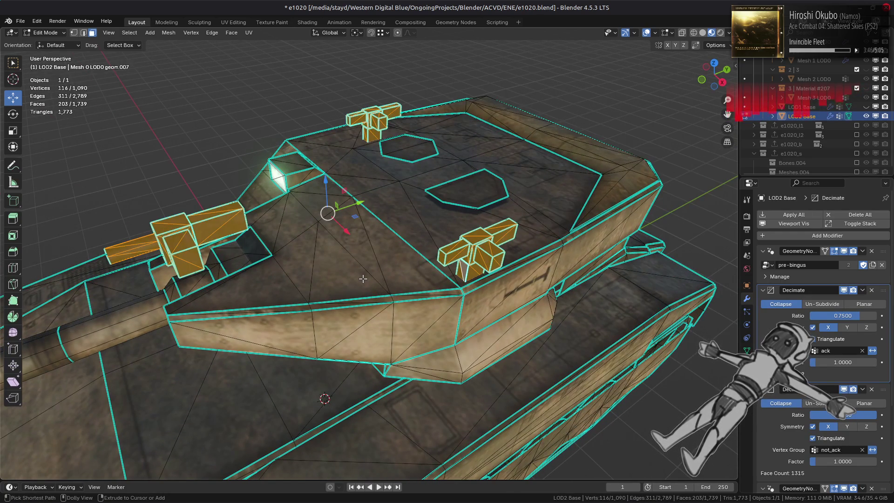
key(ctrl+z)
key(ctrl+shift+z)
- Select the connected boxy section with L and hide everything else with Shift+H
mouse_move(364, 279)
middle_down()
mouse_move(422, 262)
mouse_move(415, 283)
mouse_move(409, 268)
mouse_move(475, 298)
mouse_move(445, 295)
mouse_move(419, 309)
mouse_move(435, 325)
mouse_move(376, 319)
mouse_move(341, 343)
mouse_move(354, 290)
mouse_move(438, 302)
middle_up()
click(457, 293)
key(l)
key(shift+h)
key(alt+a)
click(442, 304)
key(q)
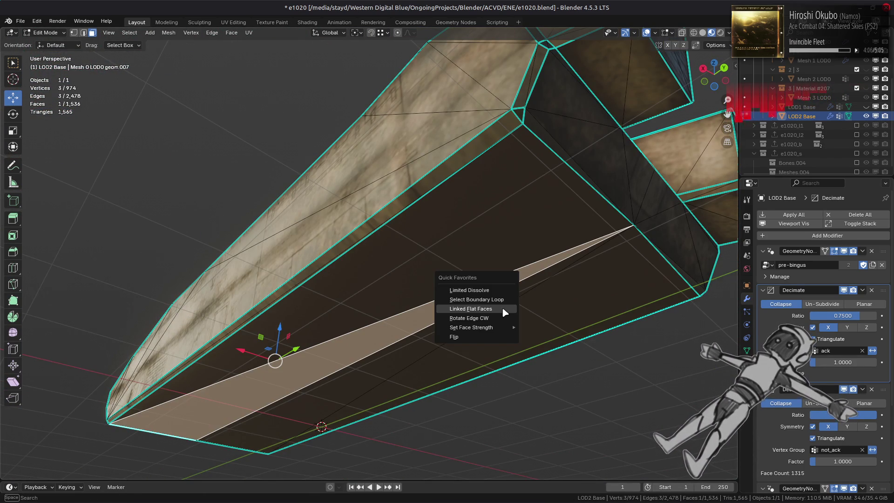
scroll(334, 275, down, 3)
mouse_move(333, 275)
middle_down()
mouse_move(314, 306)
mouse_move(278, 301)
mouse_move(348, 308)
mouse_move(367, 326)
mouse_move(404, 297)
middle_up()
key(alt+a)
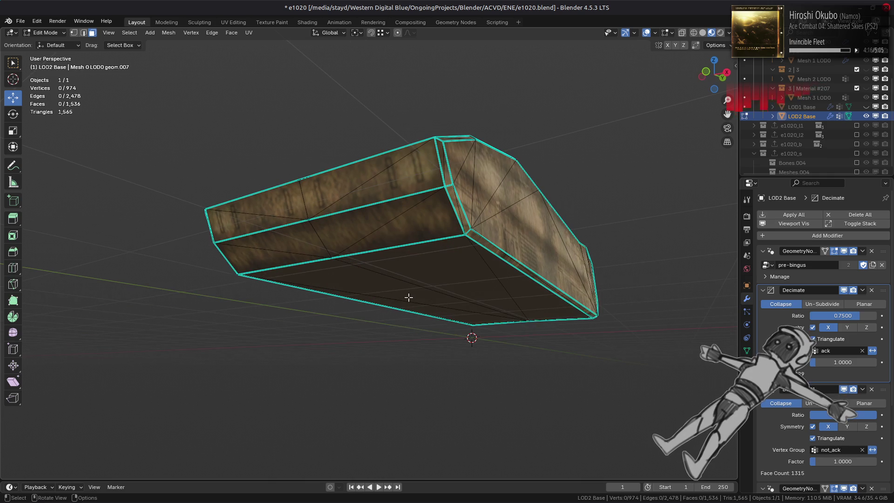
- Delete the boxy section's bottom faces, selected as Linked Flat Faces at 5° sharpness
click(405, 298)
key(ctrl+l)
click(409, 298)
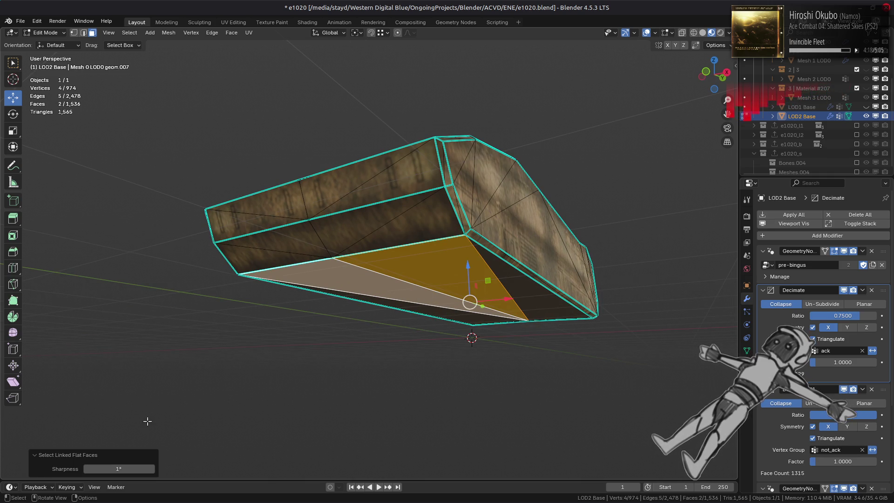
drag(144, 469, 144, 468)
text(5)
key(Return)
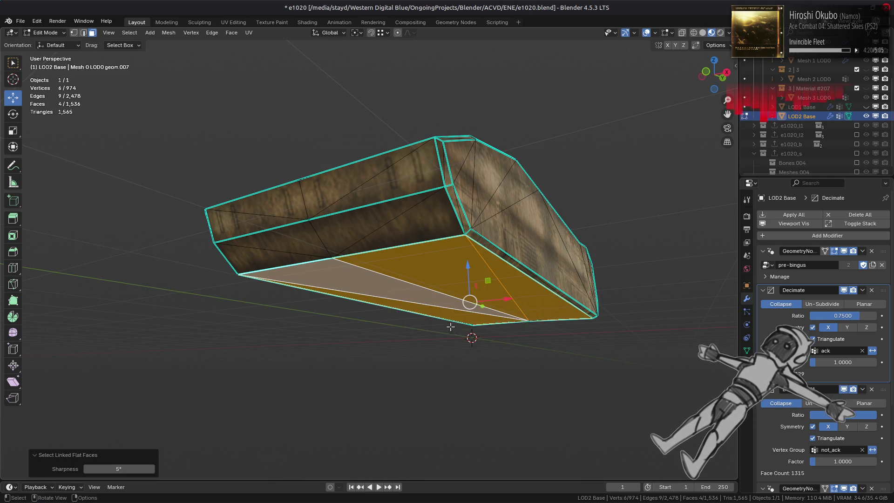
middle_drag(392, 346, 441, 323)
right_click(441, 322)
click(441, 322)
- Reveal the hidden mesh, then select and delete the 28 linked flat front faces
key(alt+h)
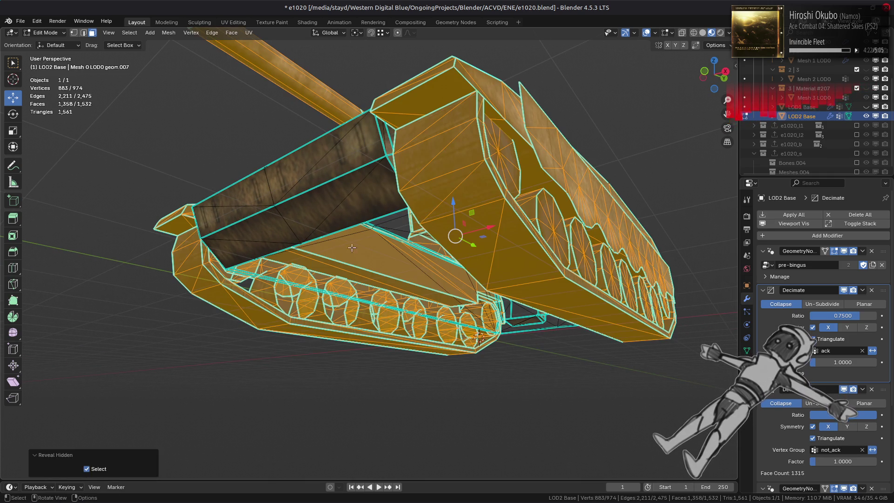
key(alt+a)
middle_drag(369, 253, 413, 263)
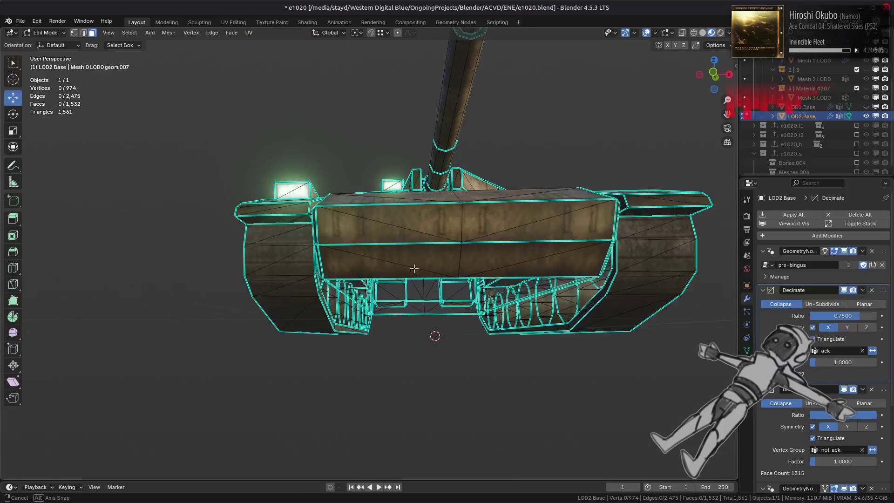
click(621, 198)
middle_drag(522, 234, 396, 246)
shift+click(242, 235)
middle_drag(314, 254, 353, 256)
key(F3)
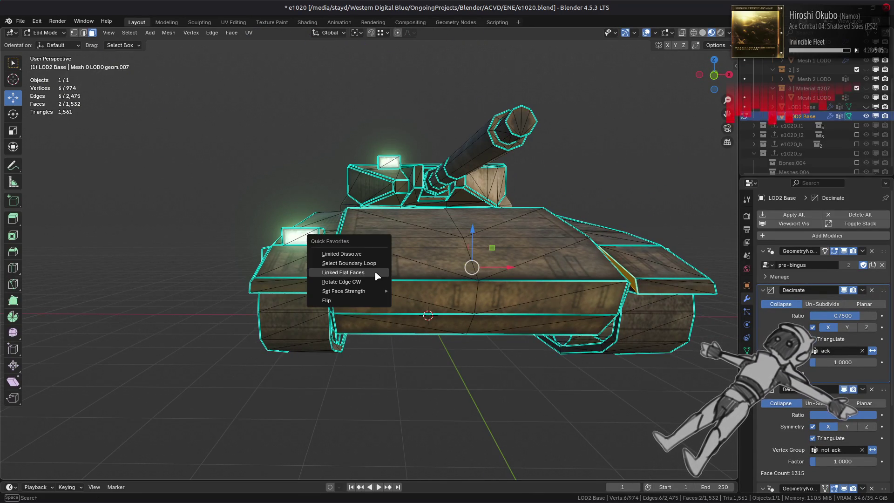
click(368, 259)
right_click(269, 256)
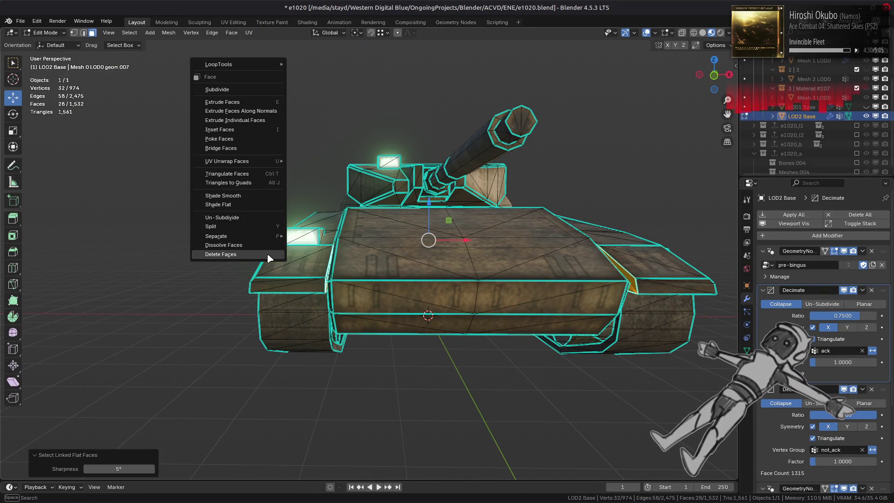
click(266, 252)
- Delete the linked flat faces on the tank's other side and check the decimated result
mouse_move(361, 258)
middle_down()
mouse_move(375, 263)
mouse_move(296, 258)
mouse_move(341, 260)
middle_up()
key(Tab)
key(Tab)
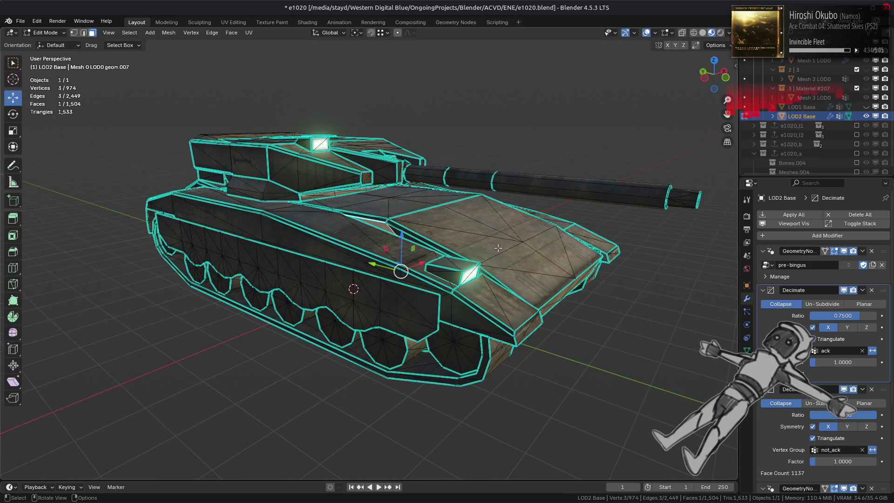
middle_drag(497, 247, 368, 248)
key(x)
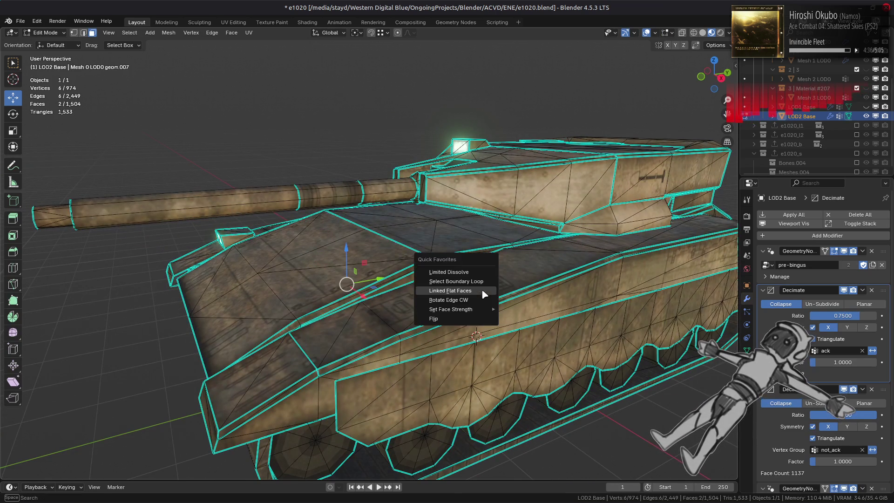
click(479, 294)
right_click(530, 293)
click(529, 294)
key(Tab)
scroll(529, 293, down, 3)
mouse_move(529, 293)
middle_down()
mouse_move(433, 284)
mouse_move(446, 269)
mouse_move(525, 344)
middle_up()
scroll(433, 284, up, 2)
key(Tab)
- Select both sloped underside strips as linked flat faces and delete them
ctrl+click(433, 279)
key(alt+a)
scroll(446, 269, up, 3)
click(508, 342)
scroll(199, 355, up, 2)
shift+click(154, 385)
key(shift+g)
click(400, 358)
right_click(400, 359)
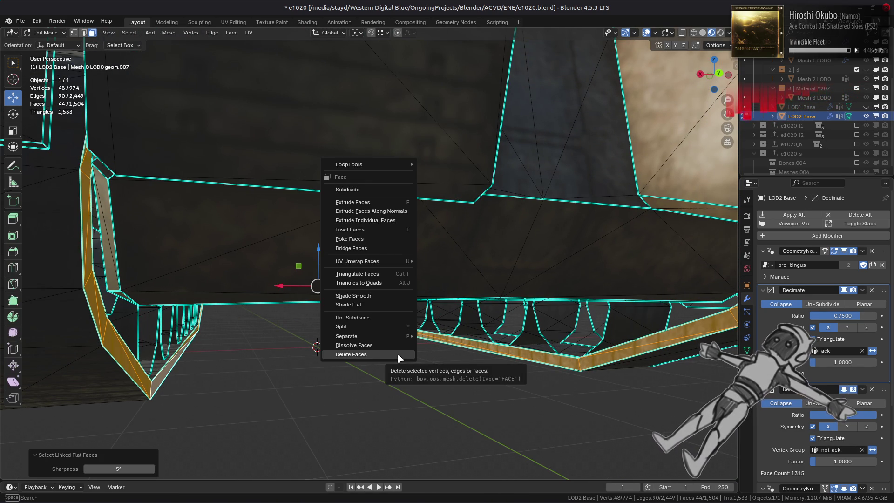
click(398, 354)
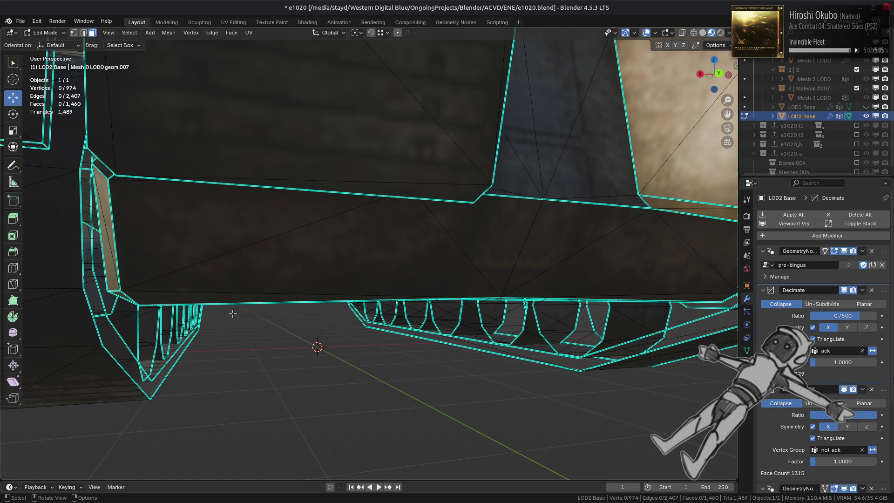
scroll(233, 312, down, 3)
- Select the connected side band of the hull and hide it
middle_drag(256, 295, 256, 301)
scroll(284, 304, up, 5)
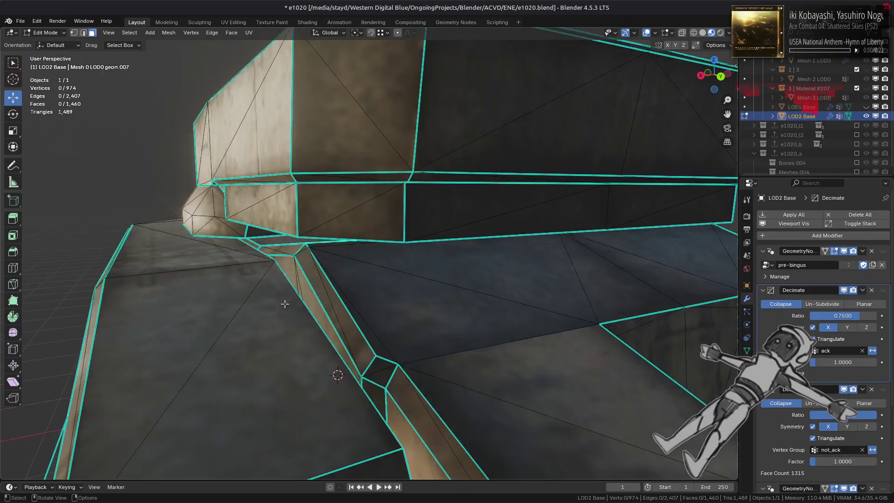
scroll(376, 198, up, 3)
click(376, 198)
key(ctrl+l)
scroll(390, 216, down, 3)
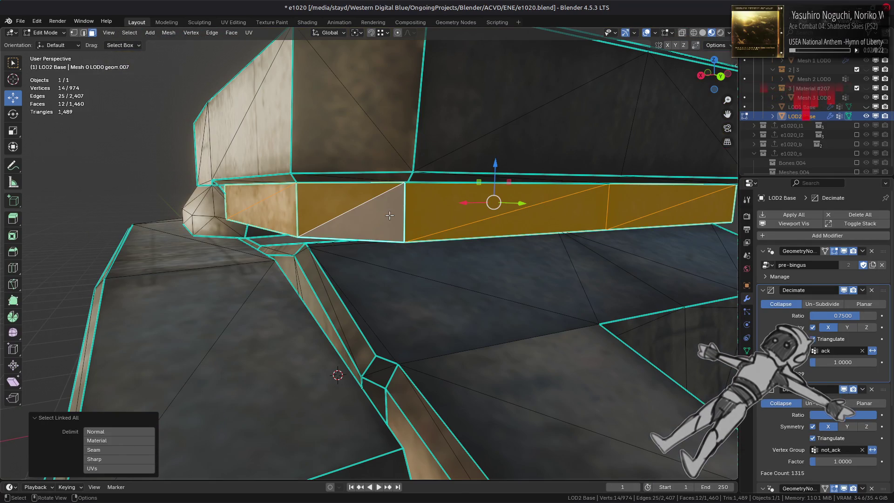
key(h)
mouse_move(389, 215)
middle_down()
mouse_move(388, 229)
mouse_move(385, 217)
middle_up()
- Delete the lower band's 12 linked flat faces, then reveal the hidden band
click(365, 187)
click(423, 187)
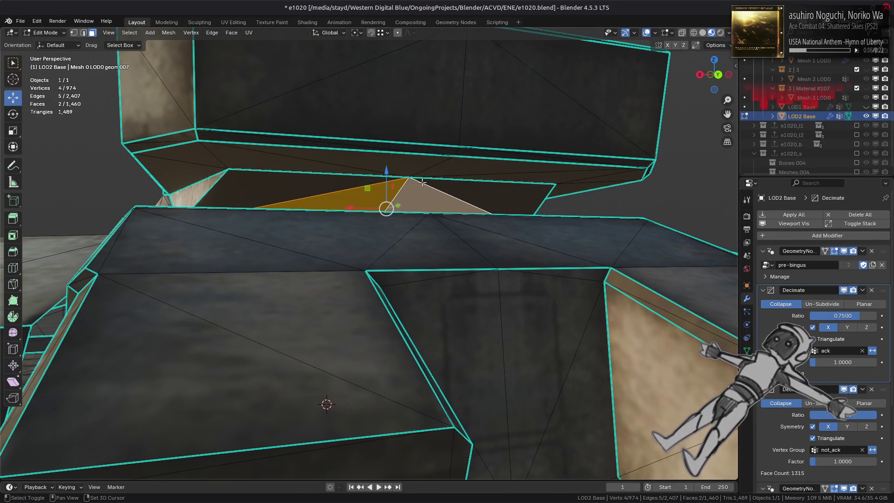
key(ctrl+l)
click(428, 197)
mouse_move(428, 197)
middle_down()
mouse_move(391, 265)
mouse_move(516, 269)
mouse_move(424, 273)
middle_up()
right_click(391, 266)
click(391, 266)
key(alt+h)
key(alt+a)
key(alt+h)
key(alt+a)
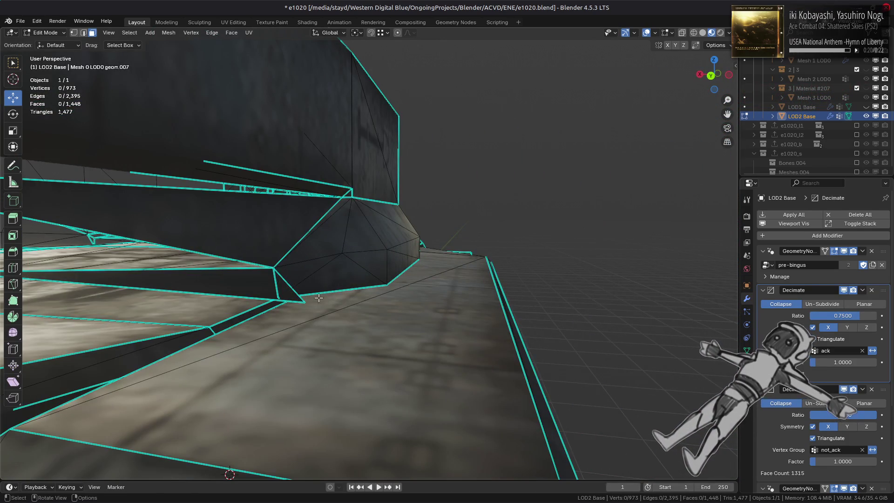
- Reveal all hidden geometry and clear the selection while inspecting the hull interior
middle_drag(319, 297, 343, 298)
click(422, 317)
mouse_move(423, 317)
middle_down()
mouse_move(425, 309)
mouse_move(348, 285)
middle_up()
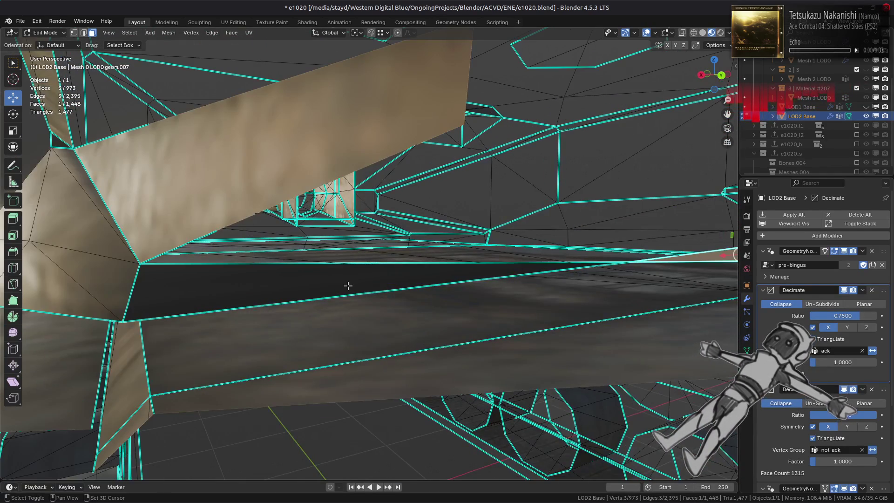
mouse_move(457, 306)
middle_down()
mouse_move(468, 322)
mouse_move(486, 316)
mouse_move(424, 301)
mouse_move(423, 329)
mouse_move(409, 315)
mouse_move(318, 309)
mouse_move(379, 305)
mouse_move(535, 256)
middle_up()
key(alt+h)
scroll(486, 316, down, 5)
key(ctrl+z)
key(ctrl+l)
key(alt+a)
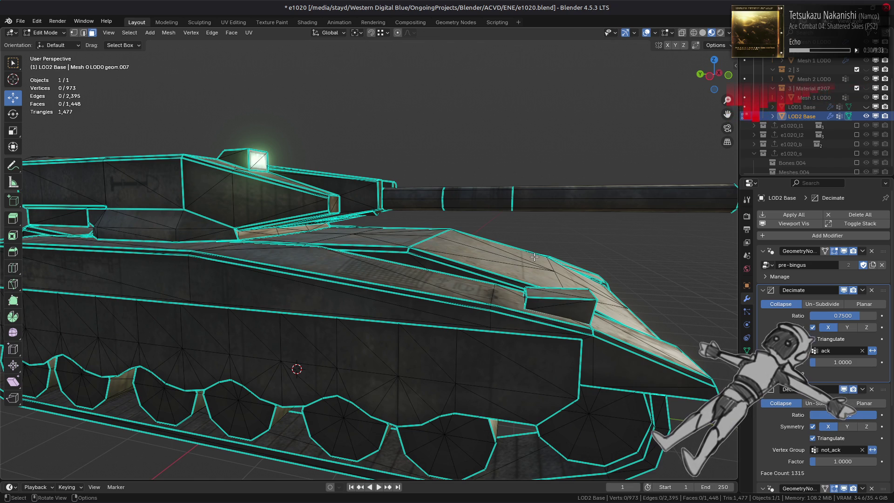
scroll(476, 257, down, 8)
- Isolate the fenders by selecting their linked geometry and hiding everything else
mouse_move(348, 310)
middle_down()
mouse_move(421, 285)
mouse_move(392, 298)
mouse_move(224, 312)
mouse_move(302, 315)
mouse_move(282, 181)
middle_up()
click(292, 160)
scroll(216, 186, down, 3)
mouse_move(161, 223)
middle_down()
mouse_move(249, 217)
mouse_move(351, 160)
middle_up()
click(355, 186)
key(ctrl+l)
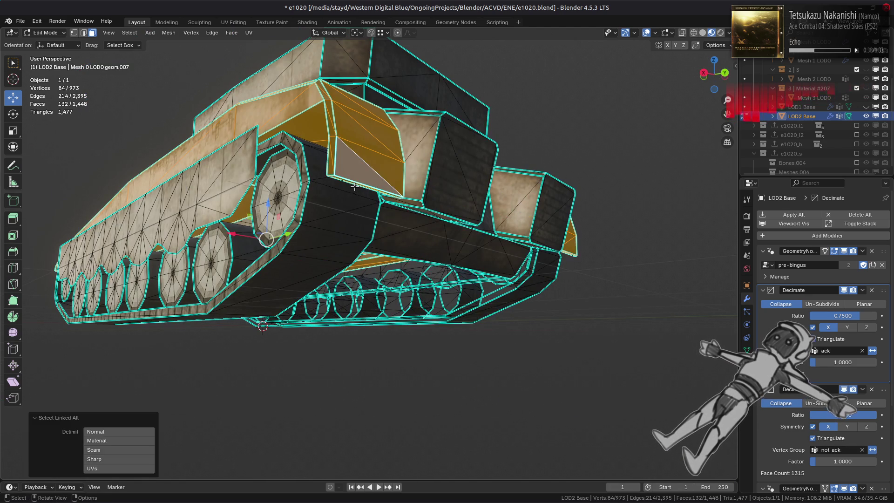
key(shift+h)
key(ctrl+z)
mouse_move(338, 213)
middle_down()
mouse_move(460, 219)
mouse_move(374, 224)
middle_up()
scroll(459, 219, down, 3)
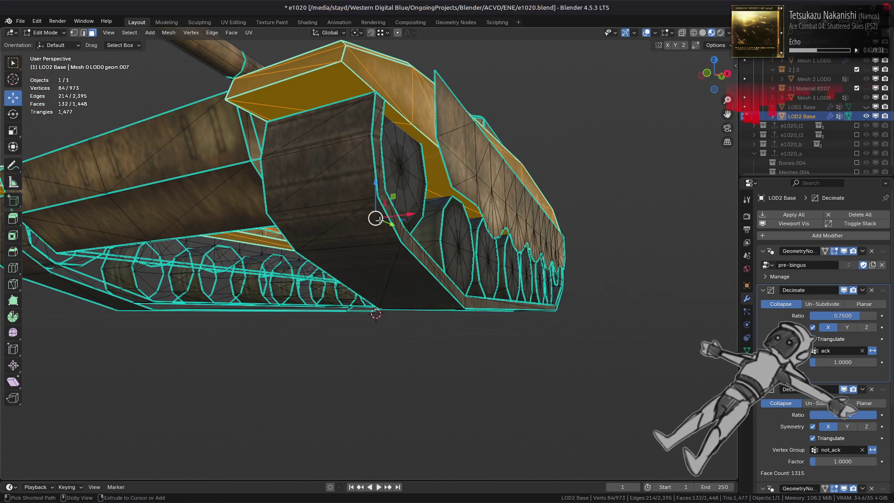
key(ctrl+shift+z)
middle_drag(301, 233, 300, 242)
key(alt+a)
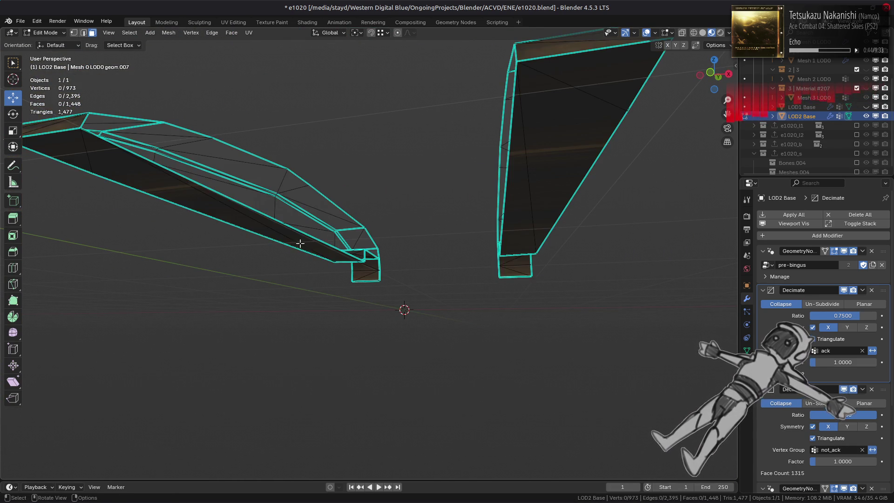
- Select the 22 fender tip faces using Linked Flat Faces and shortest-path picks
shift+click(550, 200)
mouse_move(451, 256)
middle_down()
mouse_move(337, 251)
mouse_move(463, 187)
middle_up()
shift+click(414, 174)
shift+click(392, 181)
mouse_move(392, 182)
middle_down()
mouse_move(437, 227)
mouse_move(588, 188)
middle_up()
key(q)
click(454, 232)
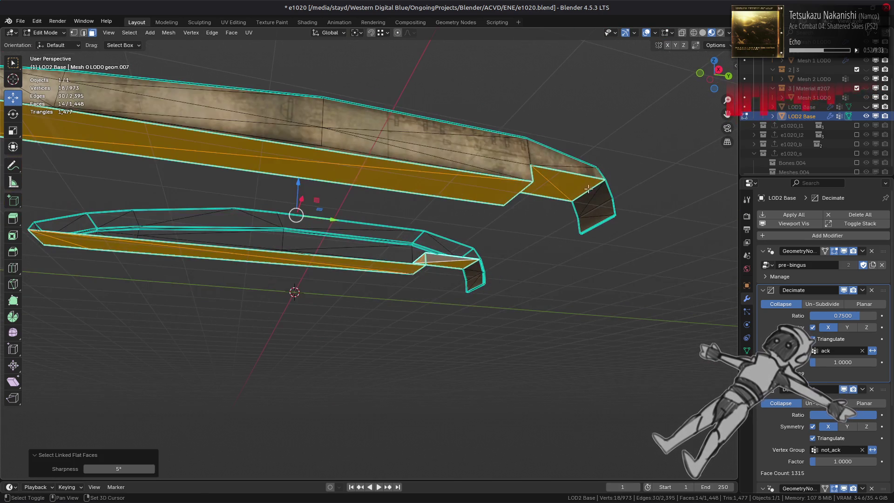
shift+click(589, 205)
ctrl+click(591, 219)
mouse_move(535, 233)
middle_down()
mouse_move(510, 244)
mouse_move(311, 250)
mouse_move(311, 262)
mouse_move(407, 247)
middle_up()
ctrl+click(407, 248)
ctrl+click(423, 292)
- Delete the 22 selected fender faces and return to Object Mode
right_click(535, 272)
click(536, 273)
mouse_move(536, 273)
middle_down()
mouse_move(465, 279)
mouse_move(395, 231)
mouse_move(457, 271)
mouse_move(455, 281)
mouse_move(465, 239)
mouse_move(571, 244)
middle_up()
key(Tab)
scroll(418, 234, down, 5)
mouse_move(160, 281)
middle_down()
mouse_move(332, 281)
mouse_move(213, 271)
middle_up()
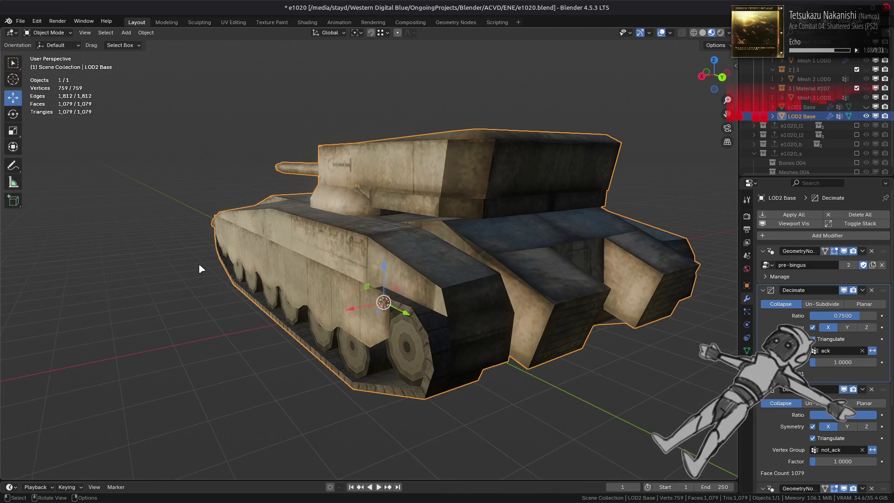
- Set the first Decimate modifier's ratio to 2/3 (0.6667)
scroll(214, 271, up, 5)
middle_drag(354, 275, 392, 271)
scroll(392, 270, down, 5)
mouse_move(304, 255)
middle_down()
mouse_move(265, 243)
mouse_move(343, 232)
middle_up()
key(Tab)
key(Tab)
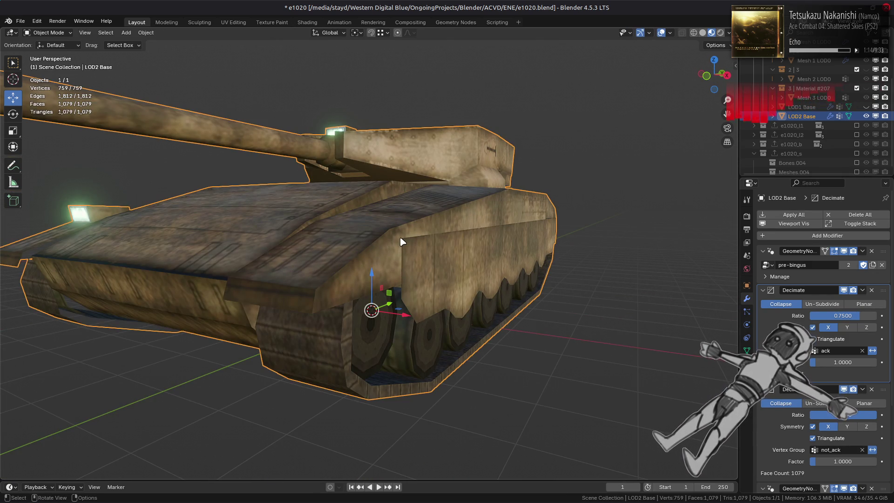
middle_drag(419, 274, 400, 271)
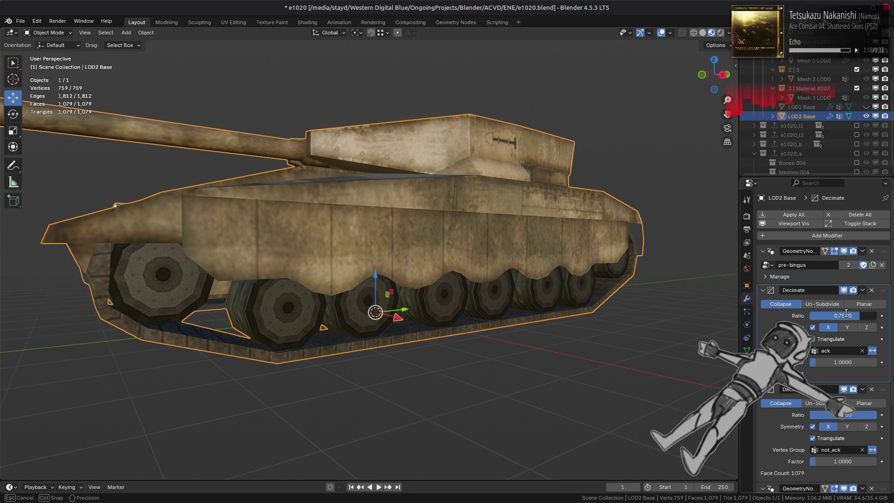
click(843, 315)
text(2/3)
key(Return)
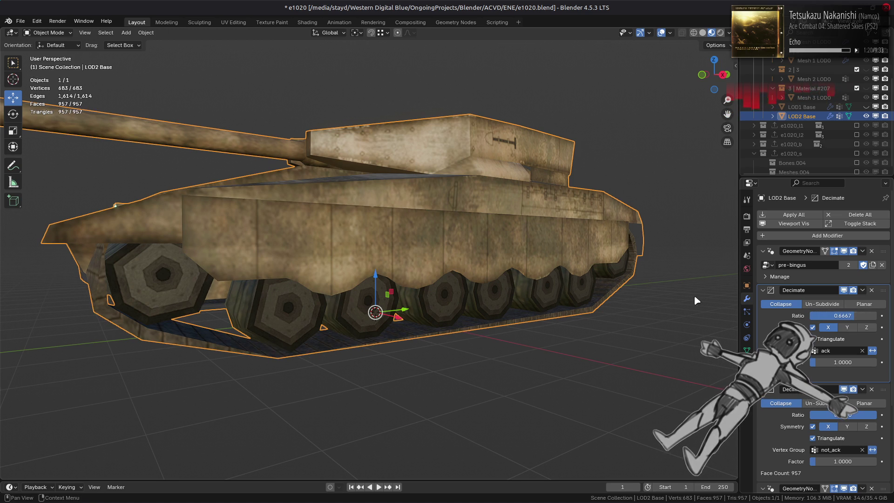
- Compare the mesh with decimation on and off, then drag the ratio to 0.8037
click(844, 290)
click(844, 290)
click(844, 290)
click(843, 290)
click(844, 290)
click(844, 291)
click(844, 291)
click(844, 291)
click(844, 291)
click(844, 291)
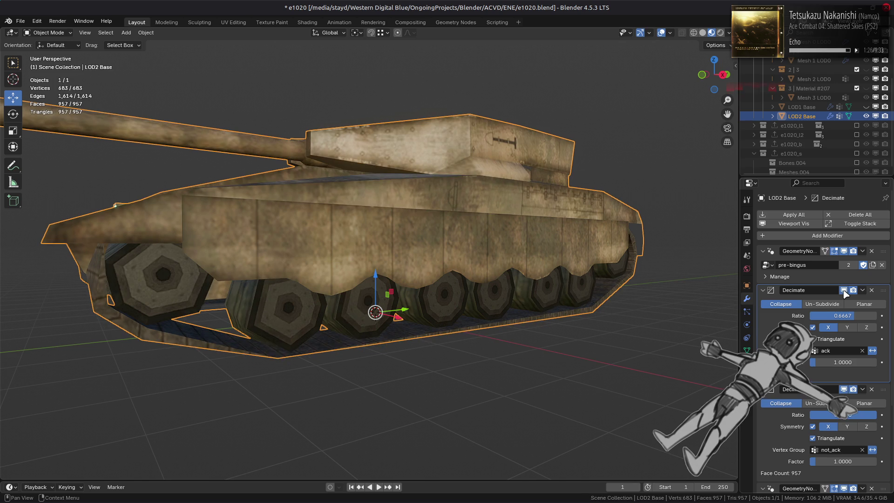
click(844, 291)
click(844, 291)
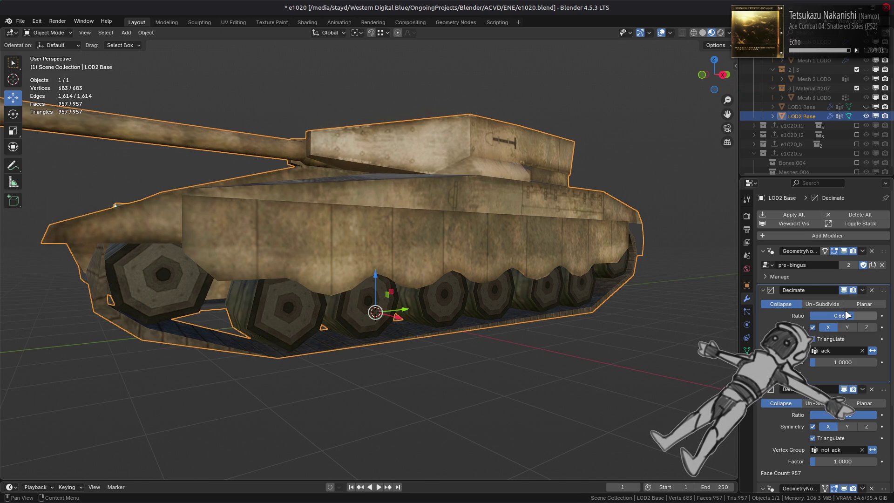
mouse_move(849, 316)
mouse_down()
mouse_move(806, 316)
mouse_move(877, 316)
mouse_move(864, 315)
mouse_up()
click(863, 316)
- Set the first Decimate ratio to 0.6667, then drag it lower to 0.5228
text(0.6667)
key(Return)
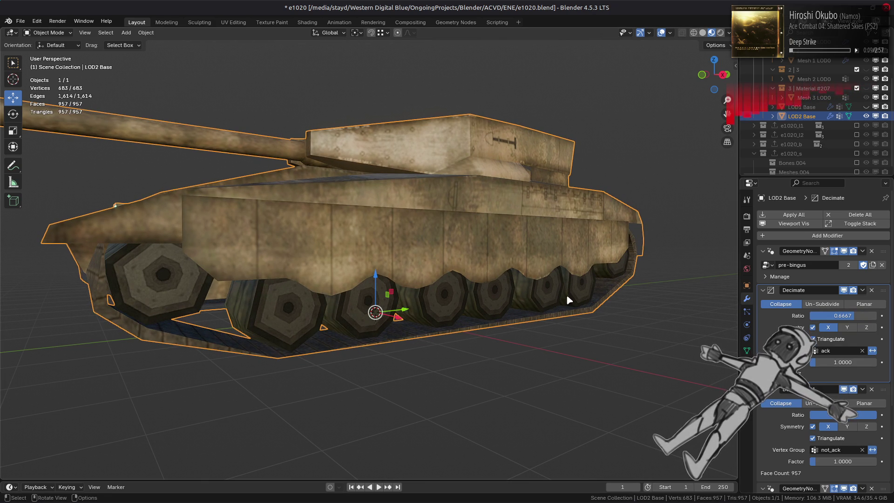
drag(861, 315, 845, 316)
- Enable Decimate.001 in the viewport and set its ratio to 0.98
click(843, 389)
click(843, 414)
key(BackSpace)
text(0.99)
key(Return)
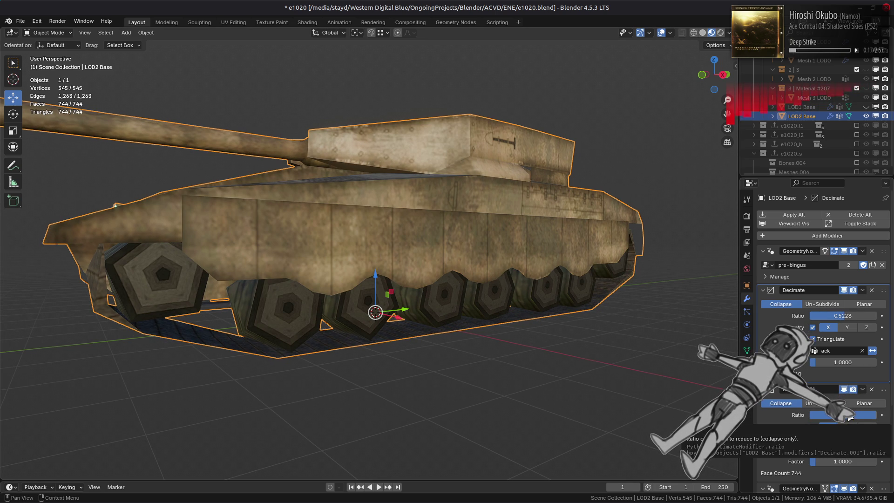
middle_drag(694, 367, 675, 351)
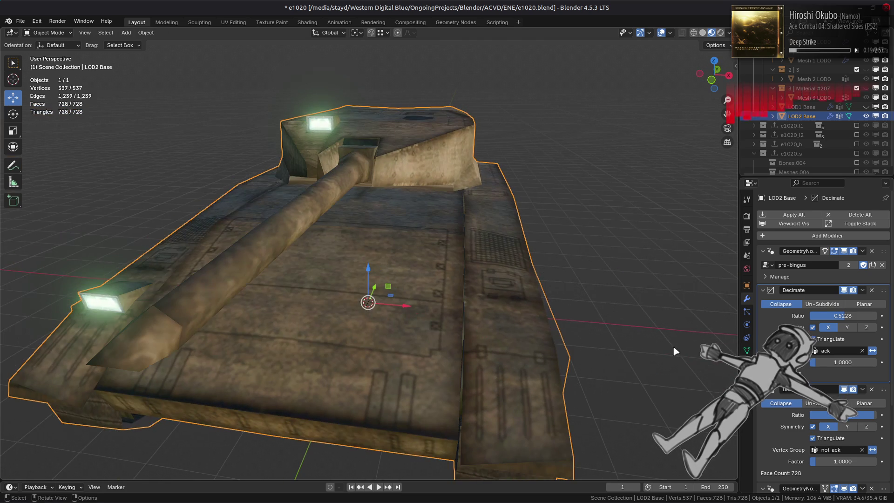
click(852, 415)
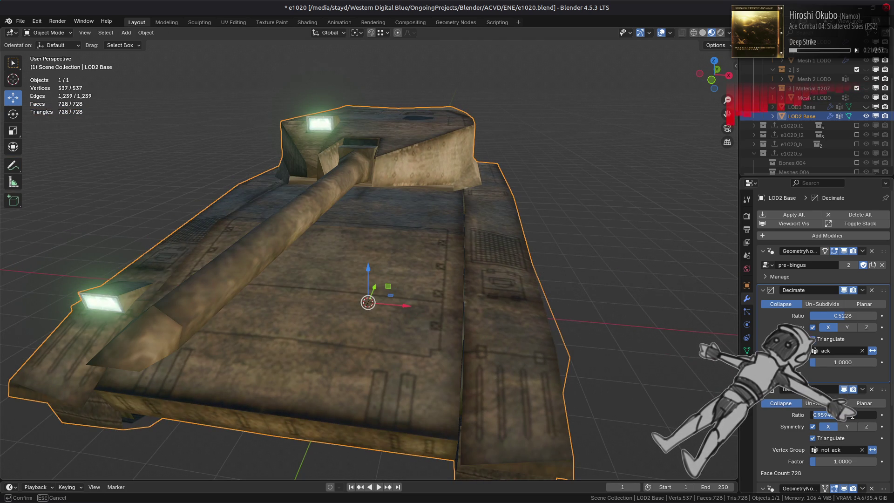
text(.98)
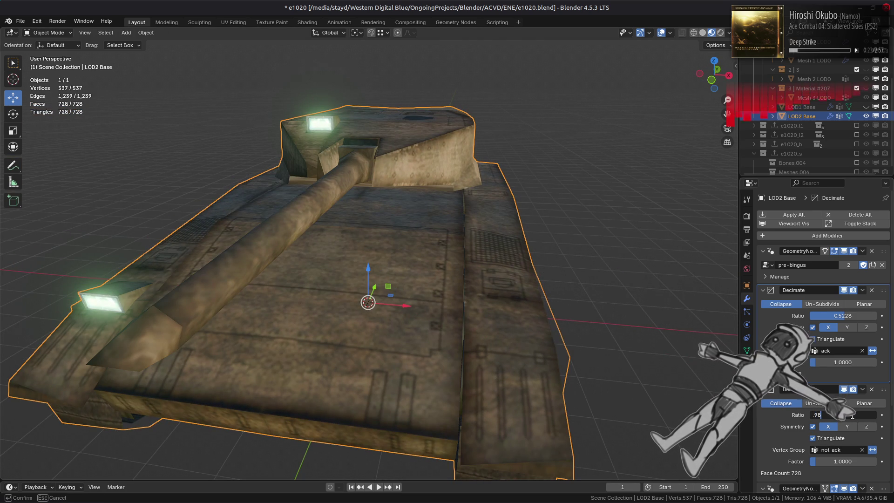
key(Return)
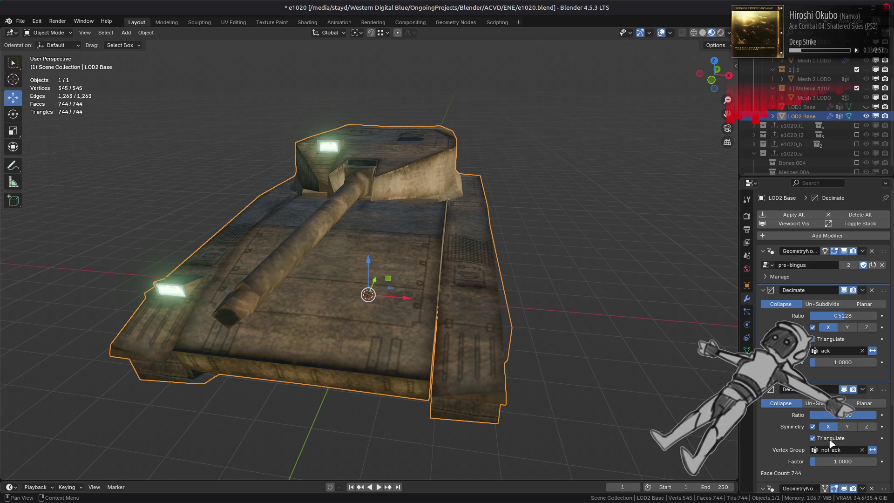
- Enter Edit Mode on LOD2 Base, reveal all hidden geometry and deselect everything
scroll(795, 423, down, 5)
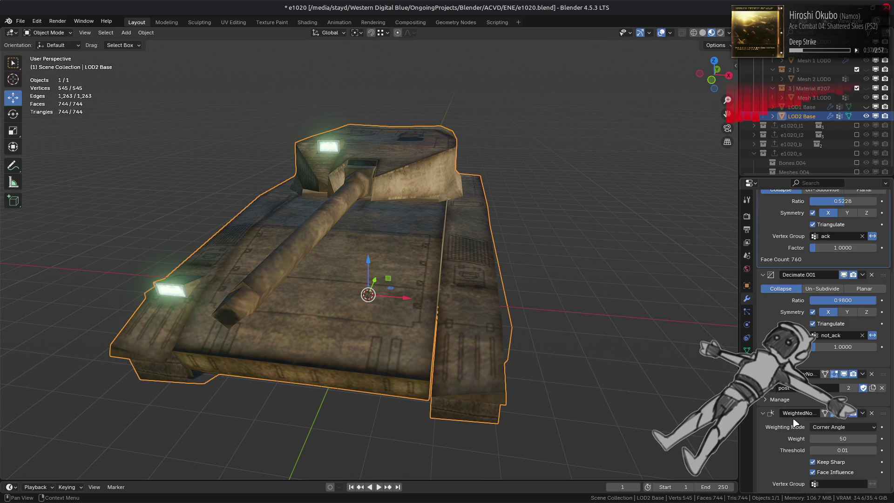
mouse_move(609, 329)
middle_down()
mouse_move(508, 378)
mouse_move(442, 335)
mouse_move(431, 304)
mouse_move(459, 315)
mouse_move(440, 309)
middle_up()
key(Tab)
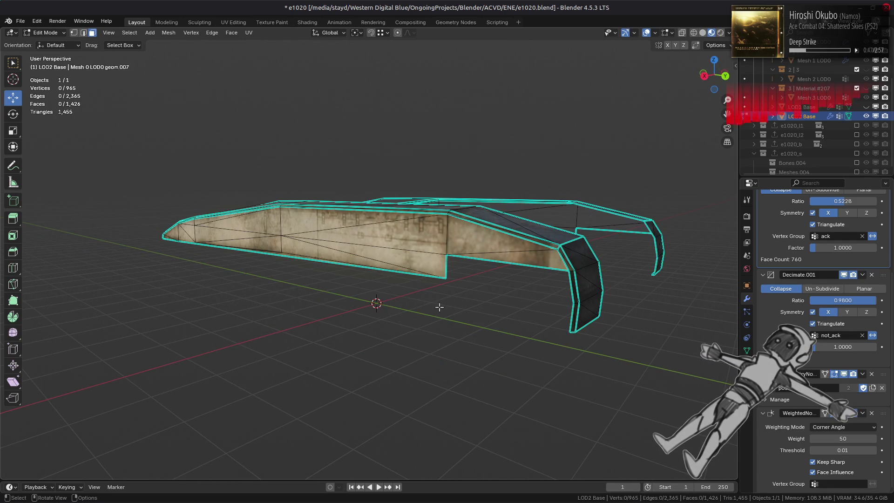
mouse_move(410, 297)
middle_down()
mouse_move(452, 282)
mouse_move(419, 289)
middle_up()
key(Tab)
key(Tab)
key(Tab)
scroll(382, 305, up, 3)
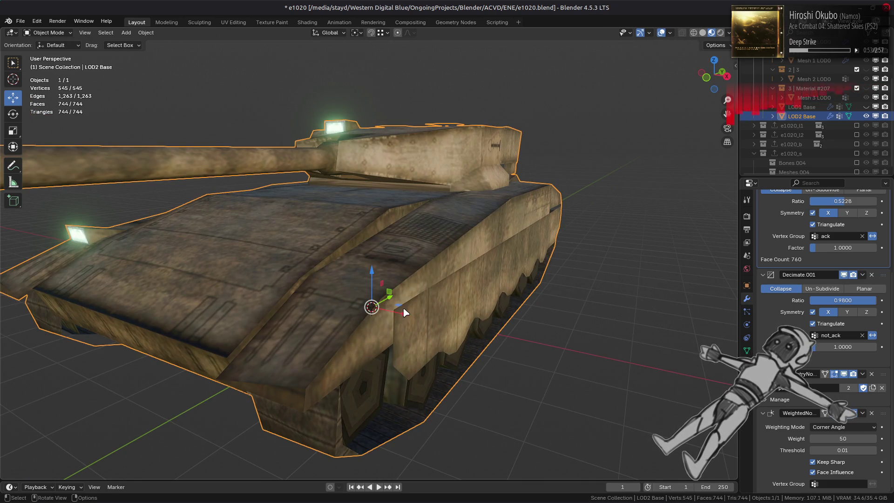
key(Tab)
key(alt+h)
key(alt+a)
middle_drag(410, 305, 369, 236)
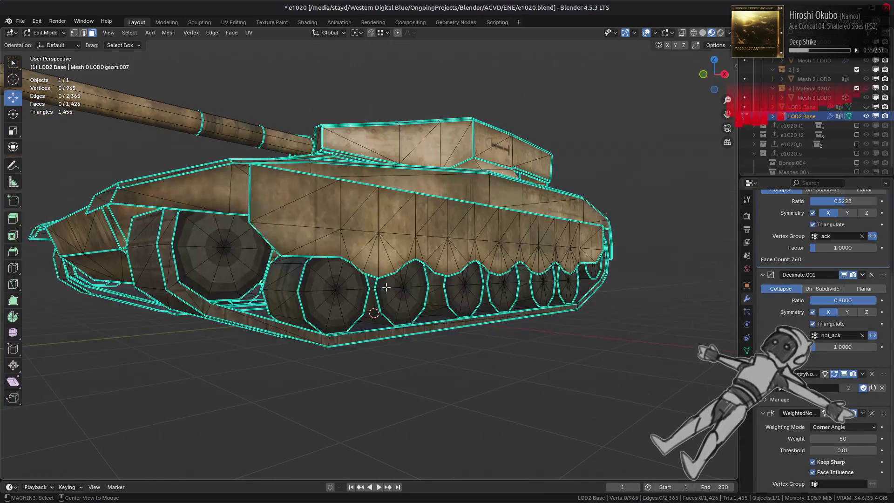
scroll(375, 236, up, 2)
- Isolate the track band and view it from the left in X-ray vertex mode
click(373, 232)
mouse_move(373, 231)
middle_down()
mouse_move(355, 230)
mouse_move(339, 247)
middle_up()
shift+click(340, 248)
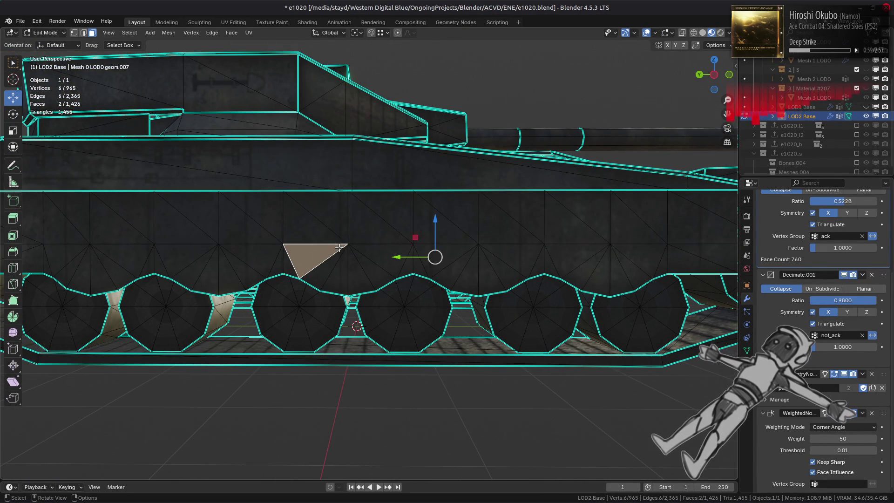
key(ctrl+l)
key(shift+h)
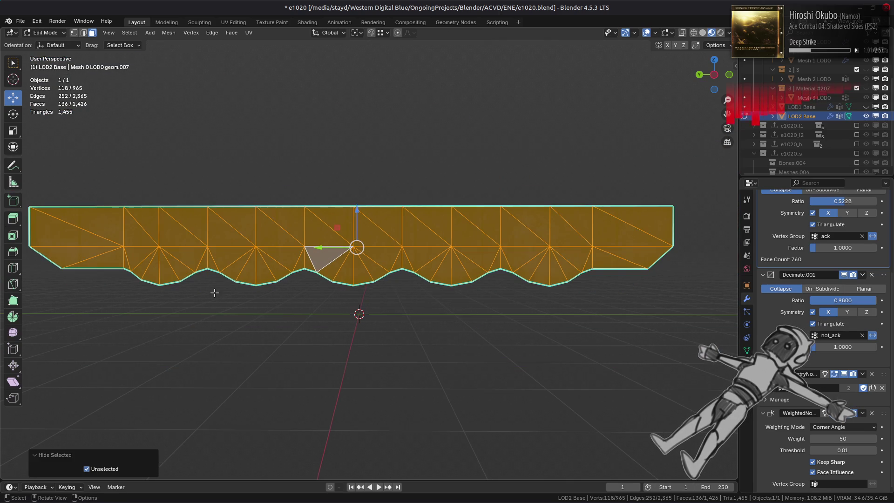
key(1)
key(alt+z)
key(ctrl+KP_3)
scroll(184, 292, up, 5)
key(alt+a)
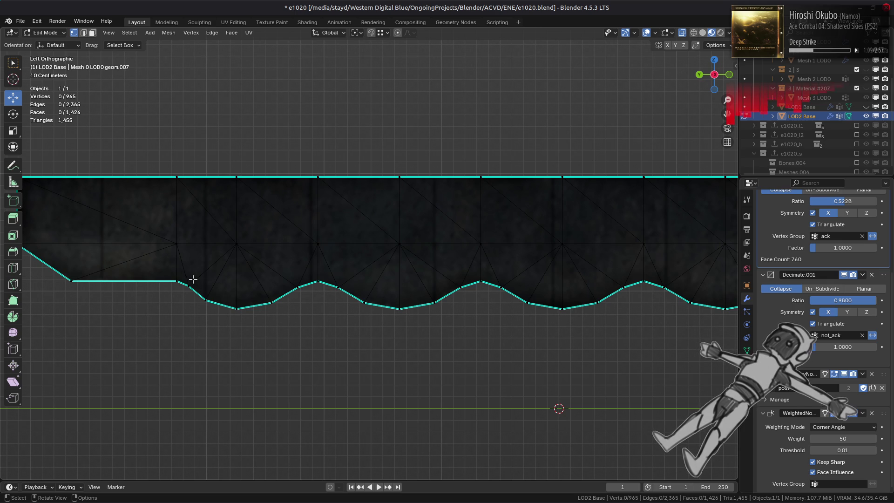
- Box-select the vertices along the band's lower zigzag edge
drag(191, 279, 221, 317)
shift+drag(256, 270, 302, 323)
shift+drag(323, 276, 377, 321)
shift+drag(427, 270, 466, 323)
shift+middle_drag(493, 323, 390, 322)
shift+drag(362, 270, 405, 317)
shift+drag(456, 261, 485, 315)
shift+middle_drag(495, 326, 326, 289)
shift+drag(340, 256, 380, 309)
shift+drag(425, 247, 470, 304)
shift+drag(501, 254, 535, 314)
mouse_move(535, 314)
shift+middle_down()
mouse_move(523, 313)
mouse_move(488, 268)
shift+middle_up()
shift+drag(492, 256, 529, 302)
- Dissolve the selected zigzag vertices, reducing the mesh from 965 to 925 vertices
right_click(429, 347)
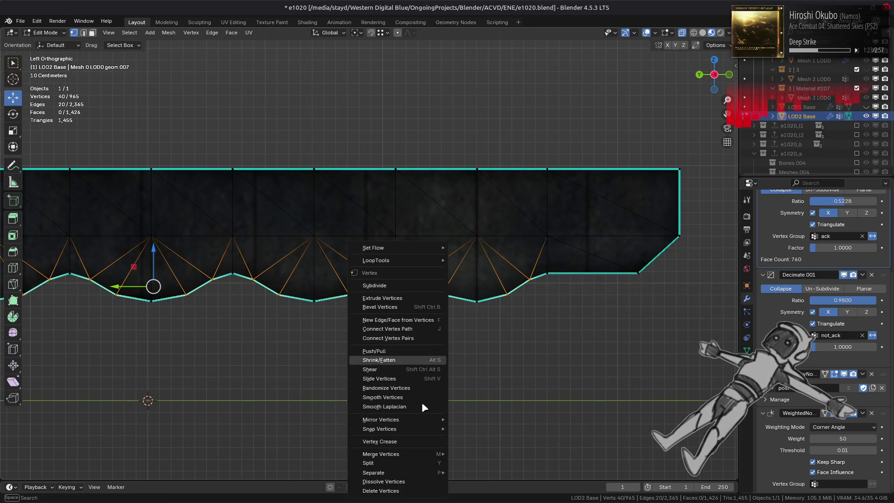
click(429, 481)
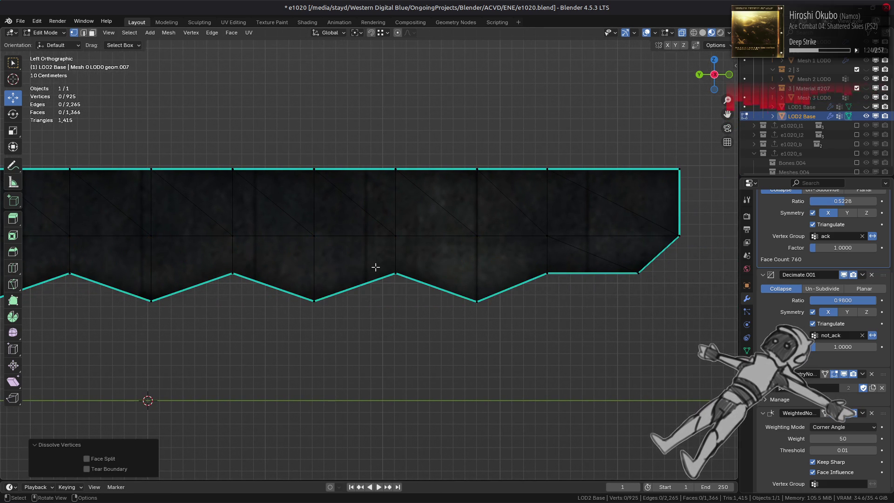
mouse_move(376, 267)
middle_down()
mouse_move(355, 275)
mouse_move(373, 261)
mouse_move(419, 263)
mouse_move(294, 262)
middle_up()
key(ctrl+z)
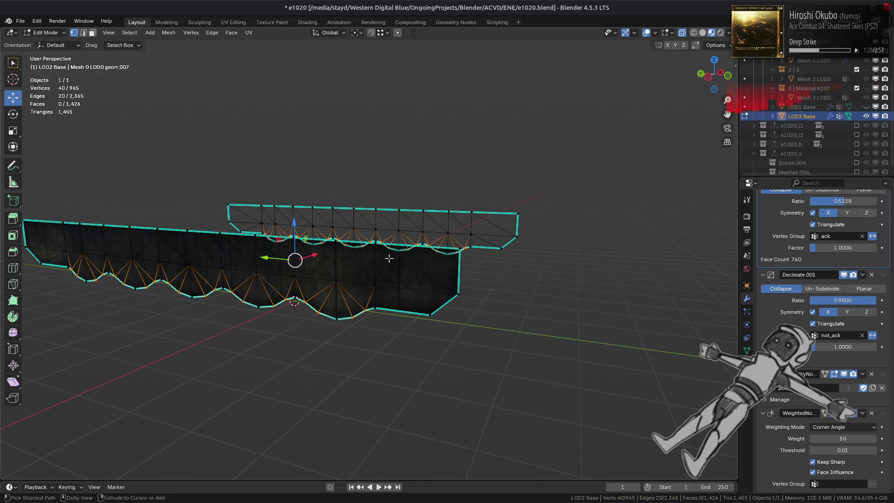
key(ctrl+shift+z)
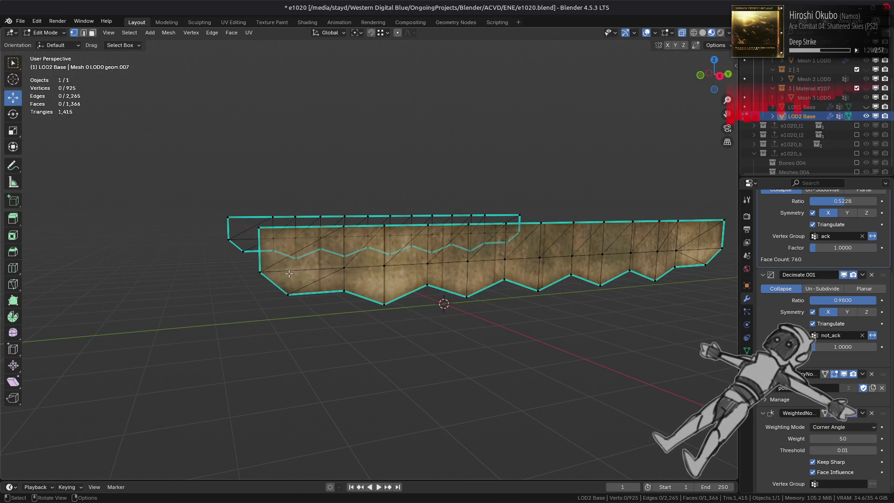
middle_drag(353, 269, 332, 274)
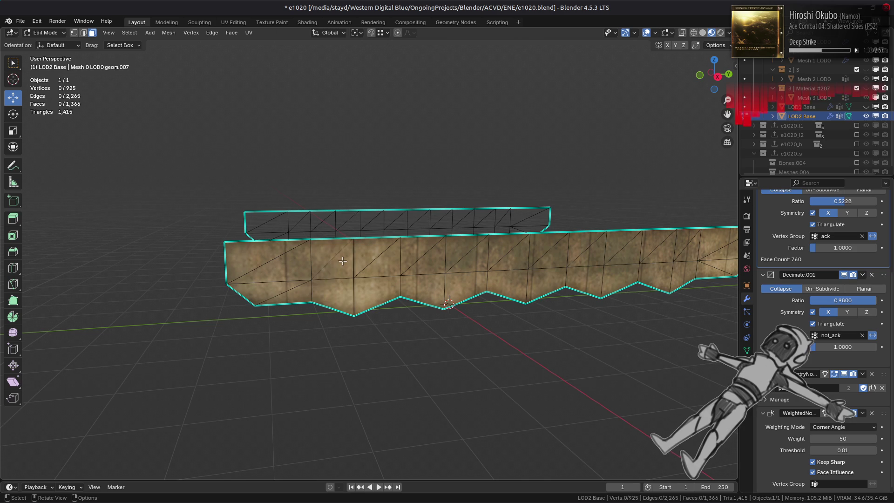
- Convert the skirt strips' triangles to quads with 89° max shape angle and 0.5 topology influence
click(263, 218)
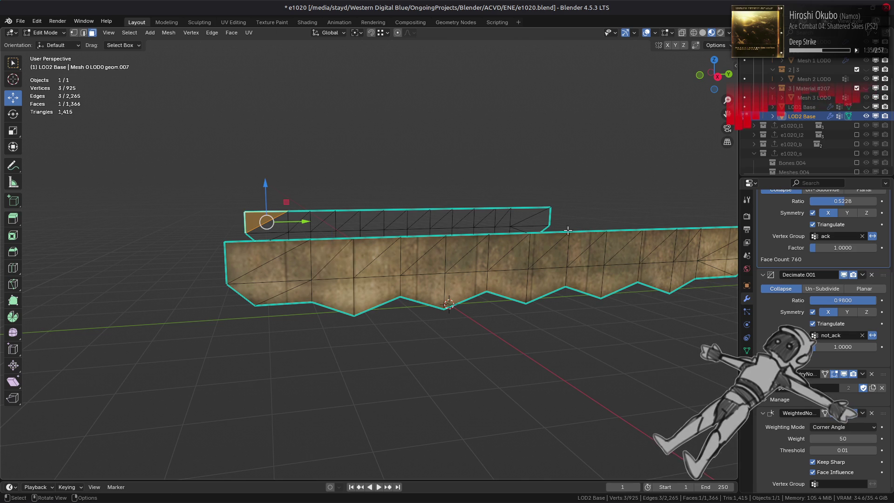
shift+click(497, 256)
key(ctrl+l)
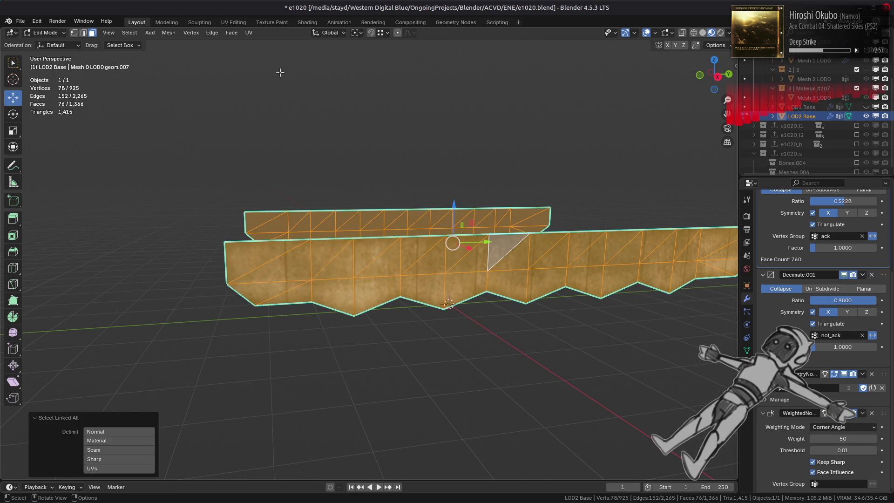
click(232, 33)
click(261, 103)
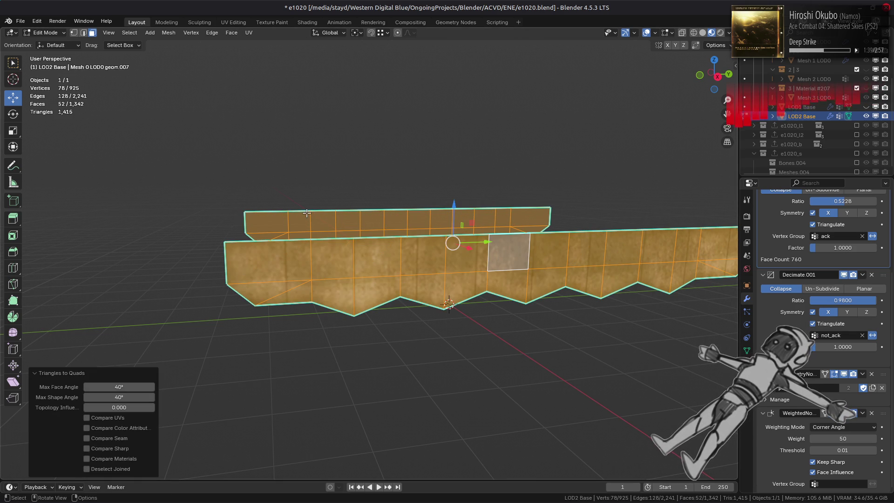
click(133, 397)
text(89)
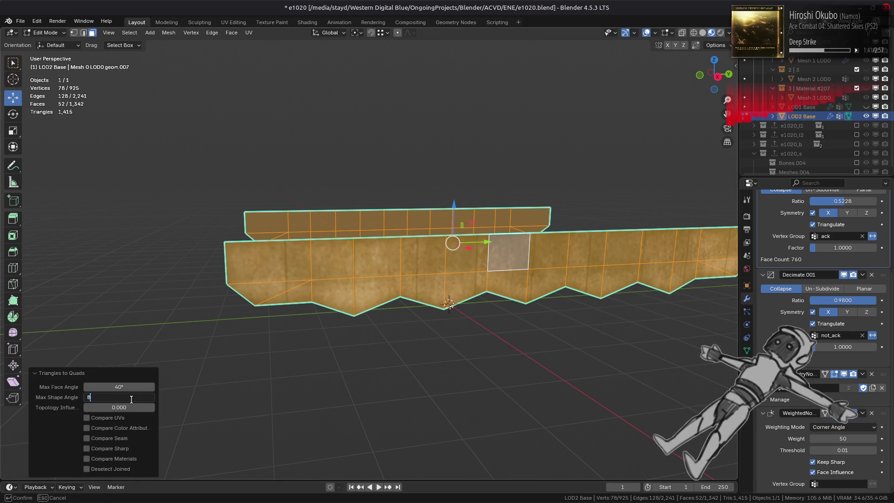
key(Return)
click(130, 408)
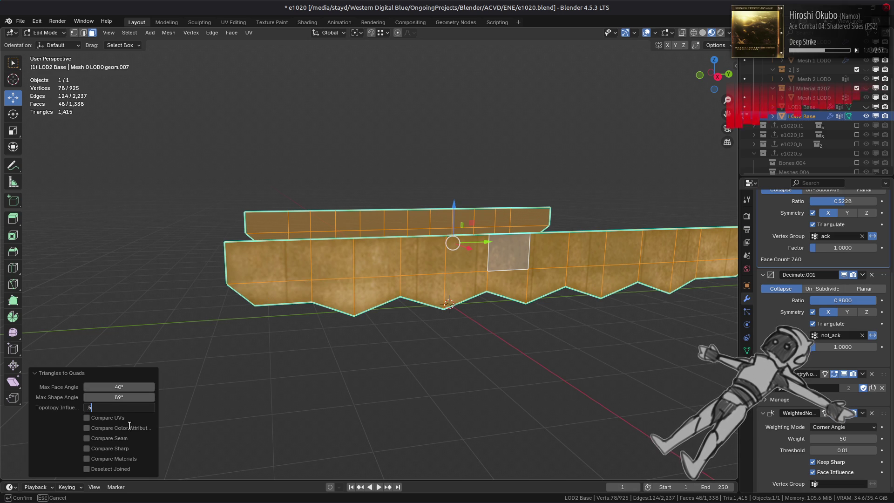
key(Return)
- Select shortest edge paths along the lower and upper strips and apply an Edge menu operation
middle_drag(326, 293, 363, 293)
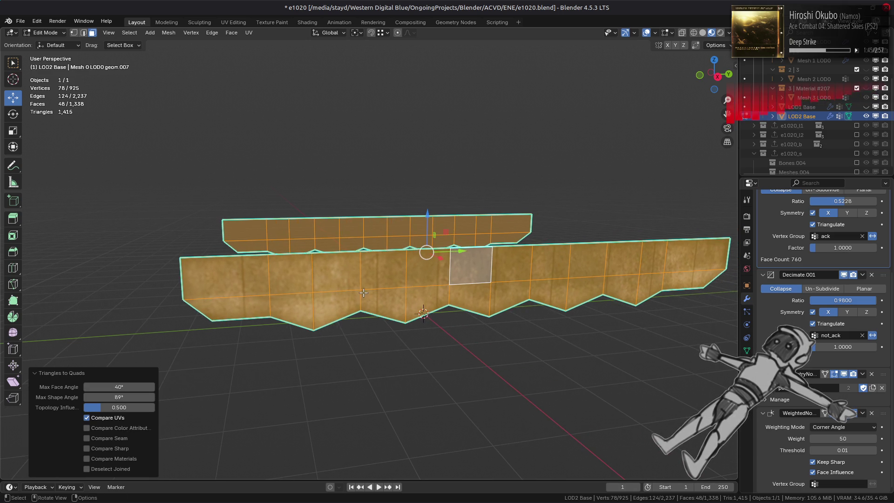
key(alt+a)
key(2)
click(293, 293)
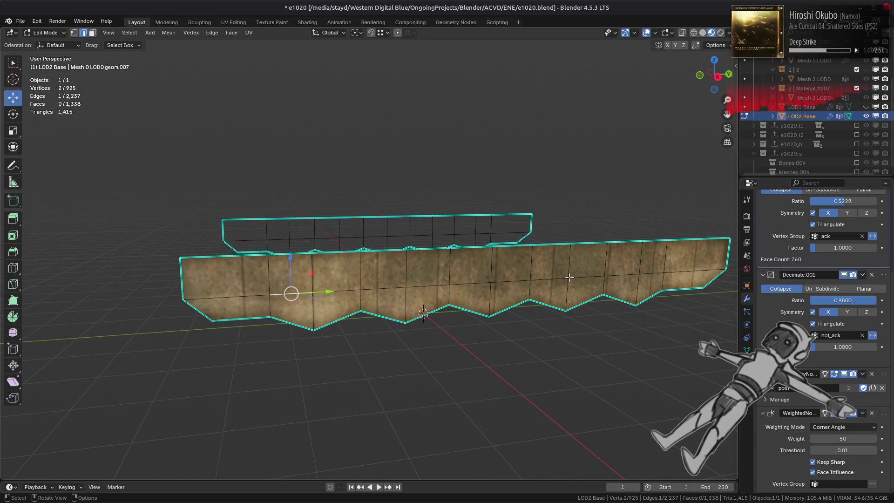
ctrl+click(653, 274)
key(1)
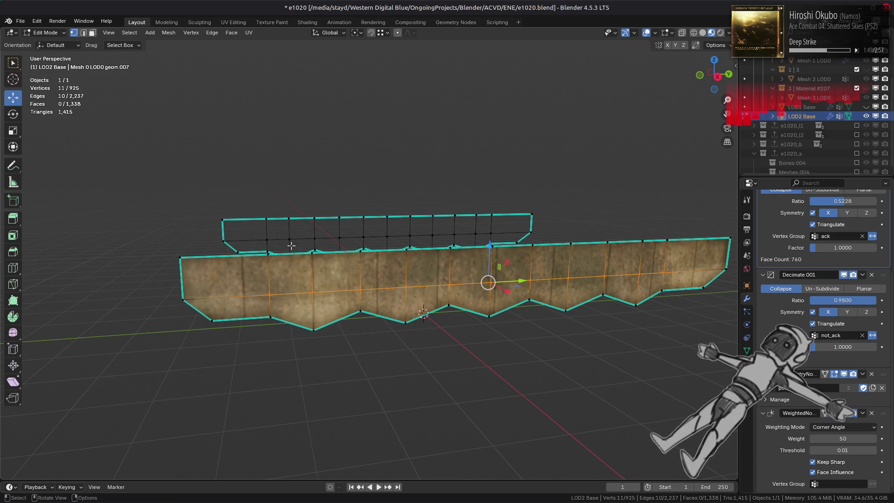
shift+click(269, 240)
ctrl+click(489, 236)
key(2)
key(ctrl+e)
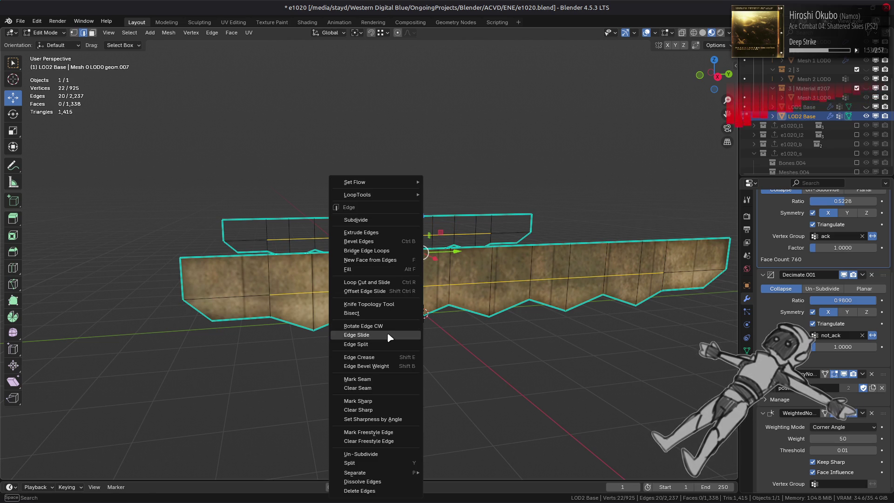
click(356, 334)
- Merge the strip vertices by distance, removing 22 duplicates; a trial Mark Sharp is undone
key(1)
key(ctrl+l)
right_click(351, 324)
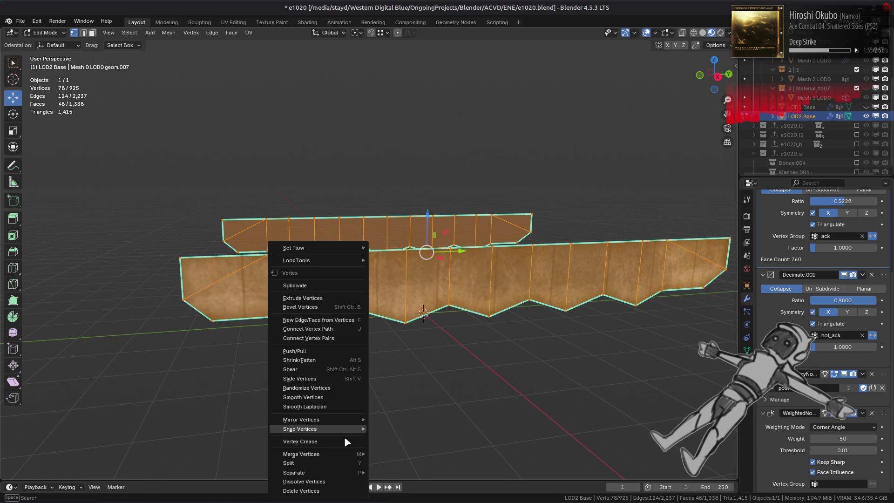
mouse_move(353, 455)
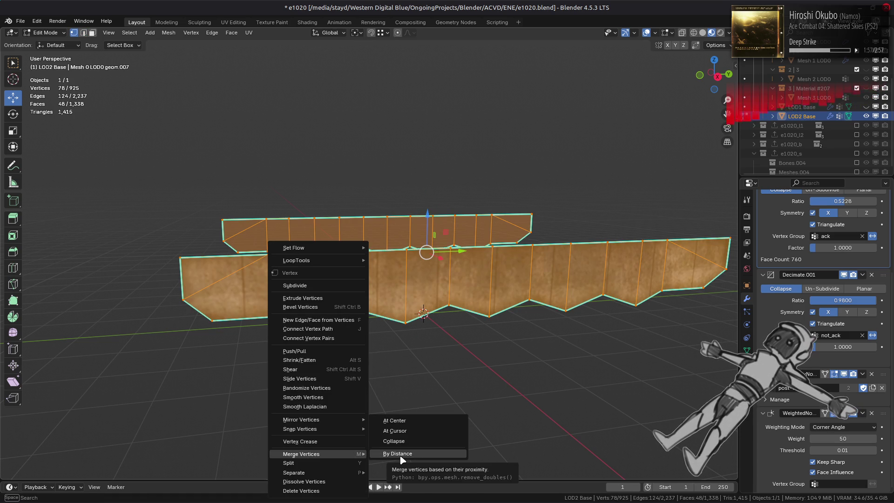
click(401, 454)
key(2)
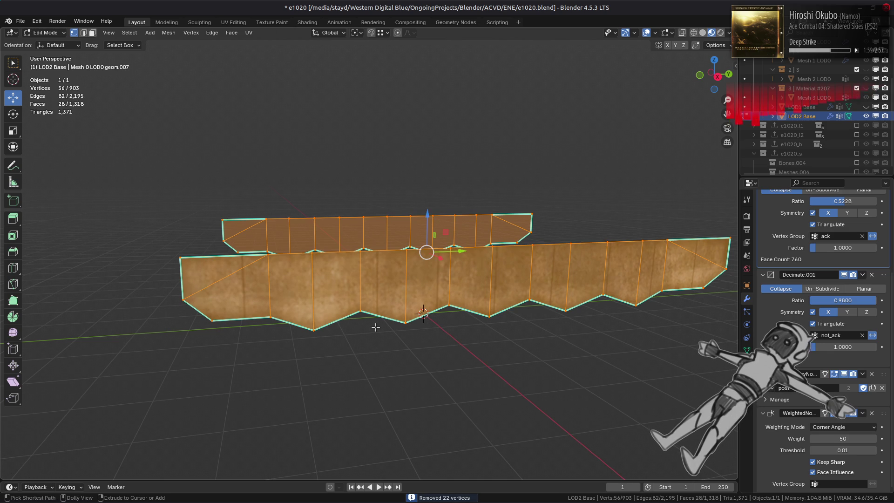
right_click(339, 352)
click(323, 409)
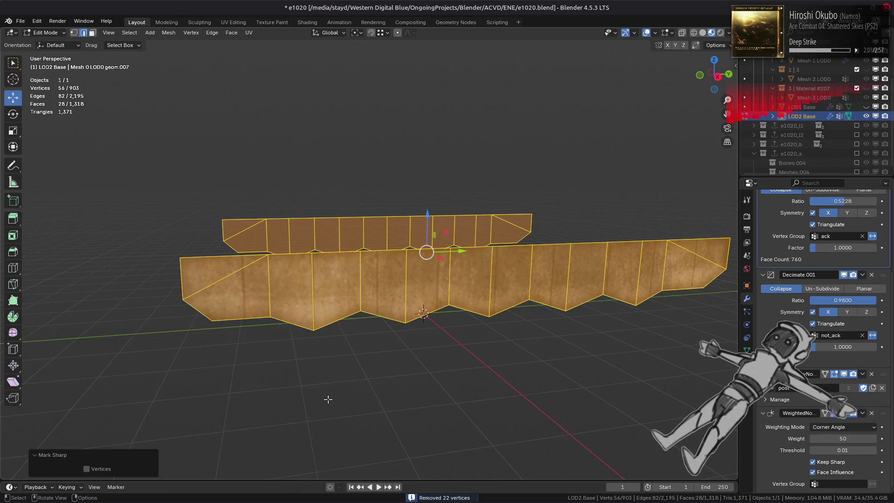
key(ctrl+z)
key(ctrl+z)
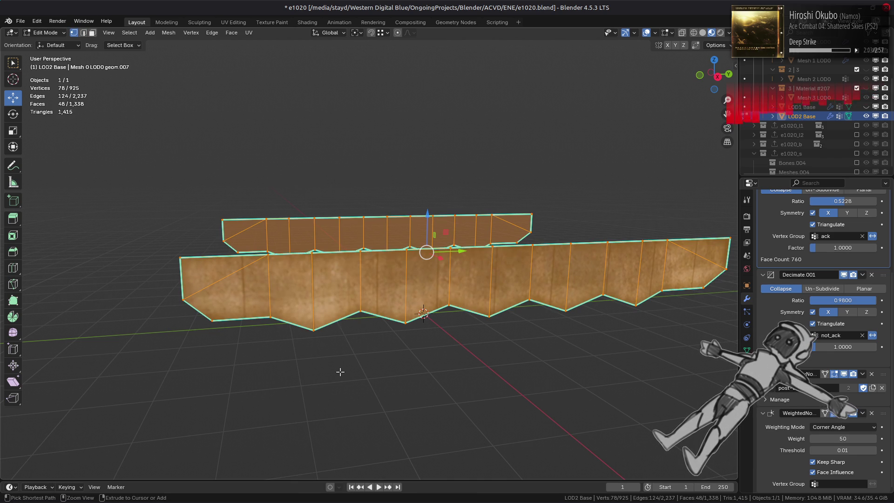
key(ctrl+z)
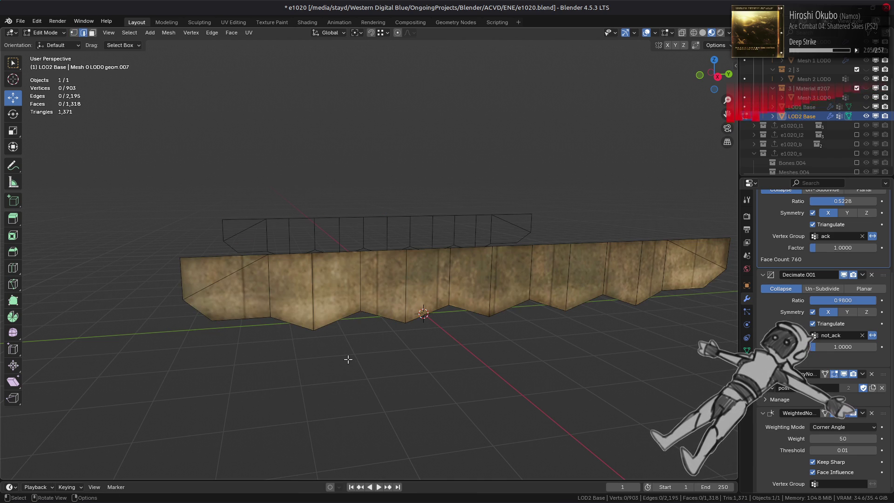
- Select the redundant top-edge vertices on both the lower and upper skirt strips
key(1)
key(a)
middle_drag(303, 346, 290, 319)
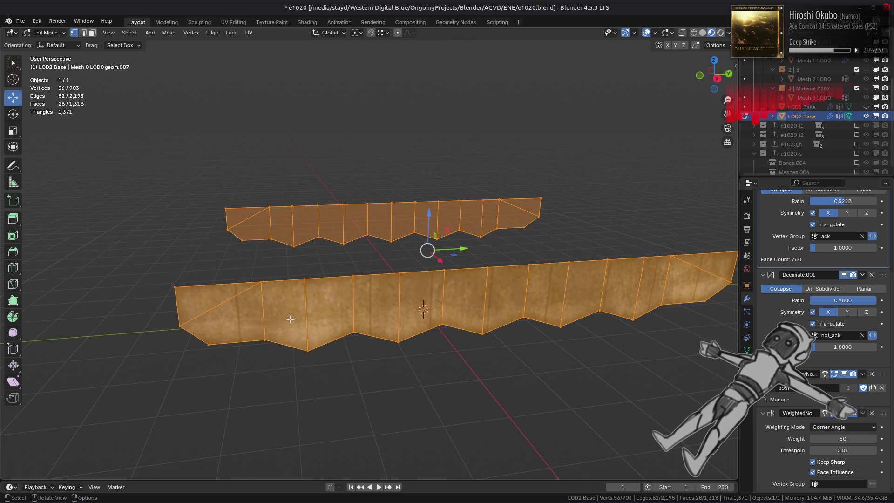
click(261, 283)
shift+click(350, 286)
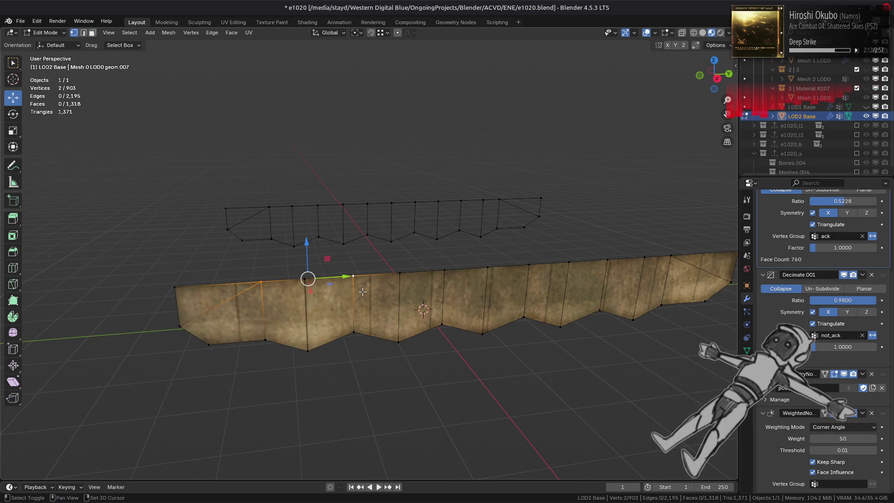
middle_drag(422, 284, 414, 285)
shift+click(419, 282)
shift+click(512, 281)
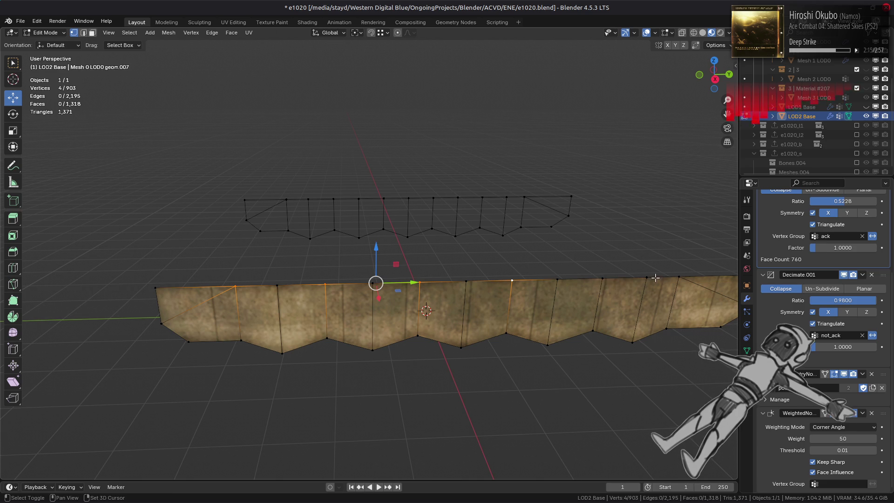
shift+click(671, 278)
shift+click(603, 279)
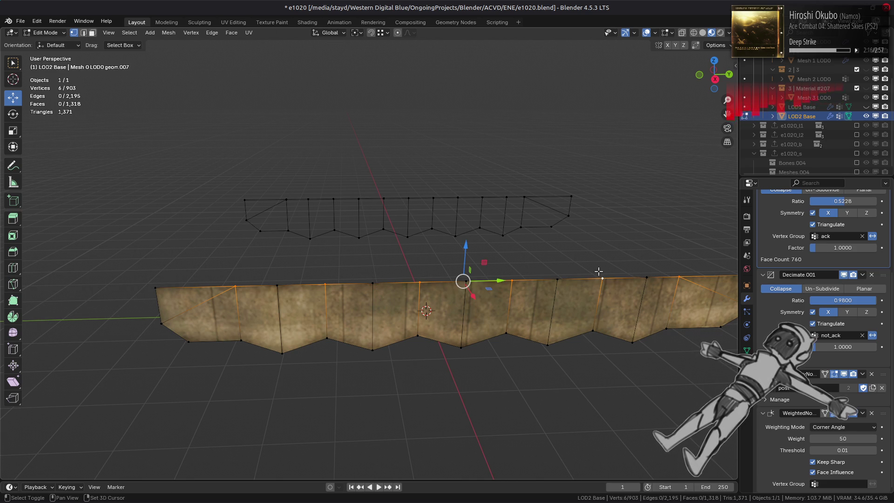
shift+click(526, 196)
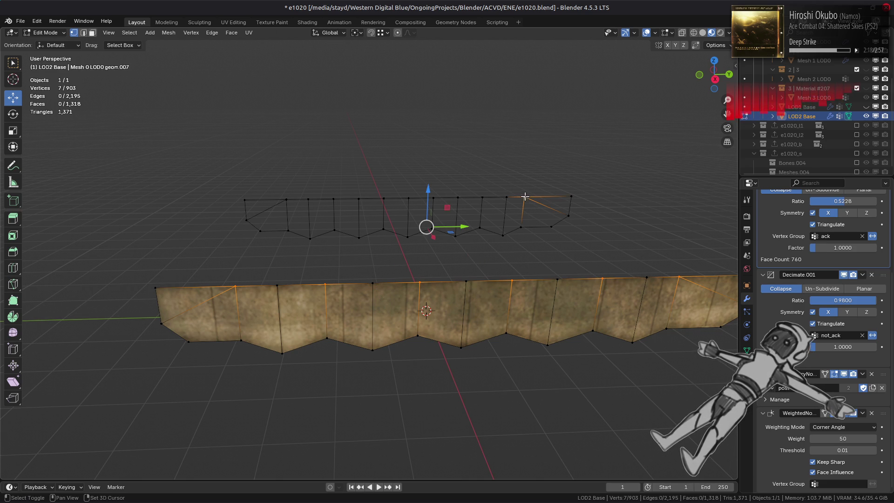
shift+click(383, 198)
shift+click(333, 199)
shift+click(287, 200)
- Dissolve the 12 selected vertices, leaving 891, then unhide and deselect the whole tank
right_click(399, 232)
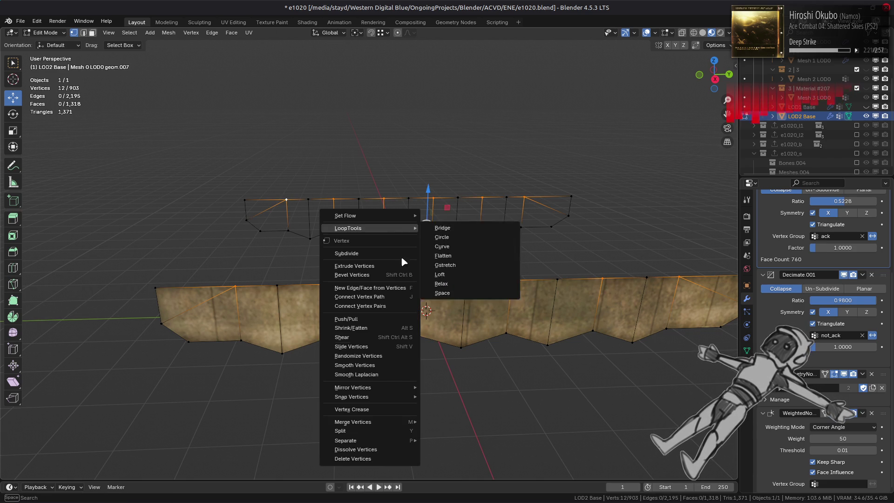
click(387, 450)
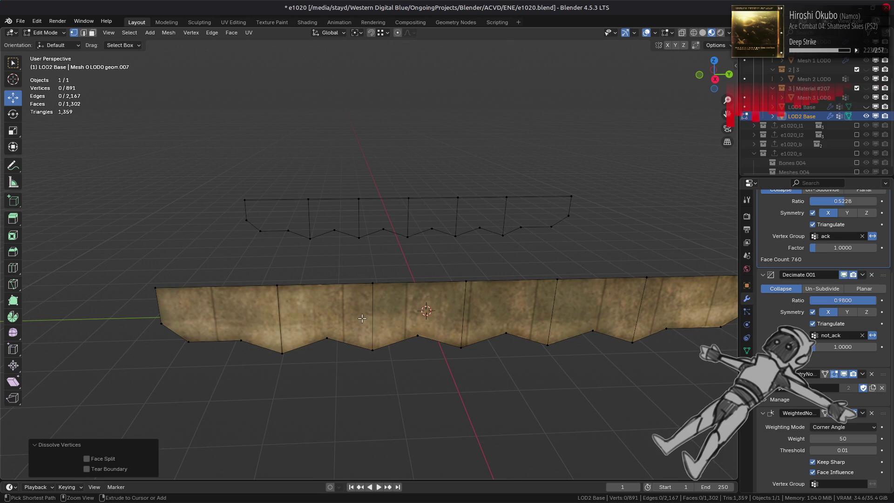
key(ctrl+z)
key(ctrl+shift+z)
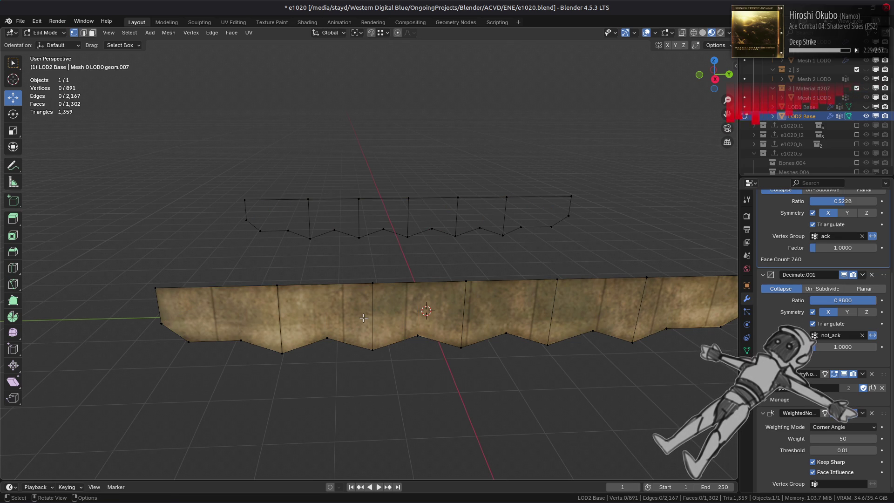
key(alt+h)
key(alt+a)
mouse_move(326, 312)
middle_down()
mouse_move(295, 309)
mouse_move(342, 305)
middle_up()
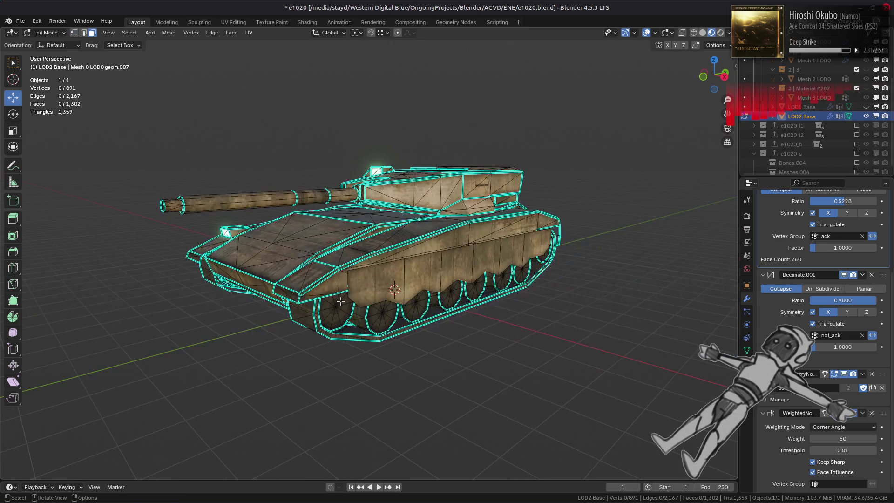
- Select the opposite side skirt band and hide the rest of the tank
key(Tab)
scroll(342, 305, up, 2)
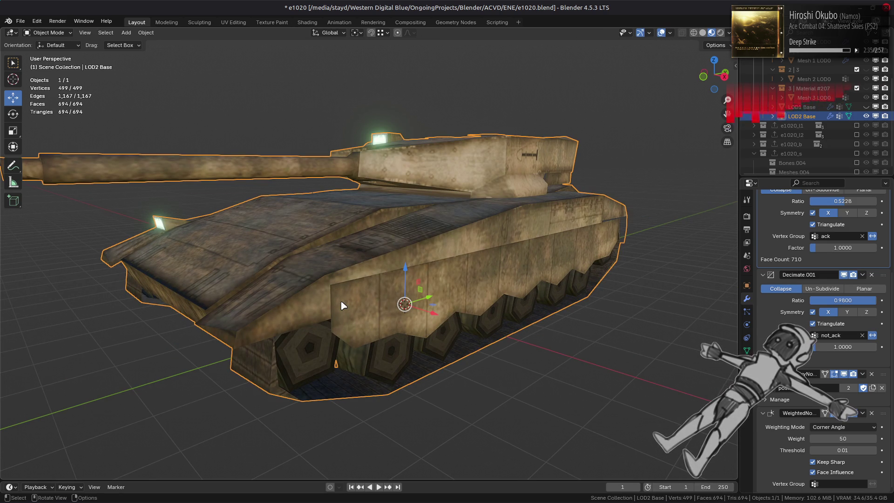
key(Tab)
click(361, 305)
middle_drag(361, 305, 362, 299)
click(298, 305)
key(ctrl+l)
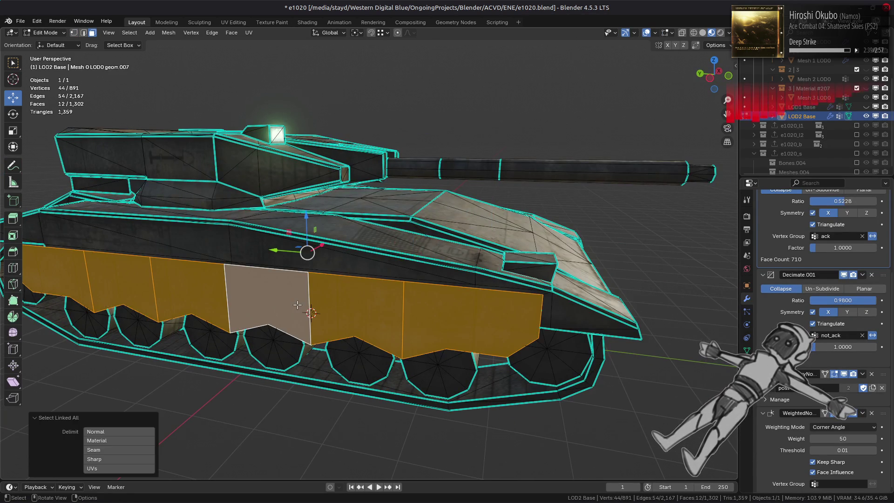
key(shift+h)
- Box-select the skirt's middle vertices from the side and dissolve them
alt+middle_drag(298, 305, 122, 206)
mouse_move(128, 203)
mouse_down()
mouse_move(346, 314)
mouse_move(485, 336)
mouse_up()
right_click(456, 352)
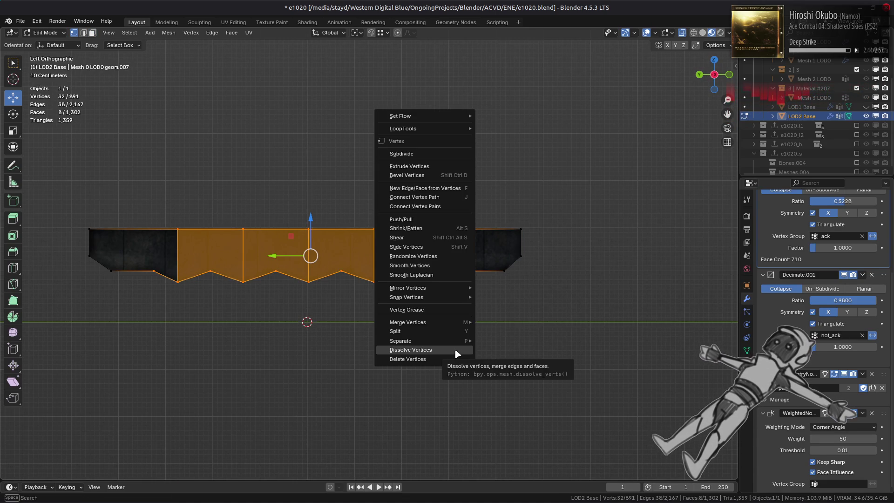
click(410, 349)
- Unhide the tank, turn off X-ray and return to Object Mode to inspect the 481-vertex result
mouse_move(441, 293)
middle_down()
mouse_move(303, 305)
mouse_move(320, 295)
middle_up()
key(alt+h)
key(alt+a)
scroll(320, 295, up, 2)
key(alt+z)
key(3)
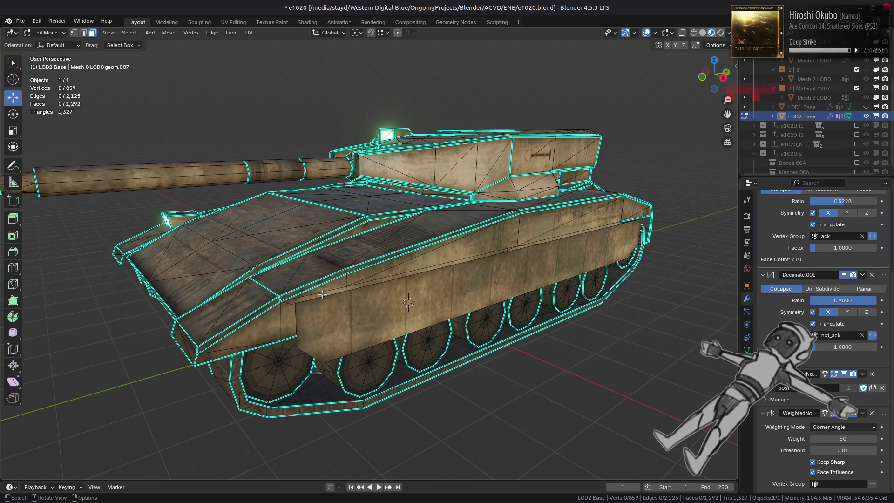
key(Tab)
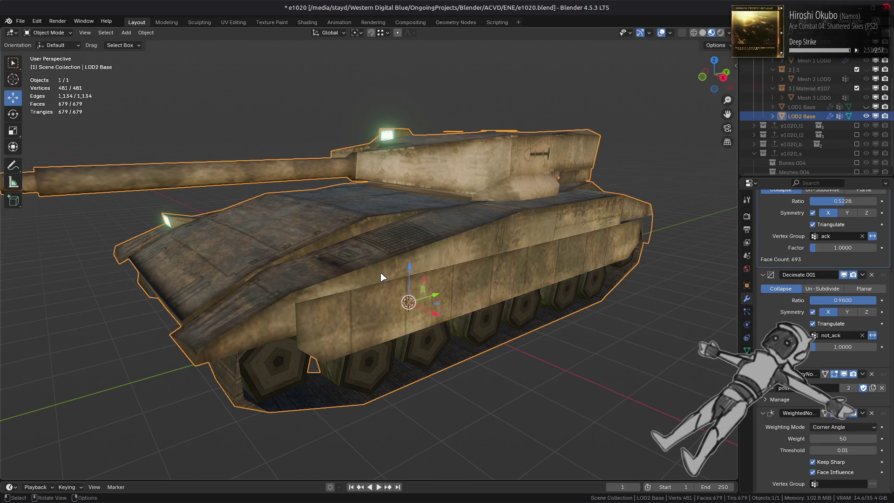
scroll(381, 277, down, 1)
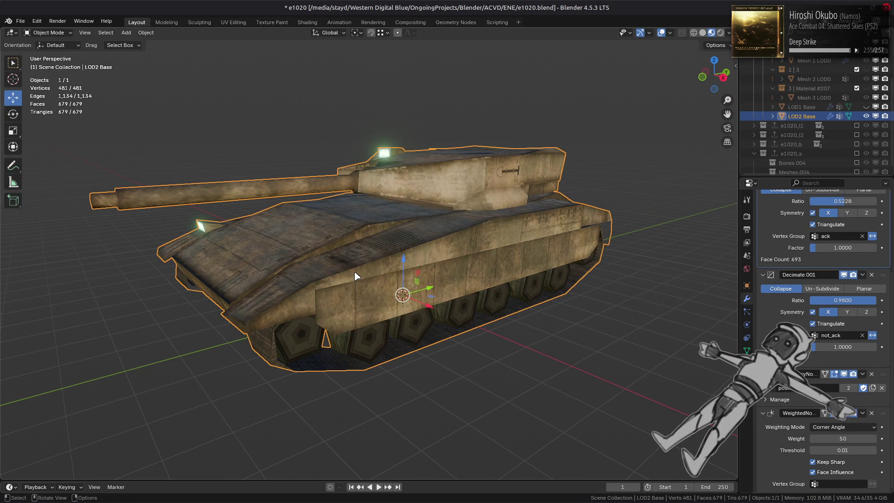
mouse_move(383, 280)
middle_down()
mouse_move(350, 256)
mouse_move(357, 264)
mouse_move(333, 273)
mouse_move(454, 279)
middle_up()
scroll(348, 256, up, 3)
middle_drag(317, 298, 387, 303)
key(alt+a)
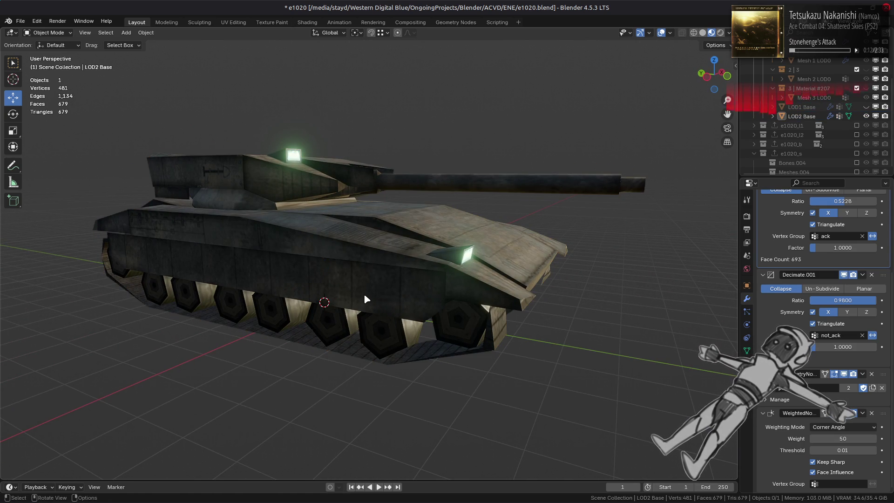
- Select the flat track faces linked beneath the wheels and delete them
scroll(388, 295, up, 2)
scroll(386, 292, up, 3)
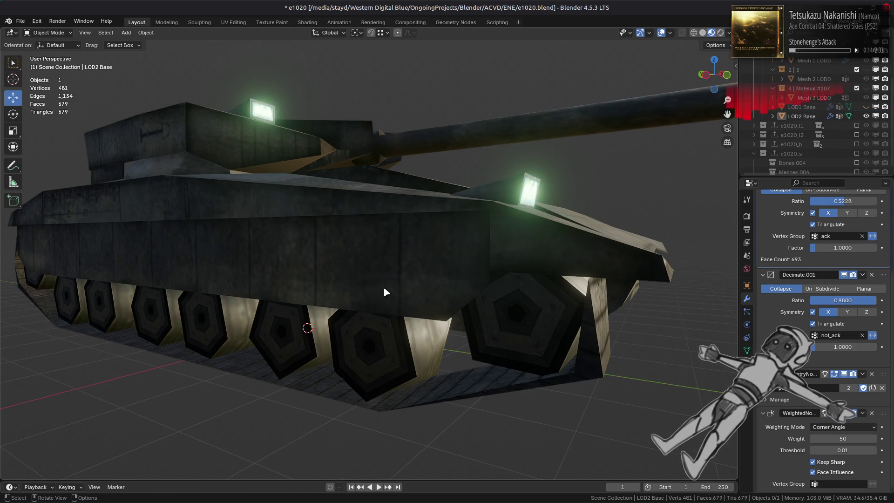
key(Tab)
click(592, 349)
middle_drag(559, 350, 419, 347)
click(242, 375)
key(q)
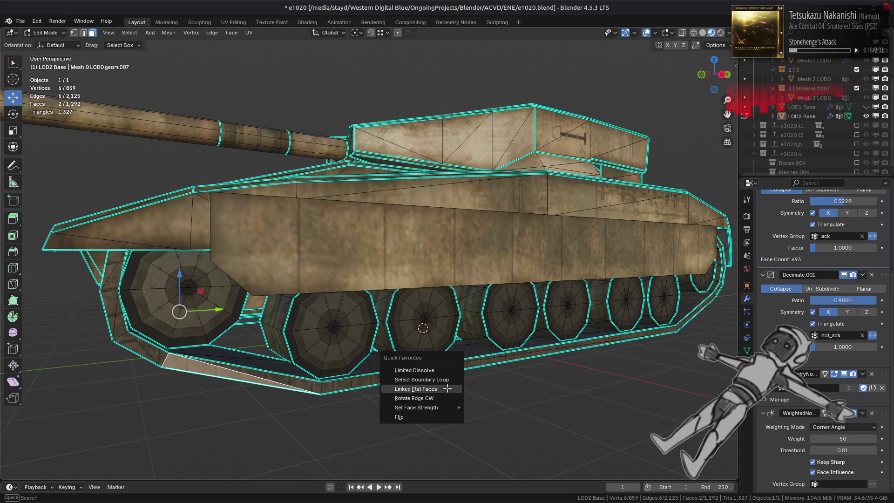
click(447, 393)
right_click(447, 301)
click(464, 492)
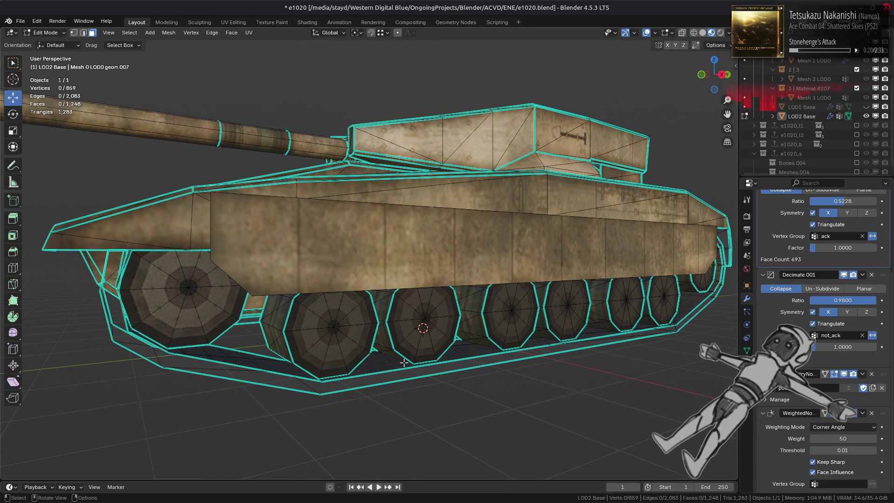
- Check the result, reveal hidden faces, and delete the track belt again, leaving 656 faces
key(Tab)
mouse_move(404, 363)
middle_down()
mouse_move(385, 362)
mouse_move(399, 369)
mouse_move(465, 360)
mouse_move(434, 336)
mouse_move(411, 337)
middle_up()
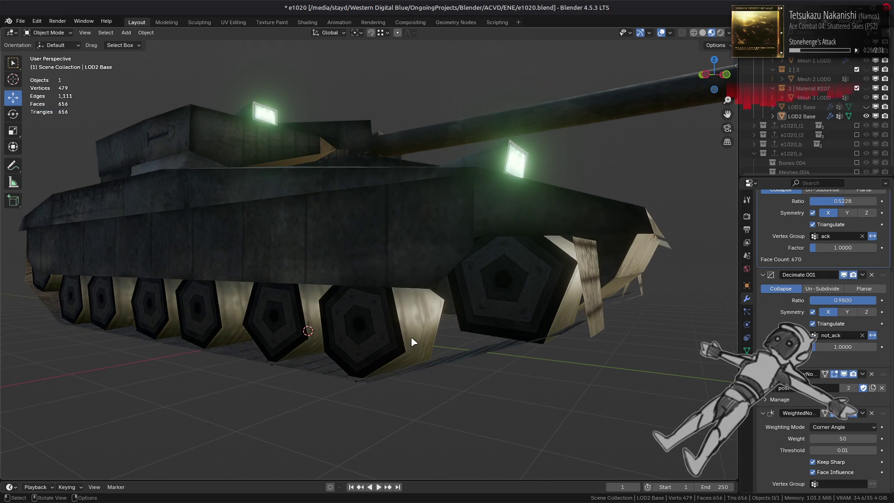
key(Tab)
key(alt+h)
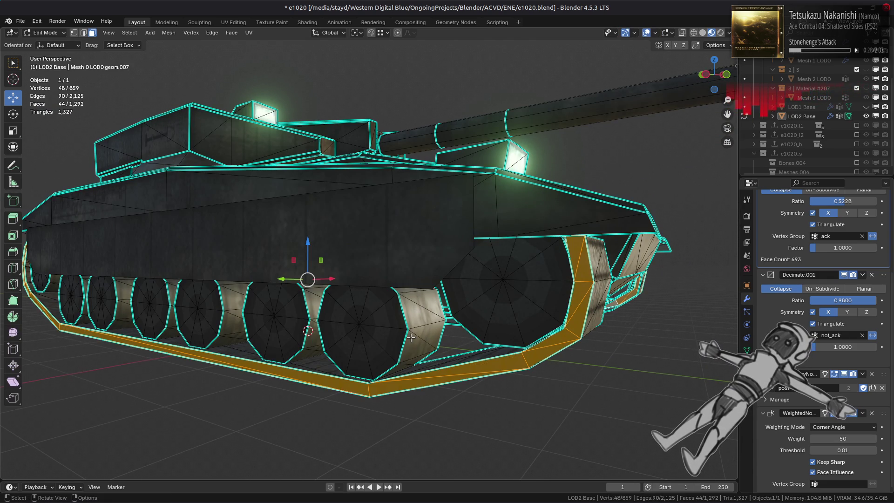
key(Tab)
key(Tab)
right_click(411, 336)
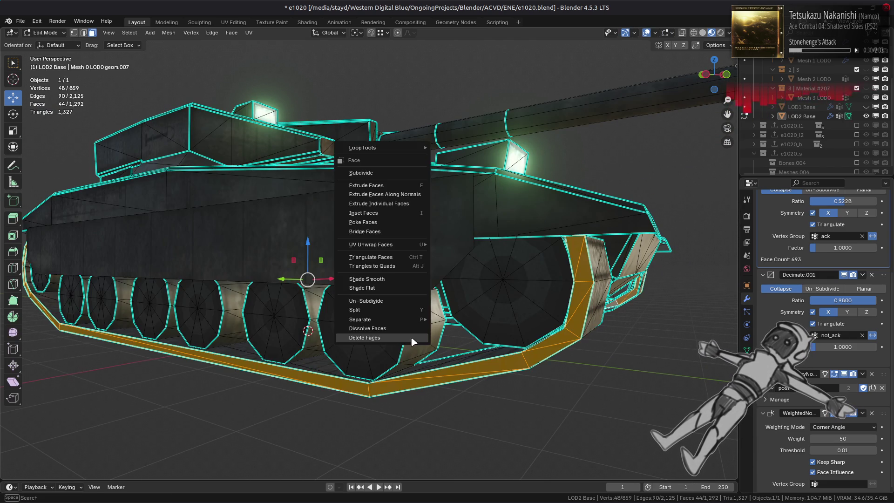
click(411, 337)
key(Tab)
mouse_move(427, 324)
middle_down()
mouse_move(341, 299)
mouse_move(380, 303)
mouse_move(398, 308)
mouse_move(327, 299)
mouse_move(363, 321)
mouse_move(366, 339)
mouse_move(441, 331)
mouse_move(505, 351)
mouse_move(456, 278)
middle_up()
scroll(363, 303, up, 5)
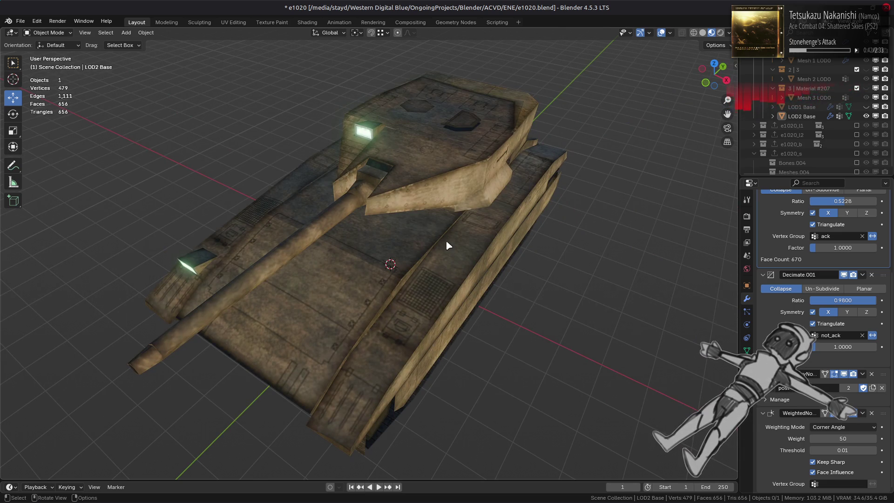
- Select the collar face ring on the gun barrel, undoing an attempted delete
scroll(447, 235, down, 5)
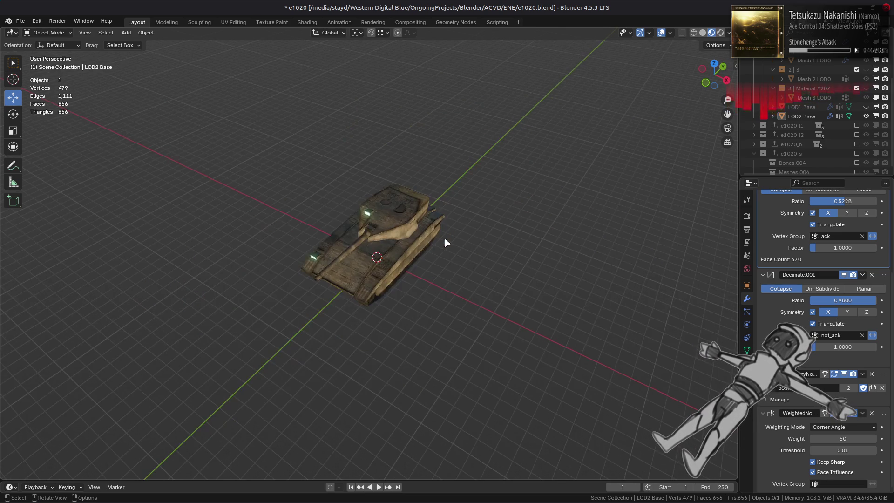
scroll(441, 247, up, 6)
mouse_move(441, 247)
middle_down()
mouse_move(405, 312)
mouse_move(413, 288)
mouse_move(409, 305)
mouse_move(405, 298)
mouse_move(412, 356)
mouse_move(402, 343)
middle_up()
key(Tab)
scroll(408, 303, up, 3)
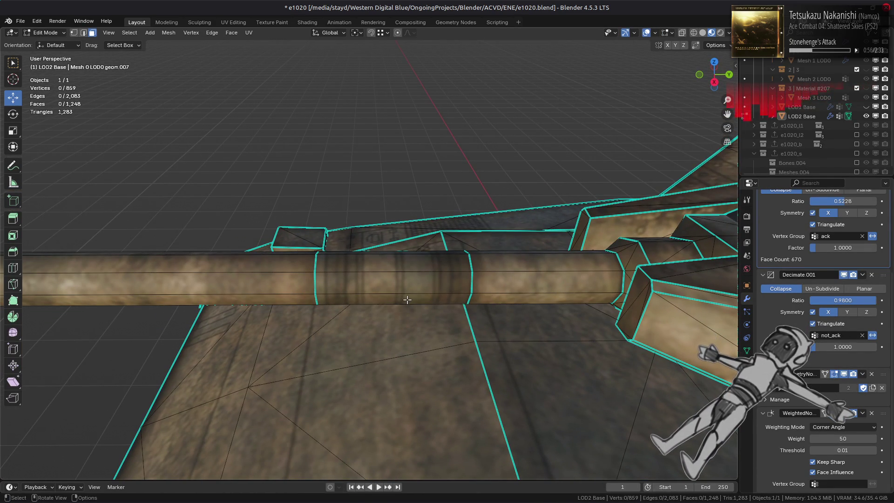
alt+click(401, 275)
right_click(419, 326)
click(420, 326)
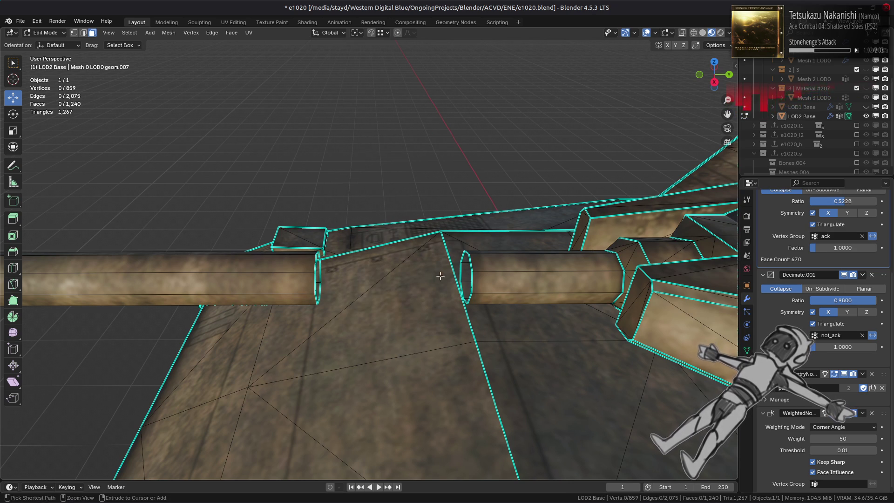
key(ctrl+z)
- Show the Tool sidebar's transform options and flatten the collar ring with S Y 0
key(n)
click(734, 89)
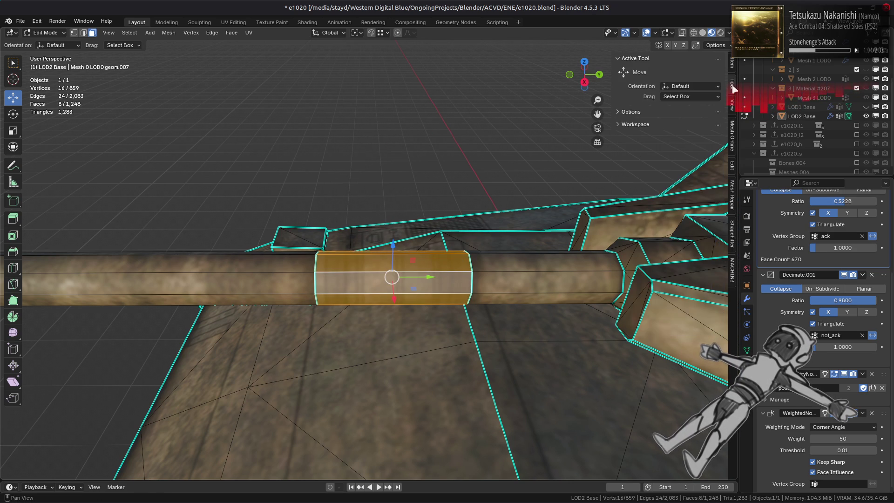
click(675, 114)
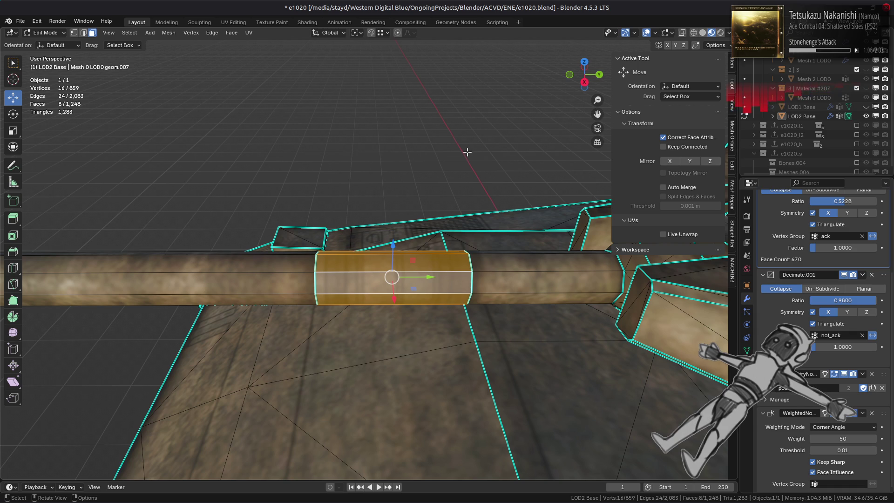
key(s)
key(y)
key(0)
key(Return)
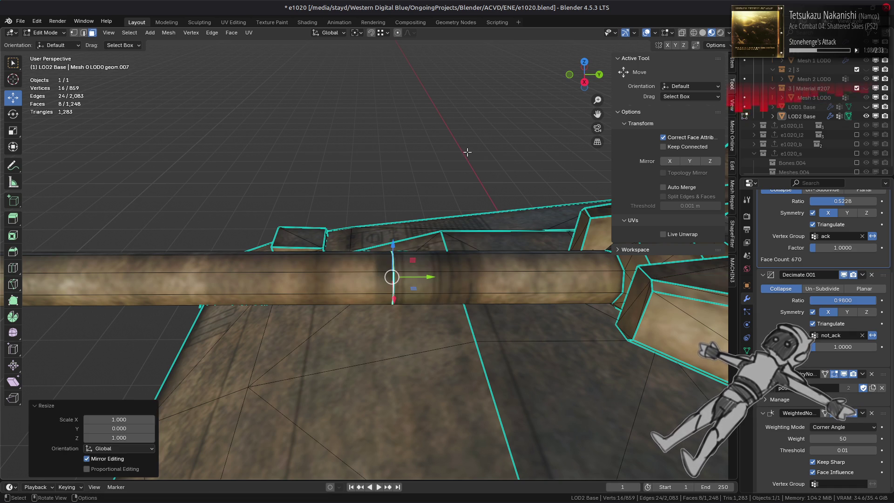
- Merge the overlapping collar vertices by distance, bringing the tank to 648 faces
key(1)
right_click(318, 452)
mouse_move(326, 451)
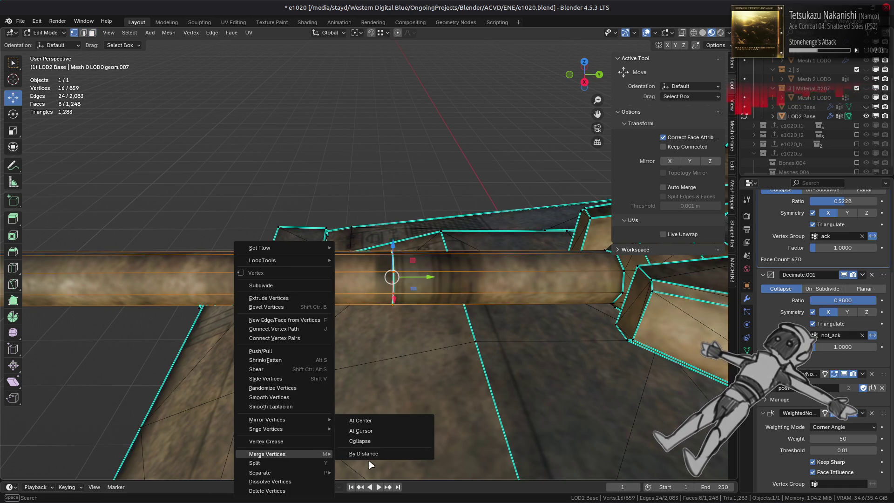
click(367, 444)
key(2)
right_click(265, 389)
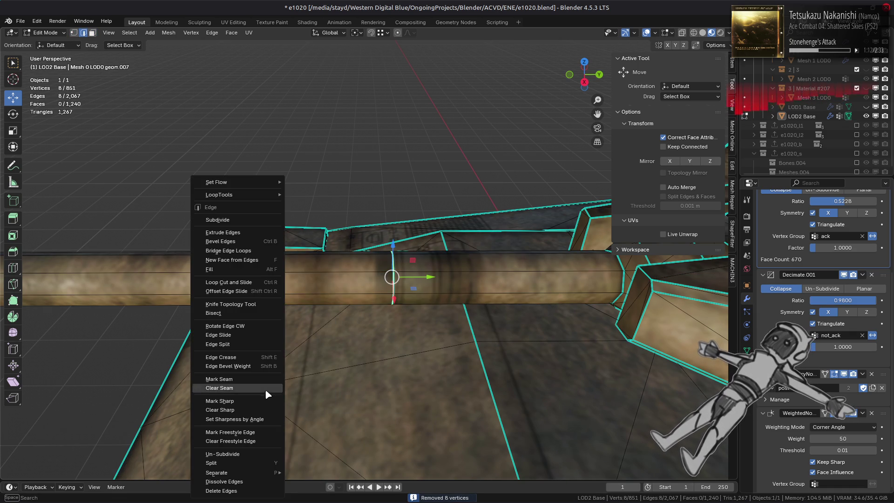
click(238, 485)
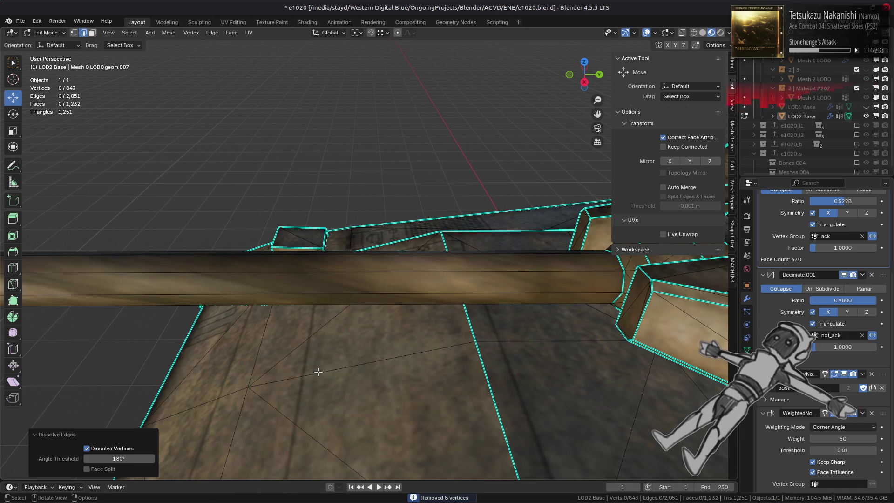
key(ctrl+r)
click(324, 346)
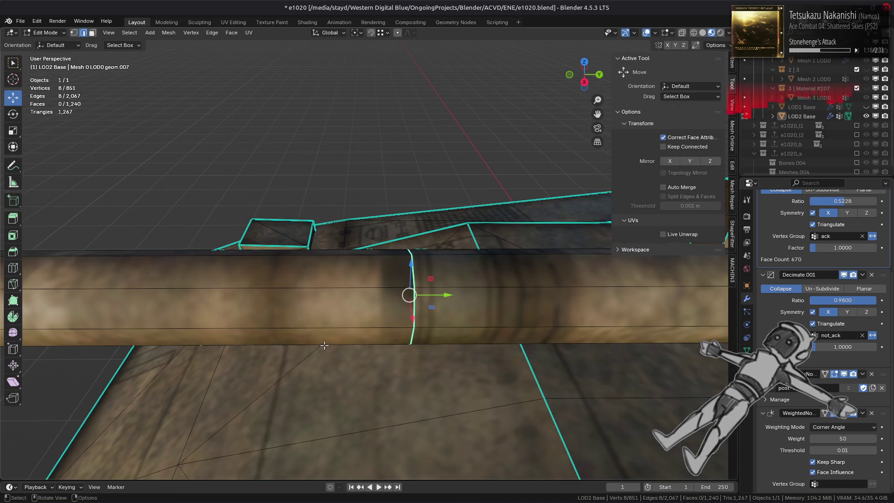
key(Tab)
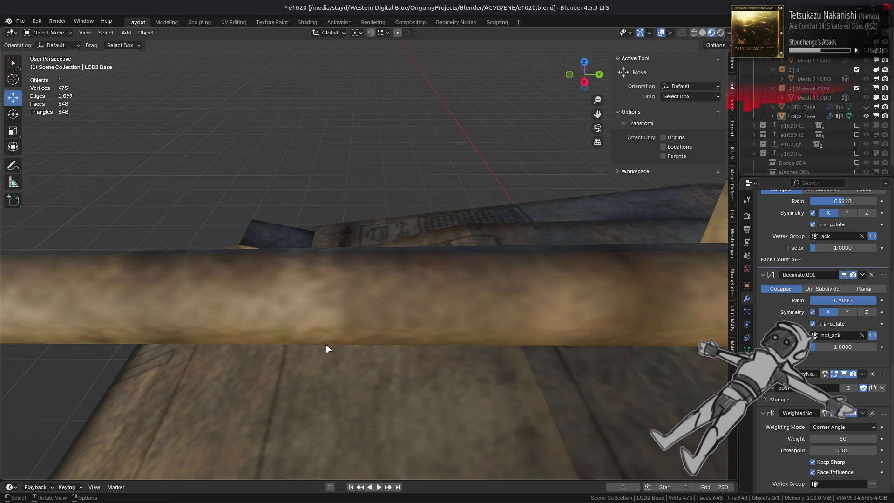
- Uncheck Correct Face Attributes in the sidebar's transform options, then hide the sidebar
scroll(329, 348, down, 4)
key(Tab)
scroll(326, 345, up, 1)
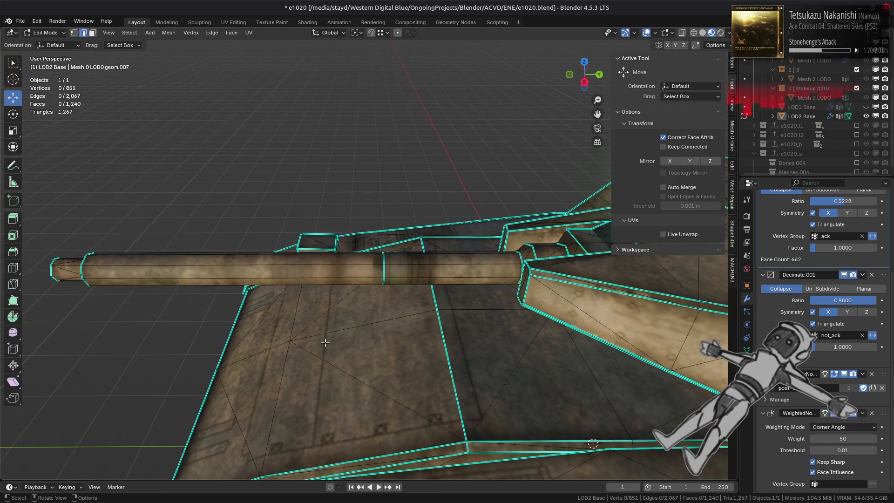
key(Tab)
key(Tab)
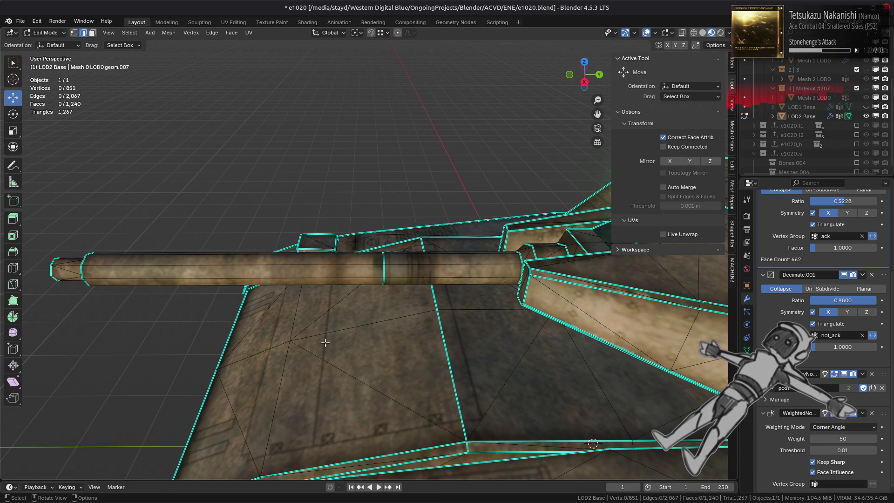
scroll(325, 342, up, 2)
click(663, 138)
key(n)
key(Tab)
scroll(421, 282, down, 5)
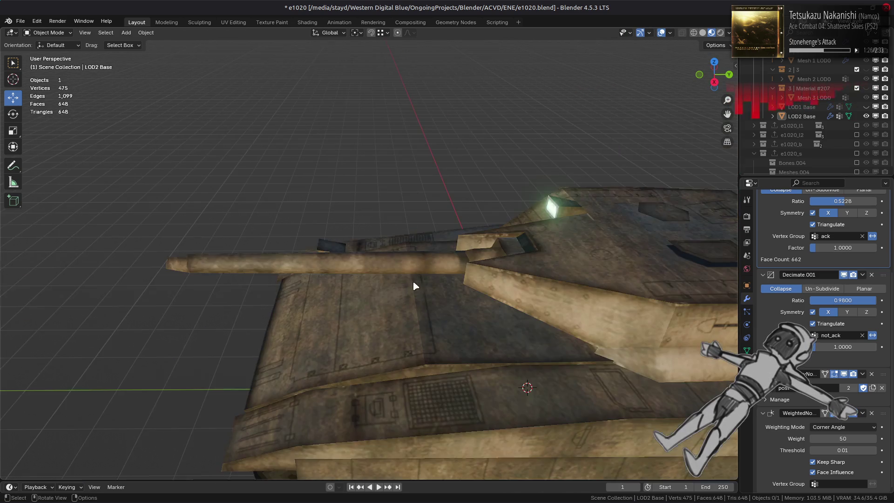
mouse_move(393, 312)
middle_down()
mouse_move(387, 336)
mouse_move(383, 320)
mouse_move(474, 273)
mouse_move(430, 296)
middle_up()
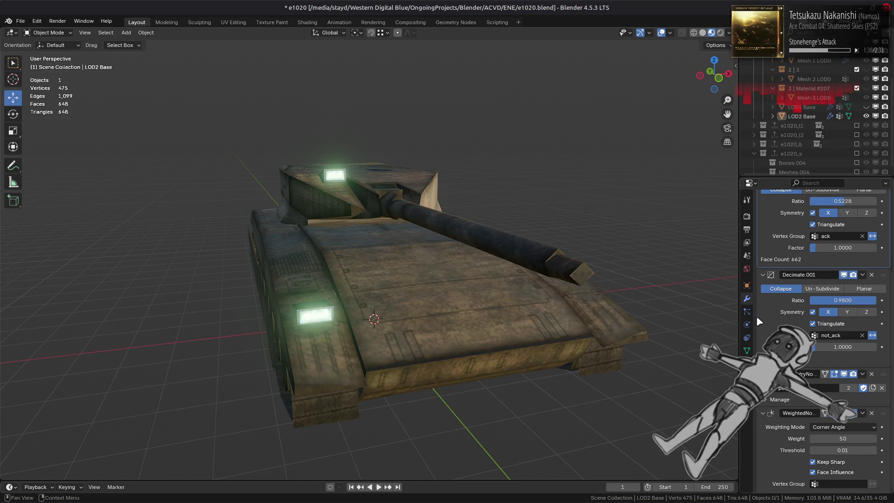
scroll(773, 323, up, 5)
drag(845, 294, 853, 294)
- Set the first Decimate ratio to 0.5625, then settle on 0.6250 after comparing both
click(853, 295)
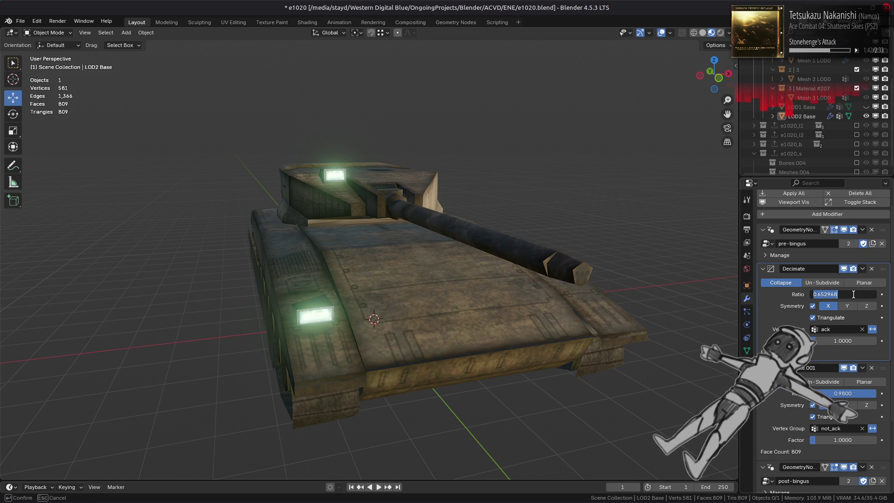
text(.5625)
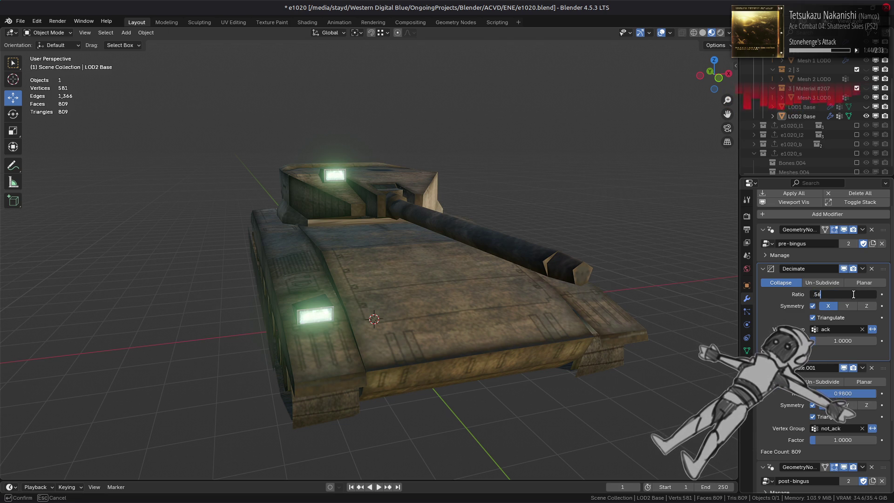
key(Return)
mouse_move(655, 297)
middle_down()
mouse_move(639, 306)
mouse_move(447, 280)
middle_up()
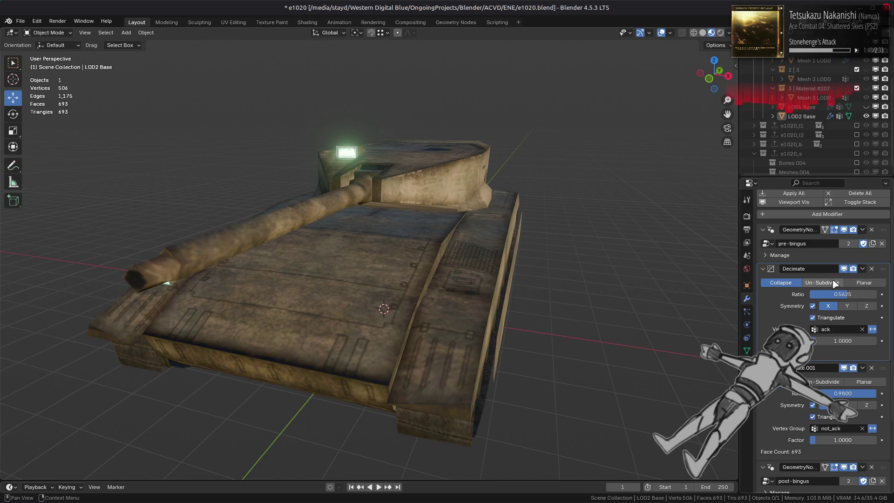
drag(843, 294, 847, 295)
middle_drag(599, 301, 522, 329)
key(ctrl+z)
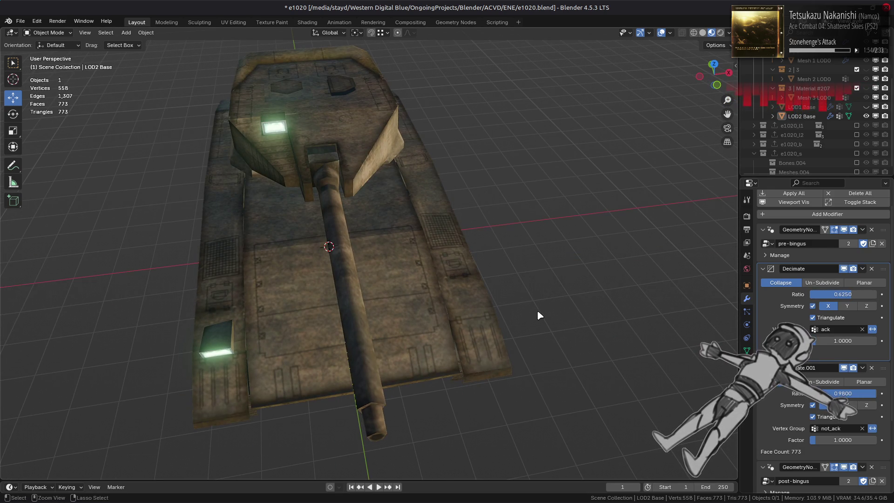
key(ctrl+shift+z)
key(ctrl+z)
key(ctrl+shift+z)
mouse_move(563, 328)
middle_down()
mouse_move(509, 291)
mouse_move(529, 287)
mouse_move(554, 300)
middle_up()
scroll(815, 415, down, 5)
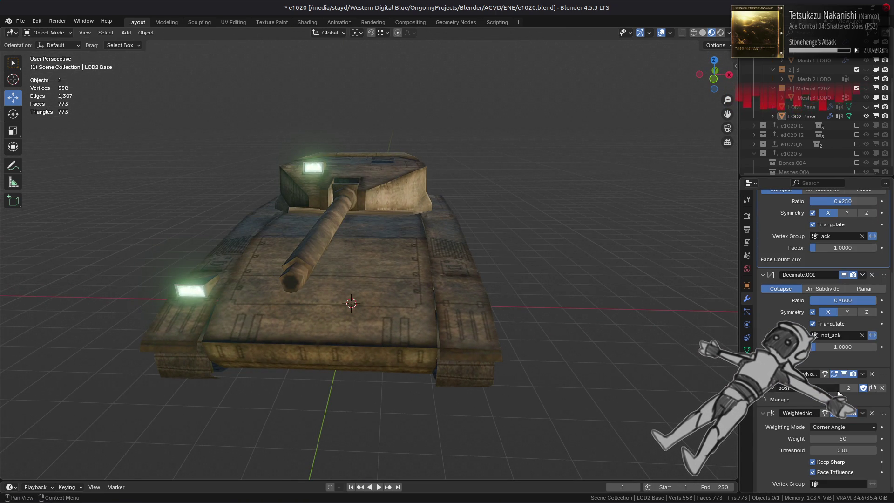
- Set the Decimate.001 ratio to 0.95, then 0.97, and finally 0.98
click(844, 275)
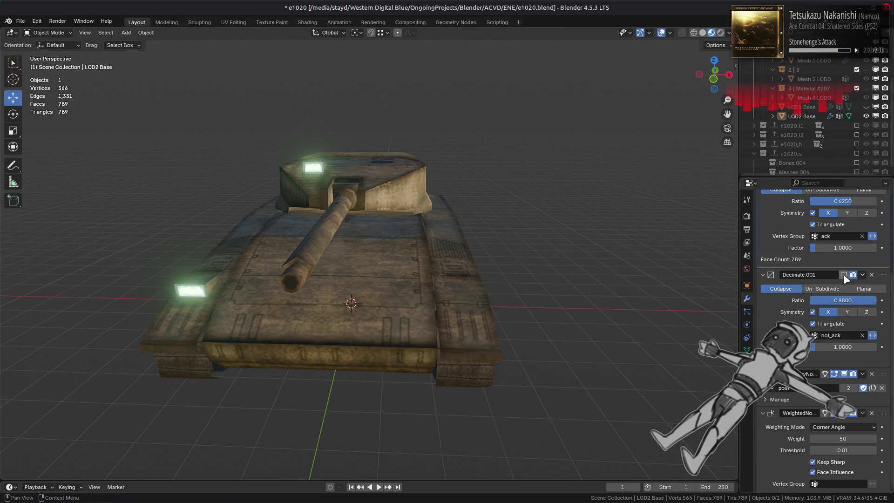
middle_drag(696, 291, 725, 329)
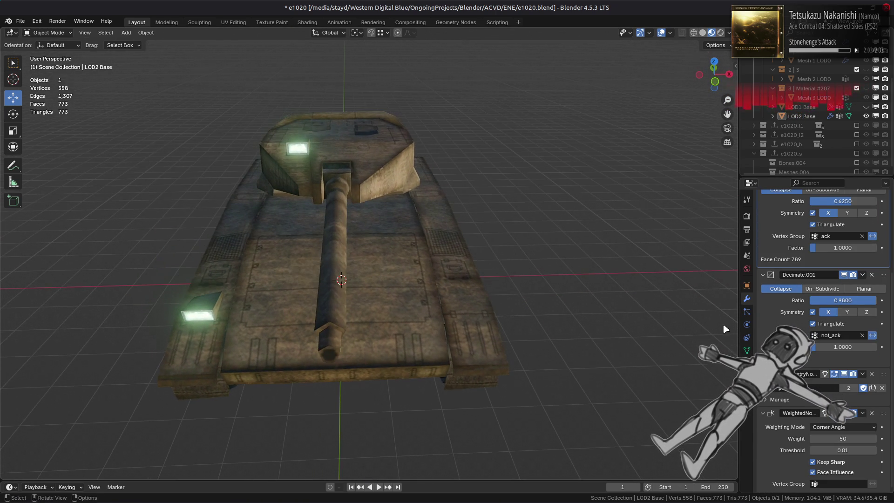
click(867, 301)
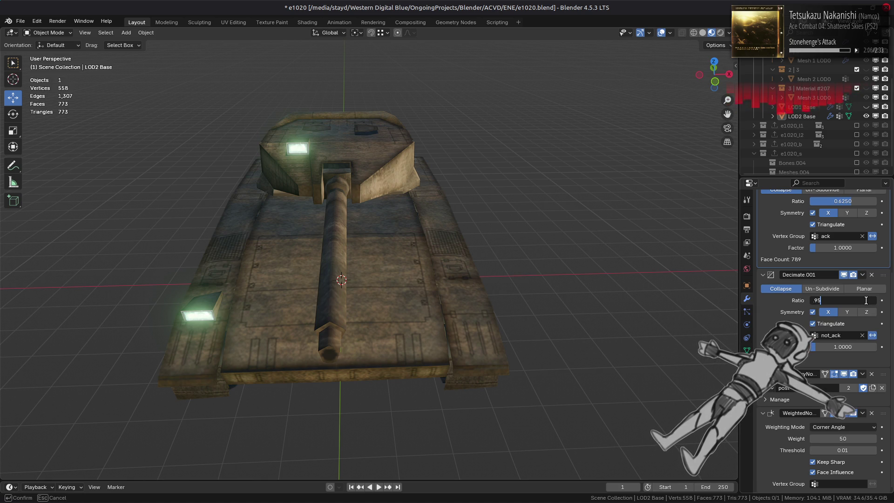
key(Return)
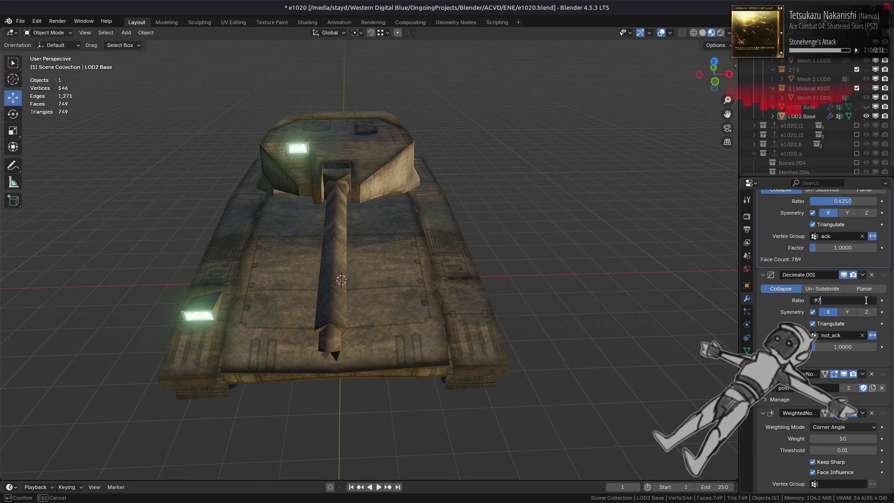
key(Return)
click(867, 301)
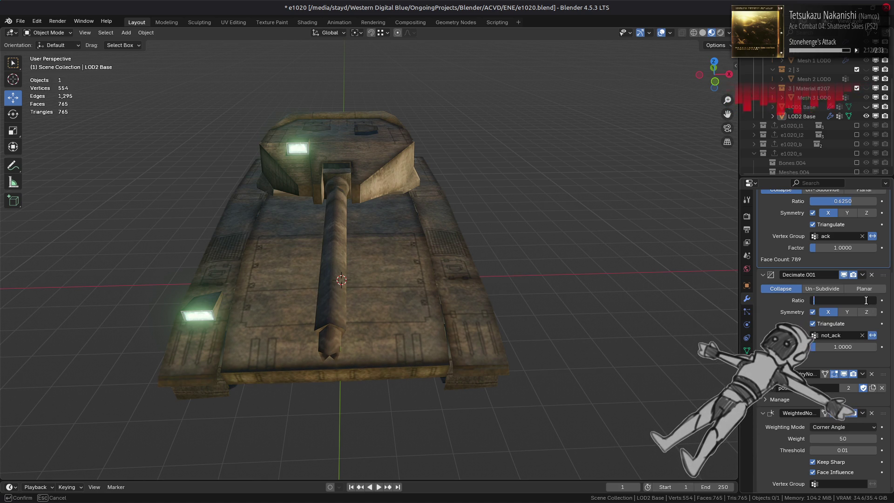
key(Return)
- Select the LOD2 tank and enter Edit Mode, viewing it from above
click(390, 270)
shift+click(384, 266)
click(384, 267)
mouse_move(383, 266)
middle_down()
mouse_move(365, 280)
mouse_move(417, 252)
mouse_move(433, 253)
middle_up()
key(Tab)
key(Tab)
mouse_move(505, 265)
middle_down()
mouse_move(504, 294)
mouse_move(405, 265)
mouse_move(322, 274)
mouse_move(286, 259)
mouse_move(469, 313)
middle_up()
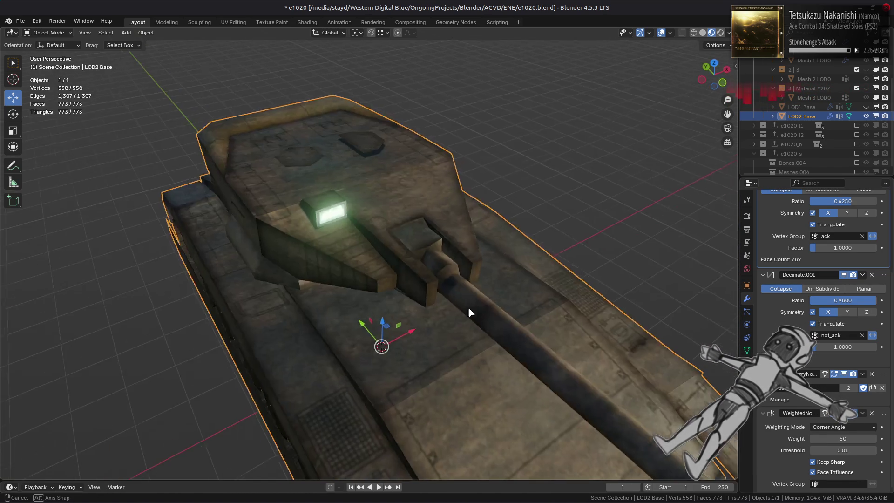
- Select the headlight block's faces on the turret and split them from the mesh
scroll(336, 249, up, 6)
key(Tab)
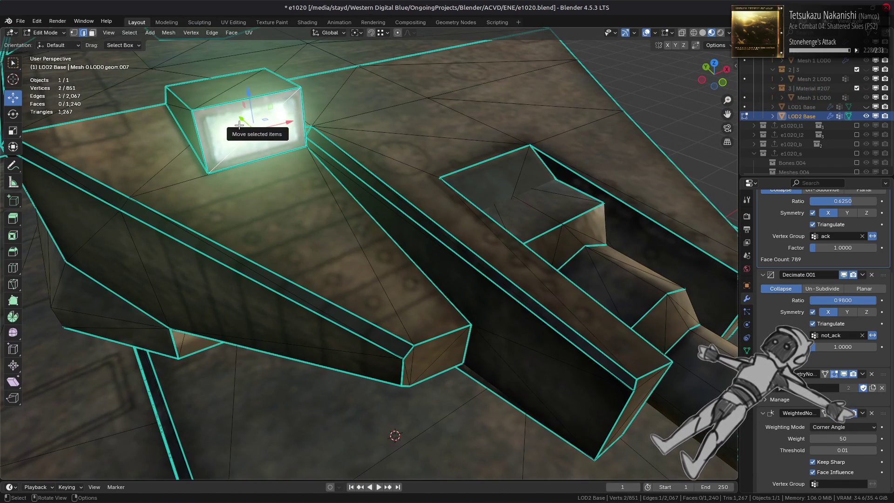
key(3)
key(a)
click(238, 94)
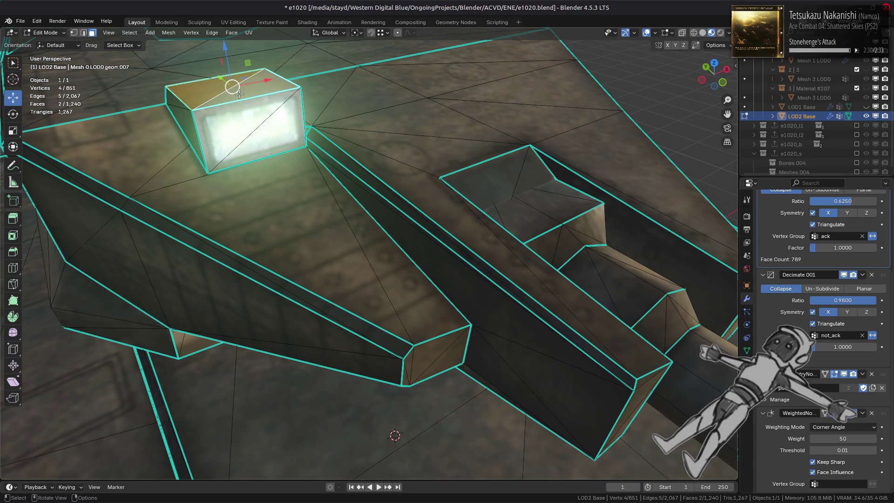
key(ctrl+KP_Add)
right_click(287, 161)
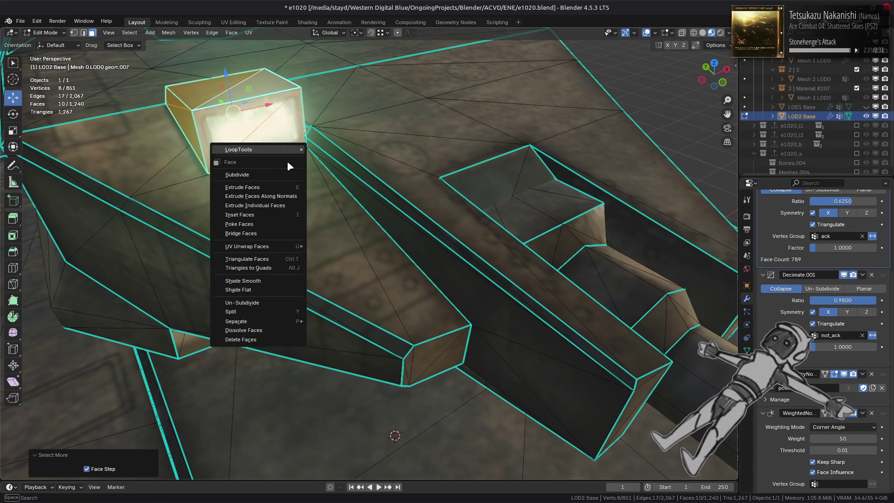
click(255, 305)
- Inspect the split headlight in Object Mode, now 560 vertices, and deselect the tank
middle_drag(246, 226, 298, 234)
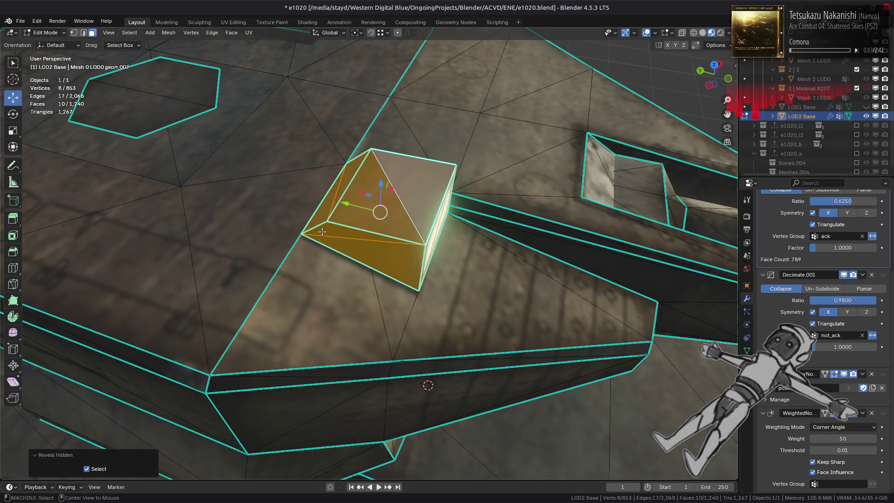
key(Tab)
scroll(322, 230, down, 5)
mouse_move(336, 257)
middle_down()
mouse_move(246, 247)
mouse_move(316, 219)
mouse_move(343, 224)
mouse_move(235, 244)
mouse_move(251, 220)
mouse_move(282, 208)
mouse_move(311, 214)
middle_up()
key(alt+a)
scroll(286, 233, up, 4)
scroll(306, 219, down, 5)
scroll(235, 243, up, 2)
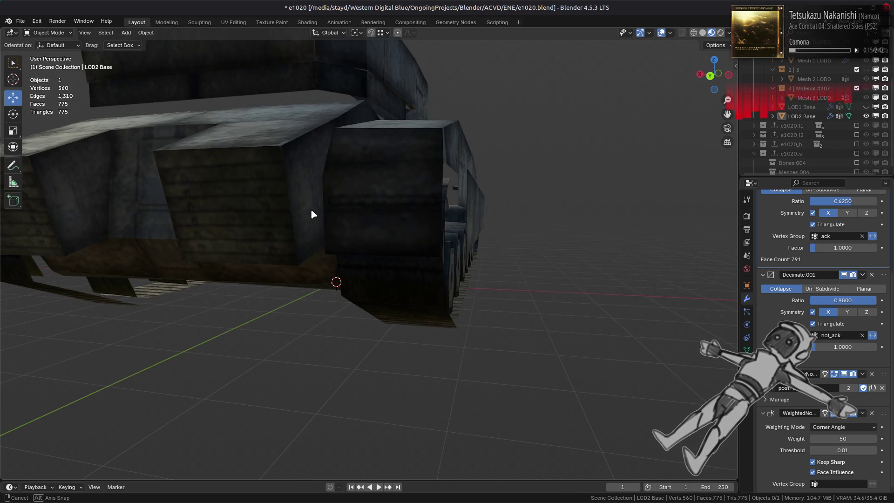
key(Tab)
key(Tab)
key(Tab)
key(Tab)
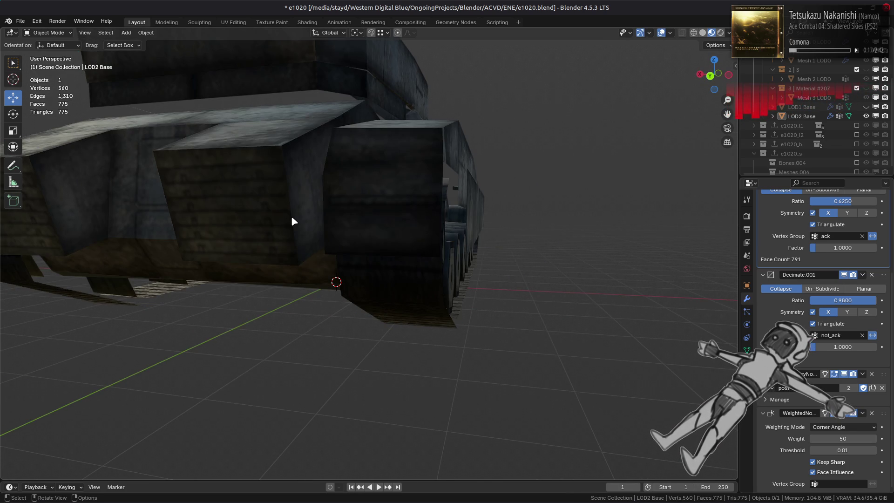
key(Tab)
mouse_move(291, 216)
middle_down()
mouse_move(253, 219)
mouse_move(251, 241)
mouse_move(131, 226)
mouse_move(160, 246)
mouse_move(303, 235)
mouse_move(392, 220)
mouse_move(420, 204)
mouse_move(459, 216)
mouse_move(278, 207)
middle_up()
key(Tab)
key(Tab)
key(Tab)
key(Tab)
scroll(367, 211, down, 5)
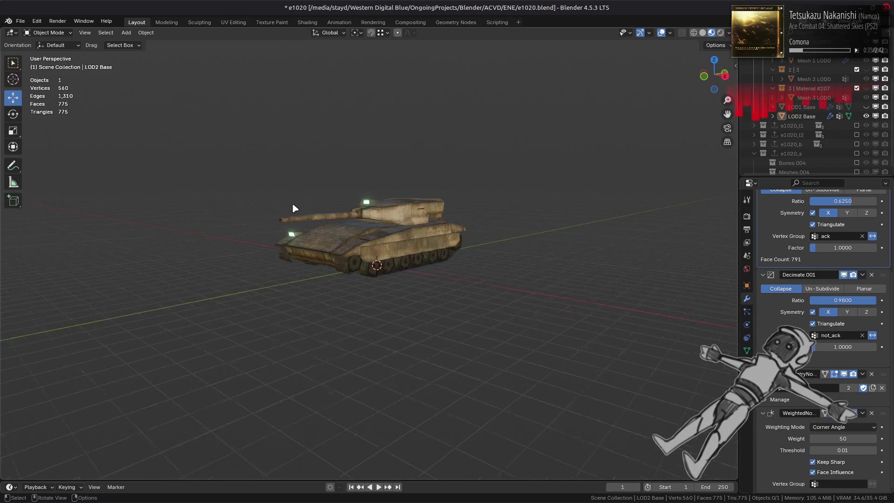
scroll(291, 205, up, 6)
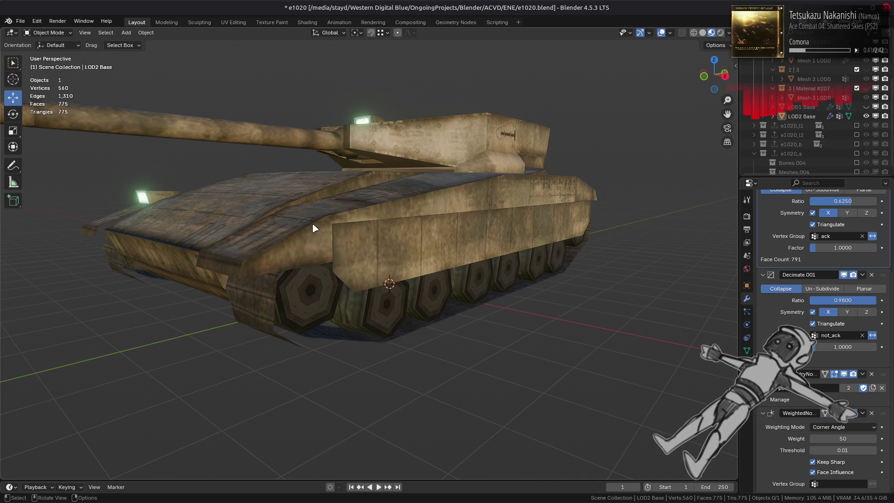
mouse_move(272, 263)
middle_down()
mouse_move(309, 232)
mouse_move(293, 275)
mouse_move(241, 230)
mouse_move(664, 132)
middle_up()
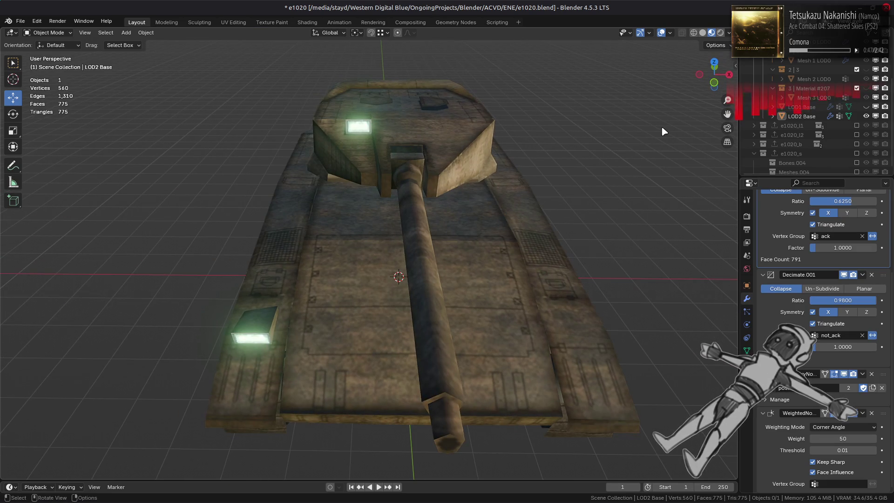
click(817, 117)
mouse_move(552, 236)
middle_down()
mouse_move(531, 207)
mouse_move(508, 198)
mouse_move(460, 207)
mouse_move(410, 201)
mouse_move(522, 208)
mouse_move(508, 234)
middle_up()
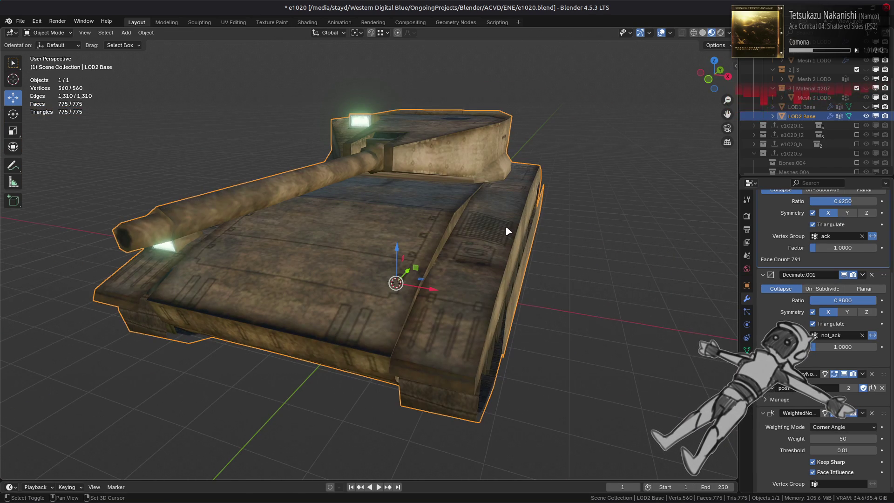
- Duplicate LOD2 Base without moving it and rename LOD2 Base.001 to LOD3 Base
key(shift+d)
key(Escape)
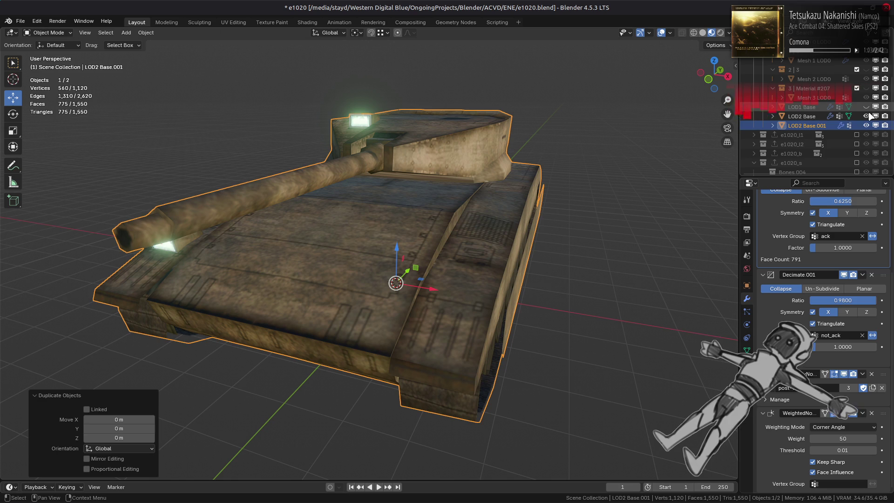
scroll(856, 119, down, 1)
click(810, 116)
double_click(810, 116)
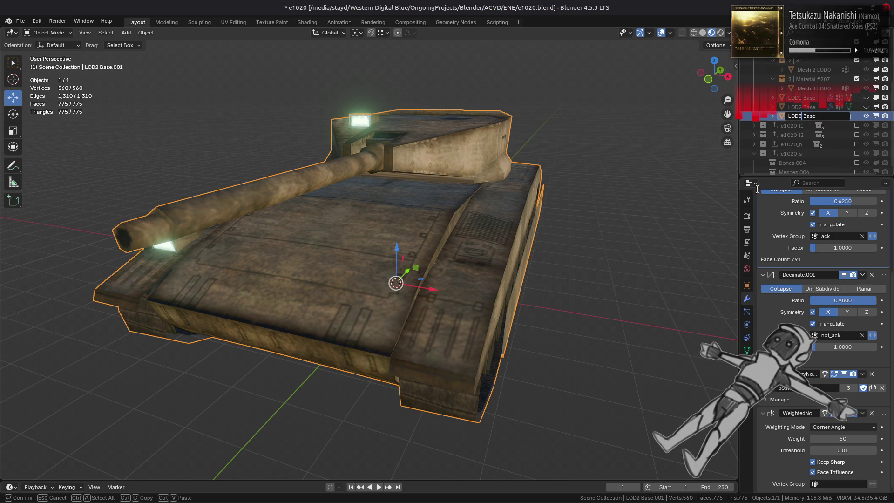
key(Return)
- Enter Edit Mode on LOD3 Base and select a first road-wheel face
middle_drag(489, 255, 292, 264)
key(Tab)
shift+click(131, 209)
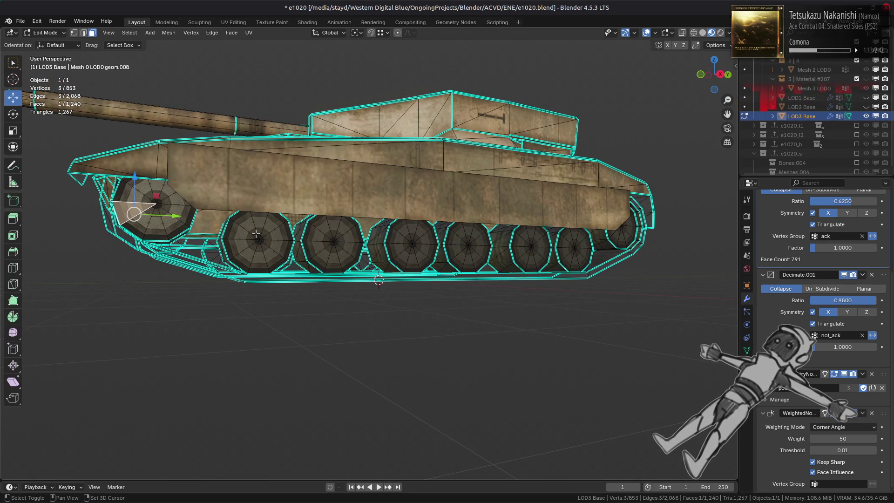
- Add a face from each road wheel along both sides to the selection
shift+click(246, 223)
shift+click(321, 236)
shift+click(380, 237)
shift+click(454, 251)
shift+click(519, 249)
shift+click(564, 249)
shift+click(599, 236)
middle_drag(599, 236, 248, 238)
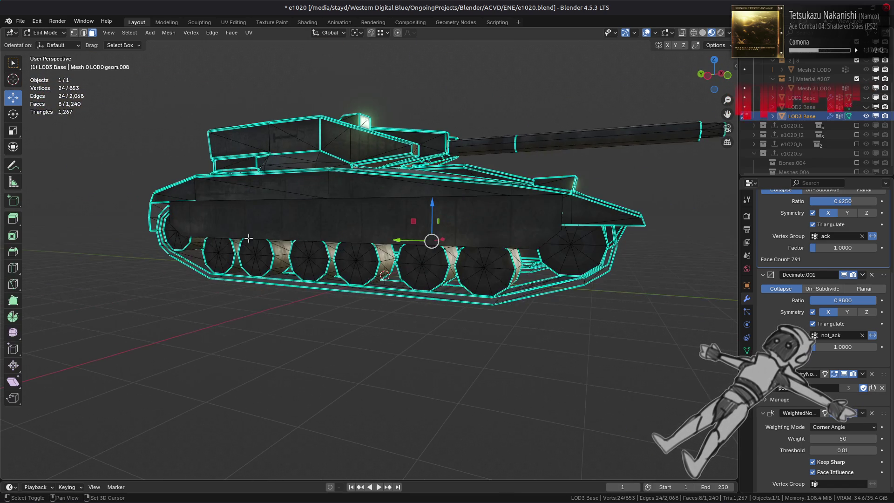
shift+click(185, 240)
shift+click(227, 257)
shift+click(301, 269)
shift+click(344, 266)
shift+click(572, 257)
- Grow the selection to all linked road-wheel geometry and delete those faces
key(ctrl+l)
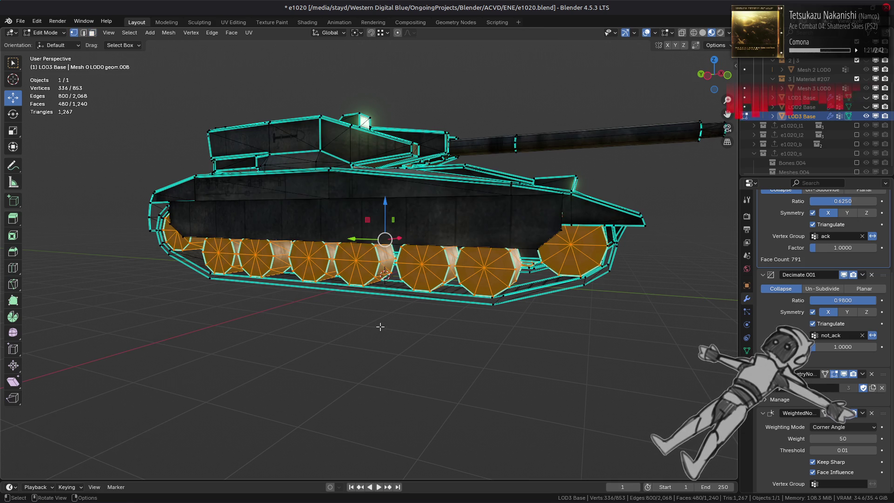
right_click(380, 330)
click(367, 352)
right_click(406, 329)
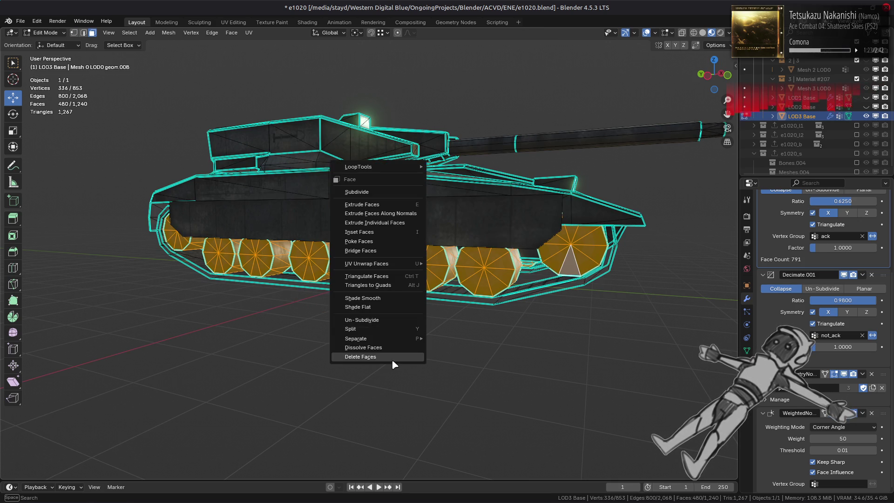
click(392, 359)
- Isolate the tracks with Shift+H and select their end faces
middle_drag(457, 298, 436, 309)
shift+click(436, 309)
key(ctrl+l)
right_click(460, 321)
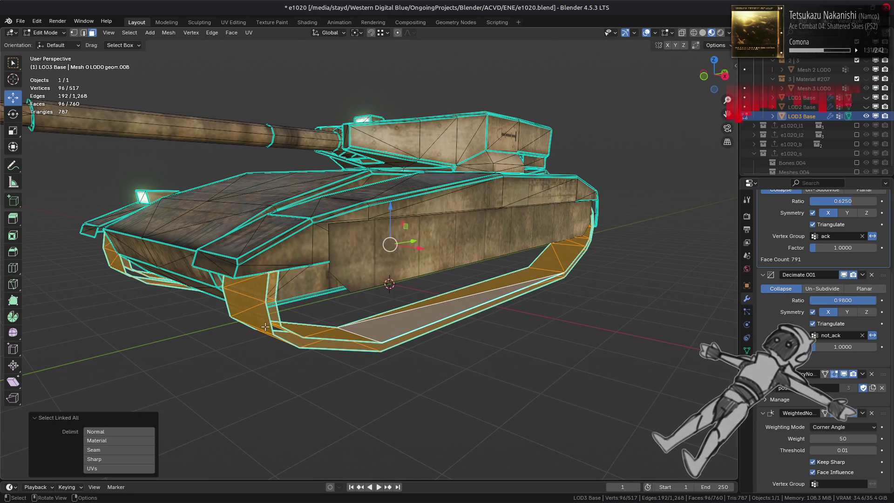
key(shift+h)
middle_drag(281, 294, 273, 305)
click(220, 347)
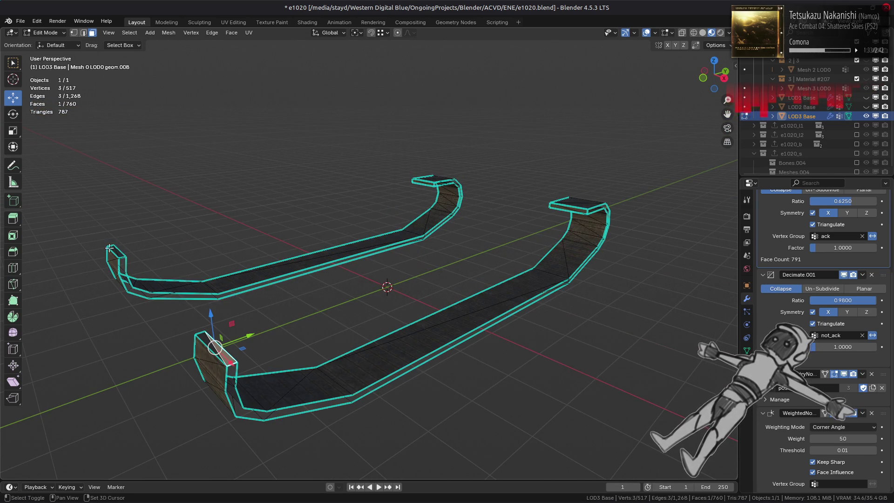
shift+click(113, 249)
shift+click(426, 184)
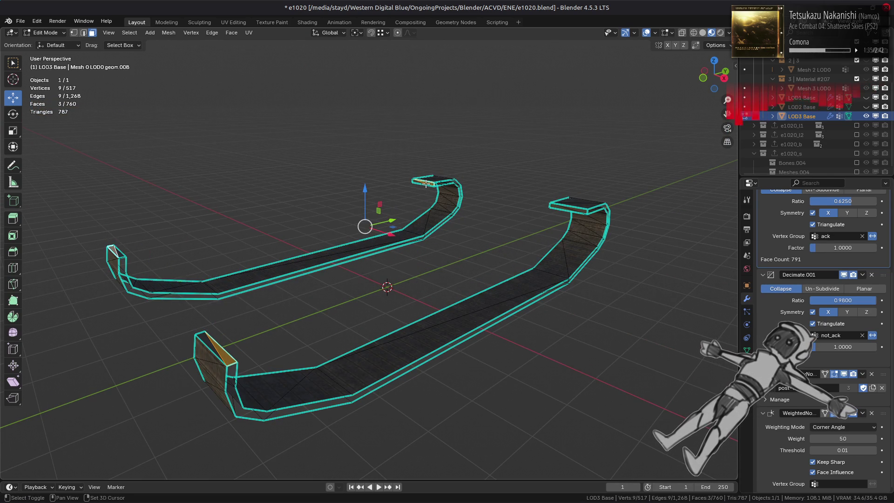
shift+click(573, 205)
key(ctrl+z)
key(q)
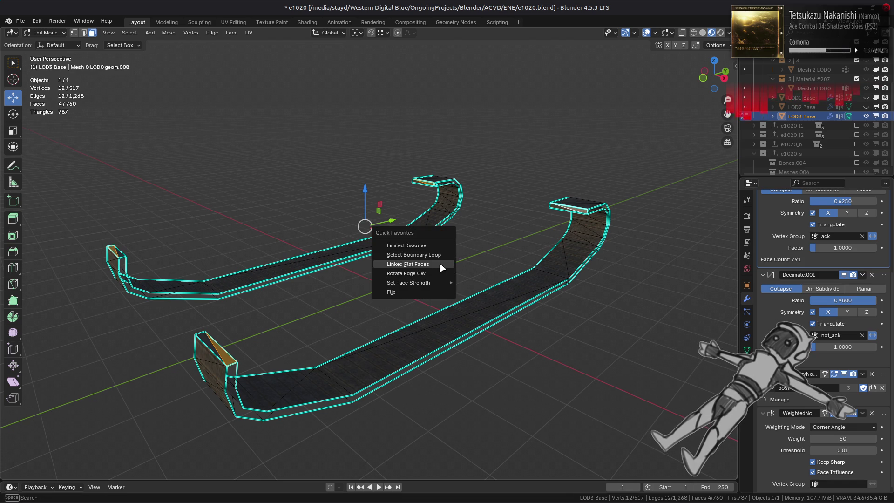
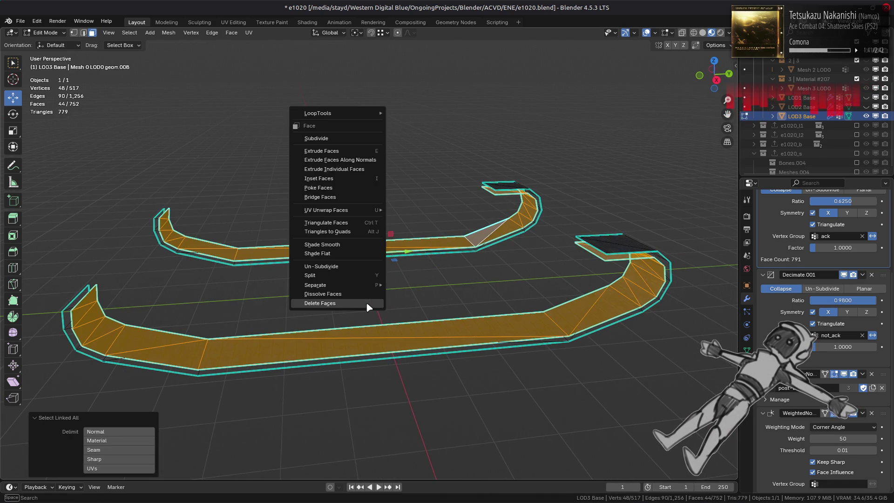
- Hide the hull so only the tracks remain, and switch to edge selection
click(366, 302)
key(alt+h)
key(alt+a)
mouse_move(366, 303)
middle_down()
mouse_move(457, 309)
mouse_move(434, 299)
mouse_move(543, 280)
mouse_move(554, 233)
mouse_move(525, 230)
mouse_move(535, 262)
middle_up()
key(l)
key(h)
key(2)
key(alt+h)
key(h)
- Fill faces across both track ends and the upper track's open inner side
shift+click(92, 244)
key(f)
key(alt+a)
middle_drag(260, 228, 274, 244)
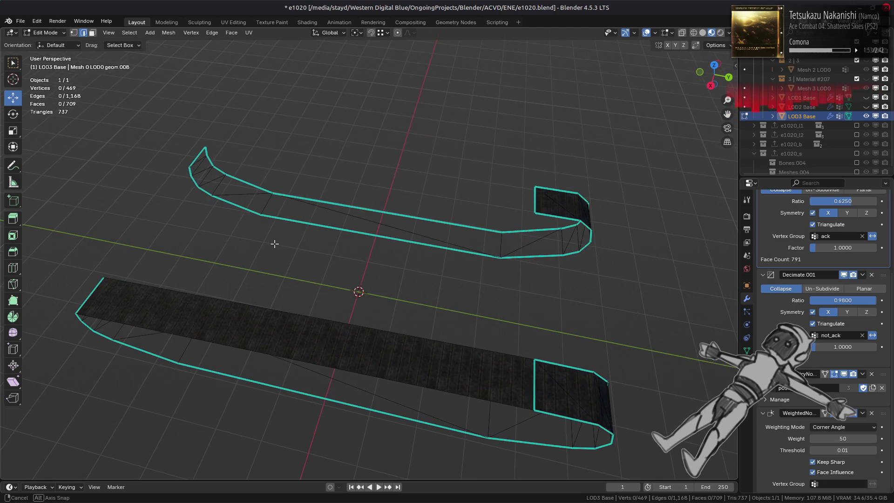
shift+click(539, 196)
key(f)
key(alt+a)
alt+click(516, 223)
key(f)
- Try deleting the tracks' large side faces, then undo to keep them
middle_drag(387, 306, 469, 250)
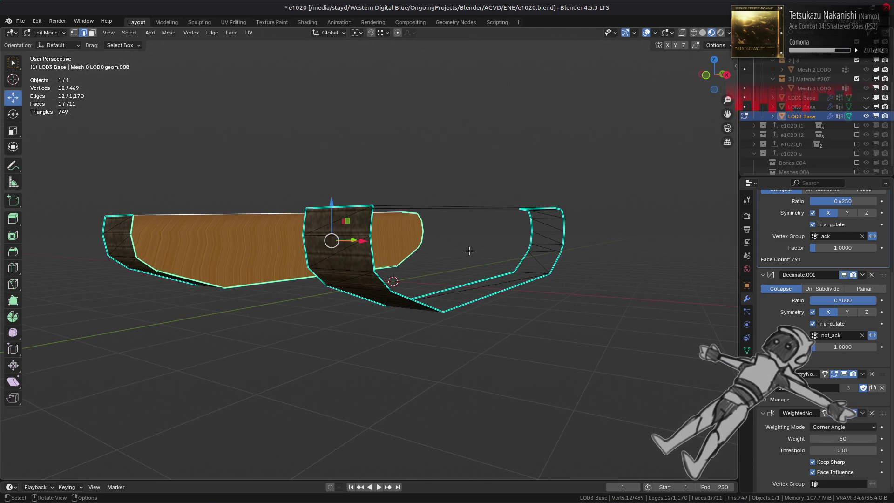
middle_drag(463, 235, 431, 278)
key(ctrl+z)
key(alt+a)
click(499, 279)
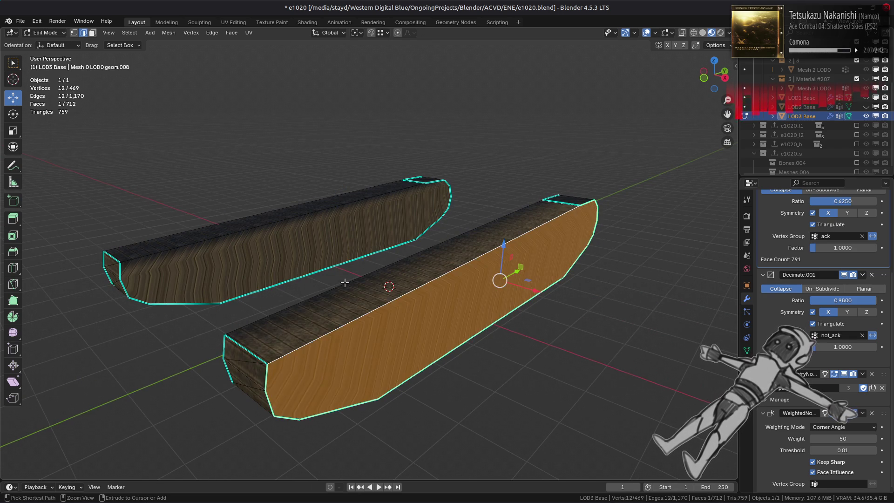
key(Delete)
click(343, 224)
key(Delete)
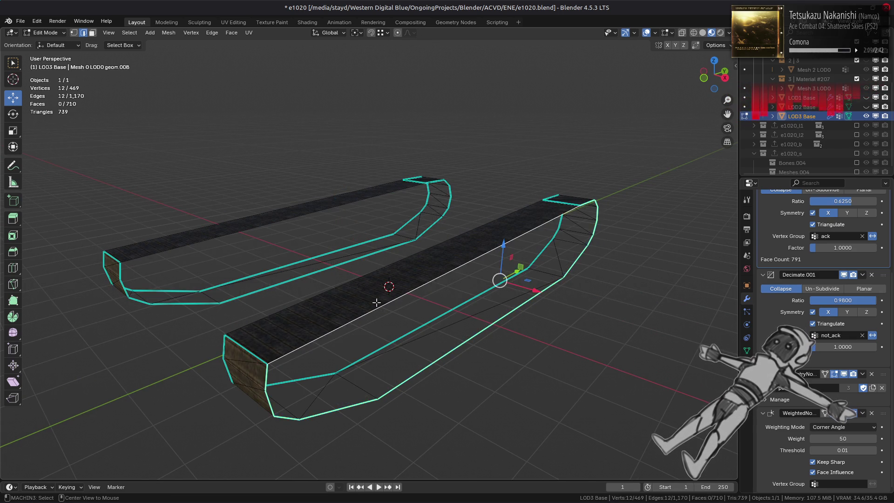
key(ctrl+z)
key(alt+a)
mouse_move(294, 296)
middle_down()
mouse_move(463, 254)
mouse_move(467, 285)
middle_up()
key(ctrl+z)
- Mark Sharp the edges of both tracks' side faces
right_click(385, 316)
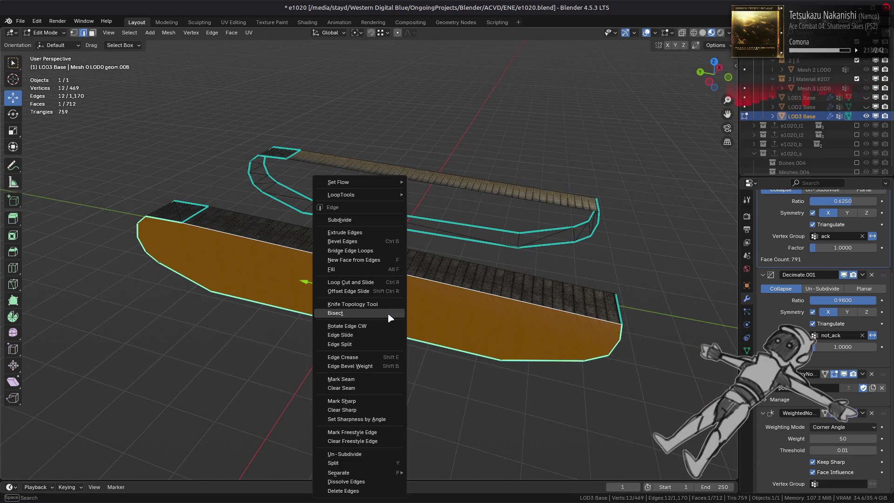
click(366, 399)
mouse_move(365, 399)
middle_down()
mouse_move(370, 311)
mouse_move(431, 338)
middle_up()
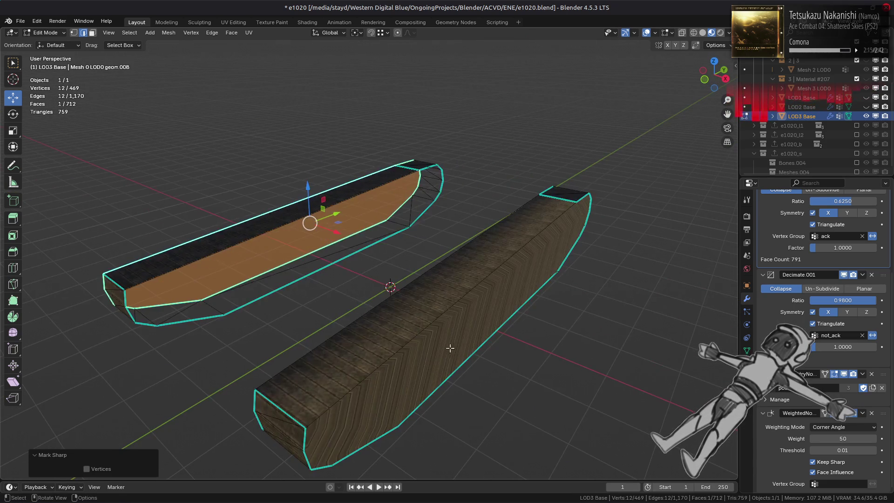
click(493, 334)
right_click(493, 334)
click(492, 334)
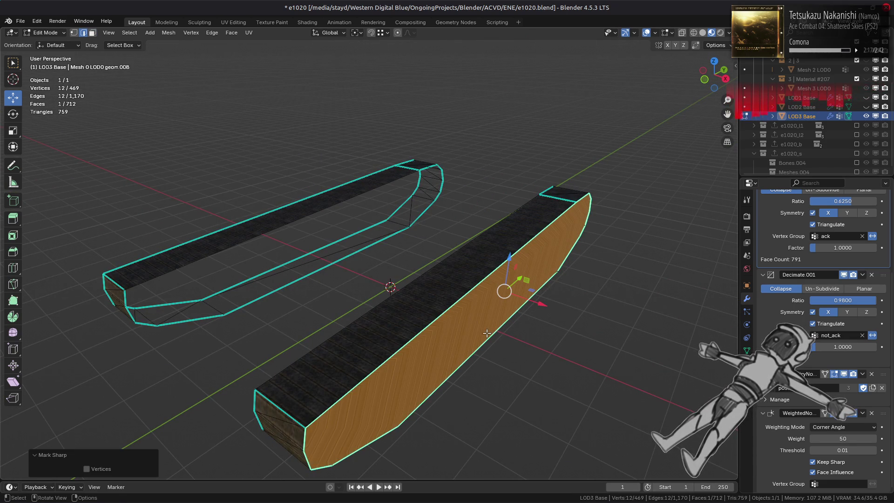
middle_drag(437, 346, 449, 332)
- Delete the top faces of the upper and lower tracks
middle_drag(439, 302, 363, 303)
click(401, 288)
mouse_move(565, 225)
middle_down()
mouse_move(548, 244)
mouse_move(371, 330)
middle_up()
shift+click(546, 242)
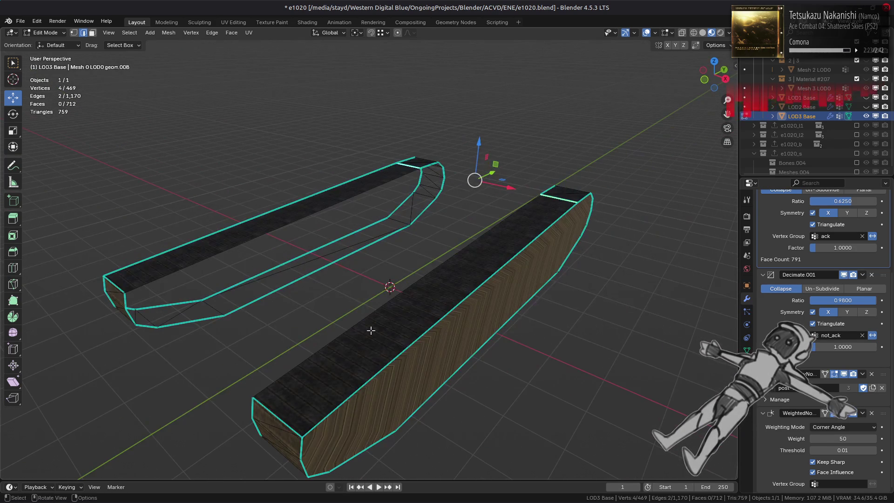
key(3)
click(371, 333)
shift+click(282, 213)
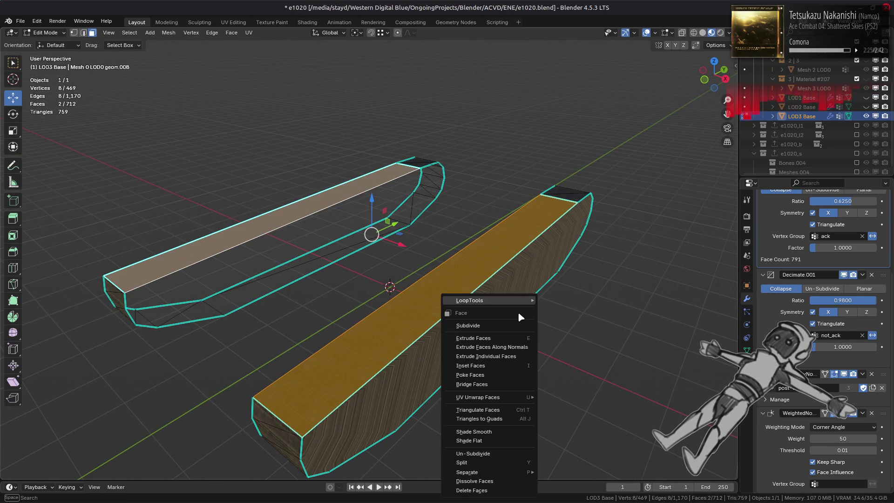
right_click(518, 312)
click(504, 491)
- Reveal the hidden hull, deselect everything, and return to Object Mode
key(alt+h)
key(alt+a)
mouse_move(414, 211)
middle_down()
mouse_move(396, 200)
mouse_move(372, 219)
mouse_move(389, 228)
mouse_move(401, 205)
mouse_move(408, 246)
mouse_move(373, 226)
middle_up()
key(Tab)
key(Tab)
- Delete the turret hatches and linked hull detail pieces using Ctrl+L selection
click(422, 136)
shift+click(463, 161)
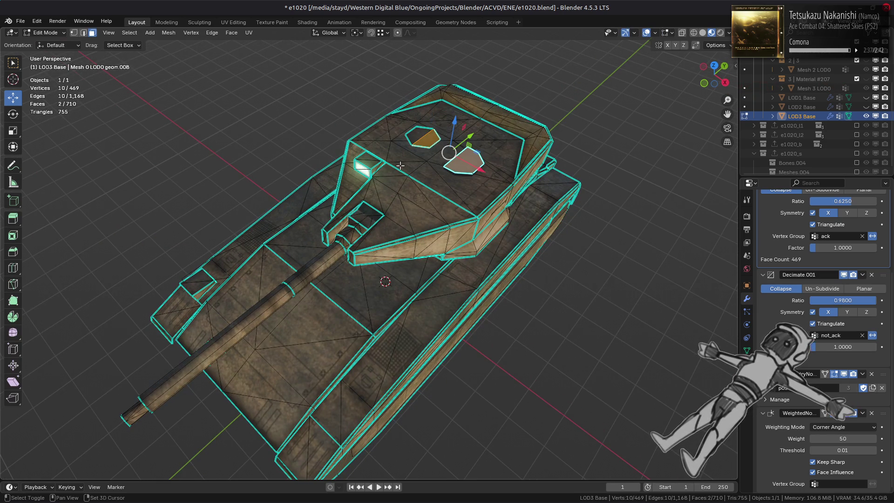
shift+click(366, 164)
shift+click(201, 280)
key(ctrl+l)
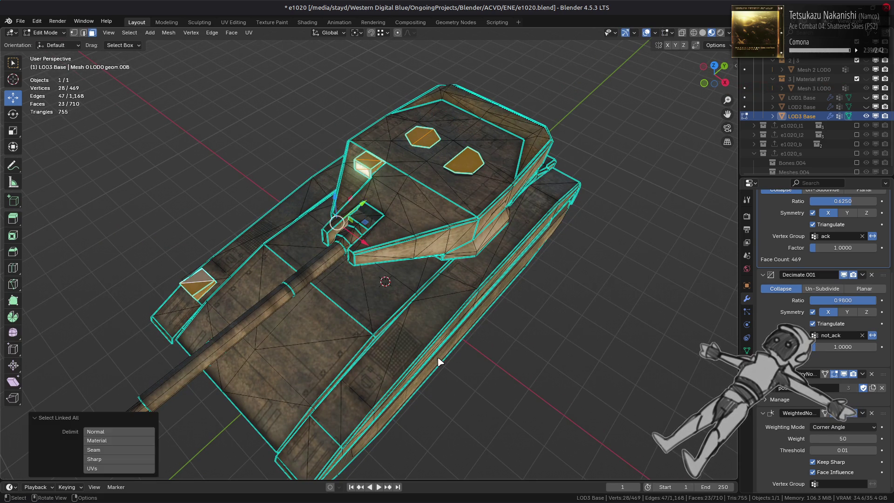
key(x)
click(438, 354)
middle_drag(406, 351, 299, 299)
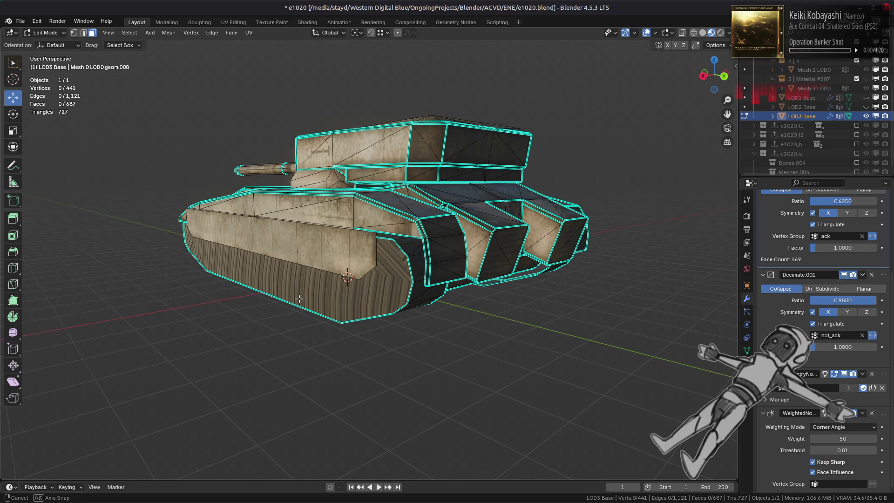
mouse_move(299, 298)
middle_down()
mouse_move(313, 253)
mouse_move(276, 297)
middle_up()
- Remove the remaining selected small geometry from the hull and check the result
key(Tab)
mouse_move(413, 284)
middle_down()
mouse_move(420, 297)
mouse_move(396, 196)
middle_up()
key(Tab)
scroll(394, 193, up, 4)
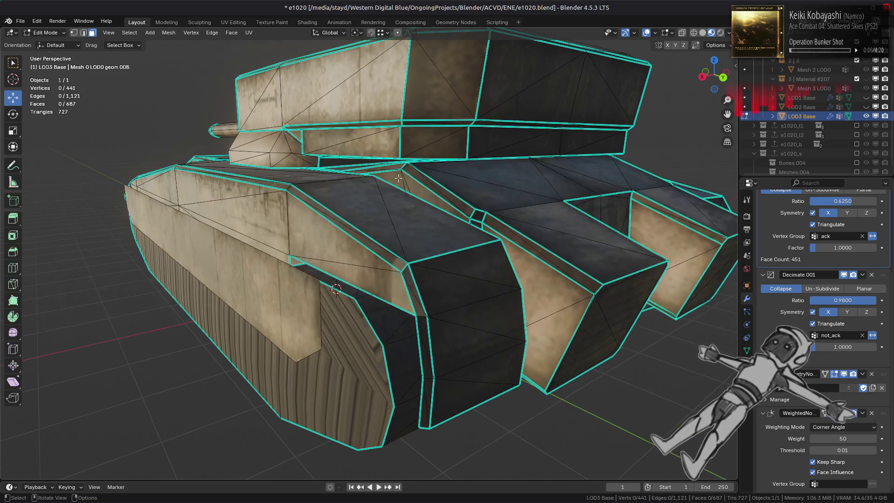
right_click(326, 289)
click(326, 287)
mouse_move(326, 287)
middle_down()
mouse_move(360, 285)
mouse_move(289, 296)
mouse_move(300, 299)
mouse_move(321, 266)
mouse_move(369, 272)
mouse_move(370, 323)
mouse_move(334, 265)
mouse_move(343, 277)
middle_up()
key(Tab)
scroll(360, 285, down, 5)
- Select small triangle detail faces on the hull for removal
key(Tab)
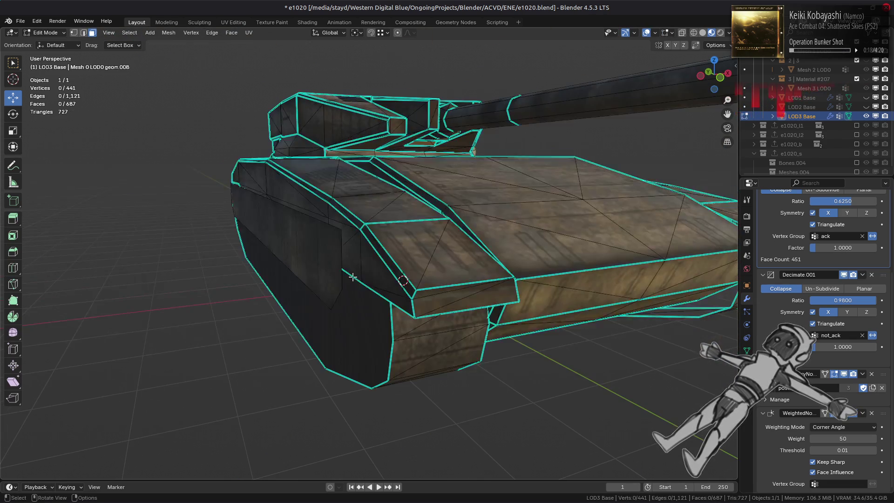
click(384, 218)
mouse_move(384, 218)
middle_down()
mouse_move(361, 241)
mouse_move(550, 249)
middle_up()
shift+click(295, 196)
key(q)
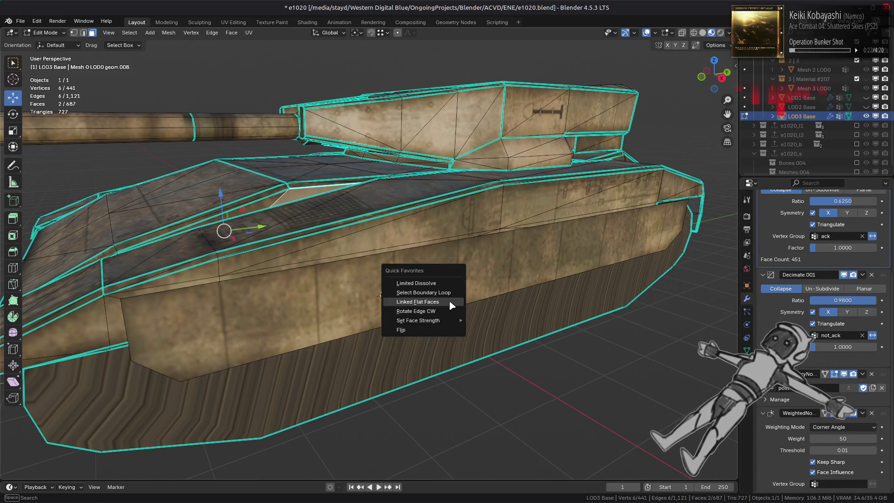
right_click(442, 311)
key(Escape)
key(Tab)
middle_drag(443, 311, 306, 279)
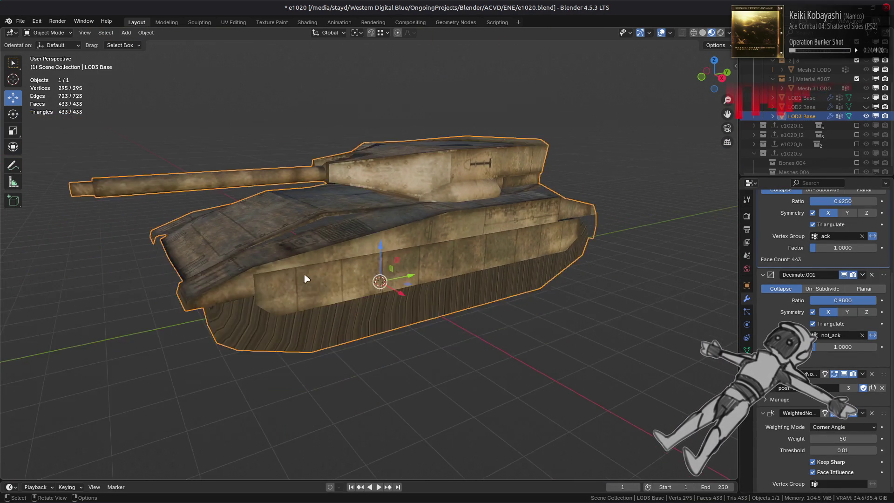
scroll(326, 278, down, 1)
key(alt+a)
scroll(326, 279, down, 4)
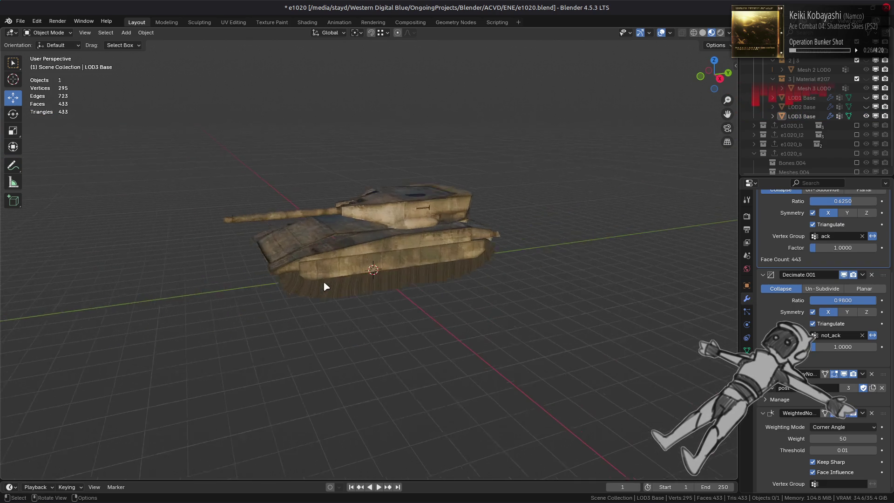
scroll(361, 277, up, 5)
- Delete the 18 selected hull faces, comparing before and after with undo
key(Tab)
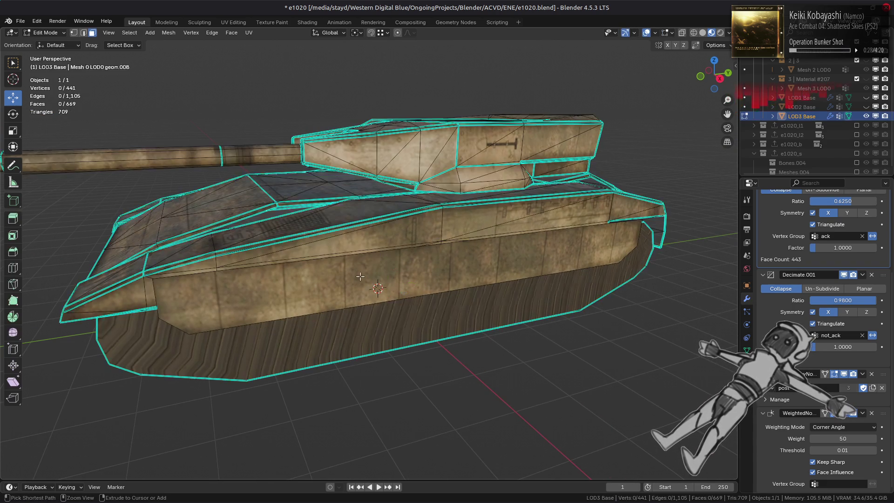
key(x)
click(360, 276)
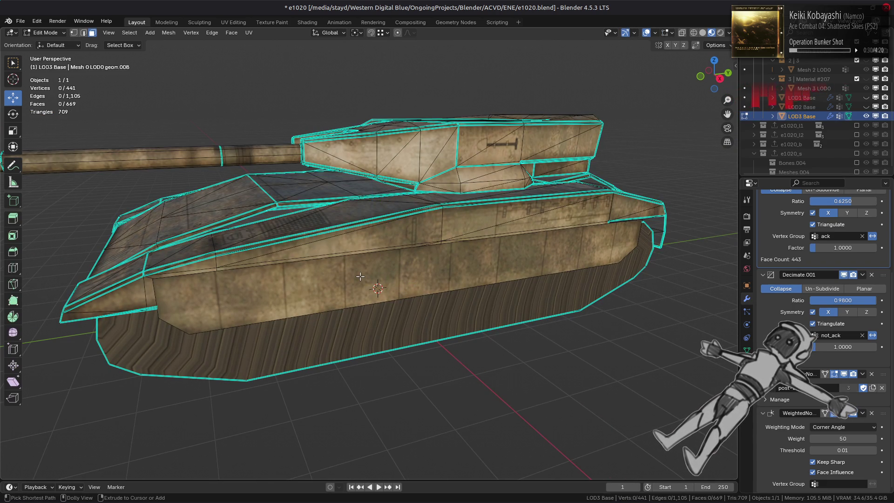
key(ctrl+z)
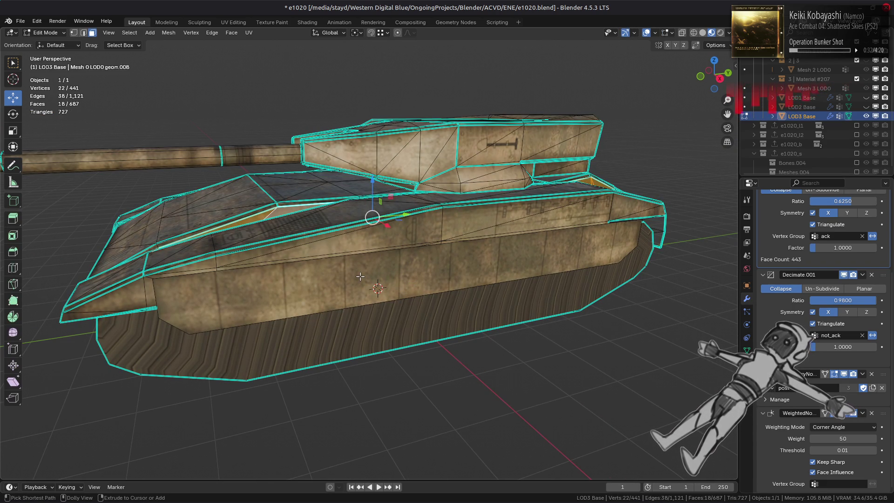
key(ctrl+shift+z)
key(ctrl+z)
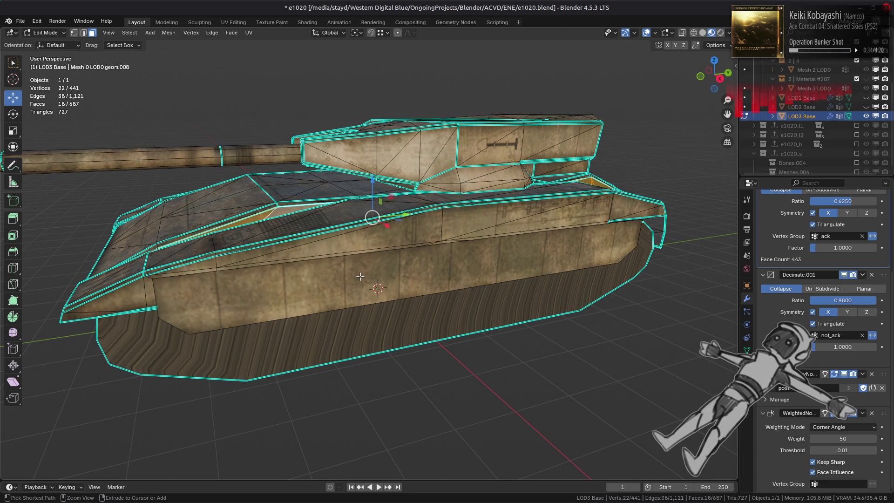
key(ctrl+z)
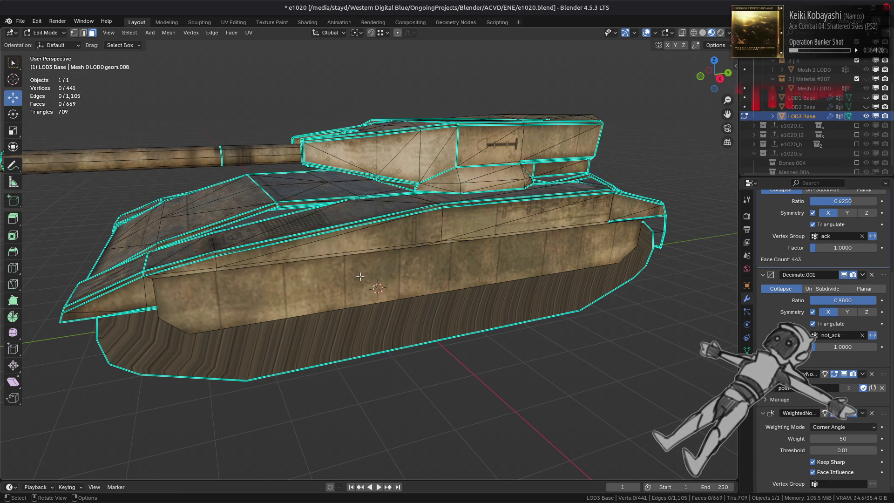
key(Tab)
mouse_move(304, 275)
middle_down()
mouse_move(358, 258)
mouse_move(382, 239)
middle_up()
key(Tab)
- Select the similar side-skirt faces, isolate them, and dissolve them into flat faces
click(369, 220)
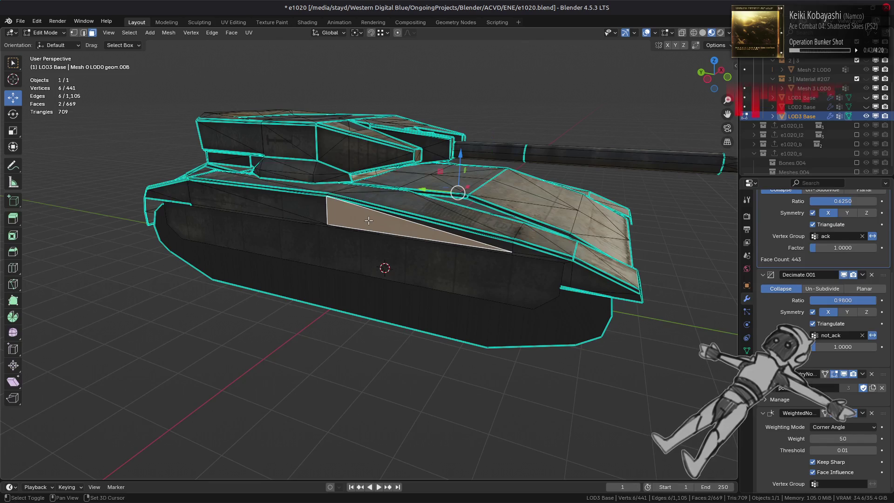
key(shift+g)
click(359, 228)
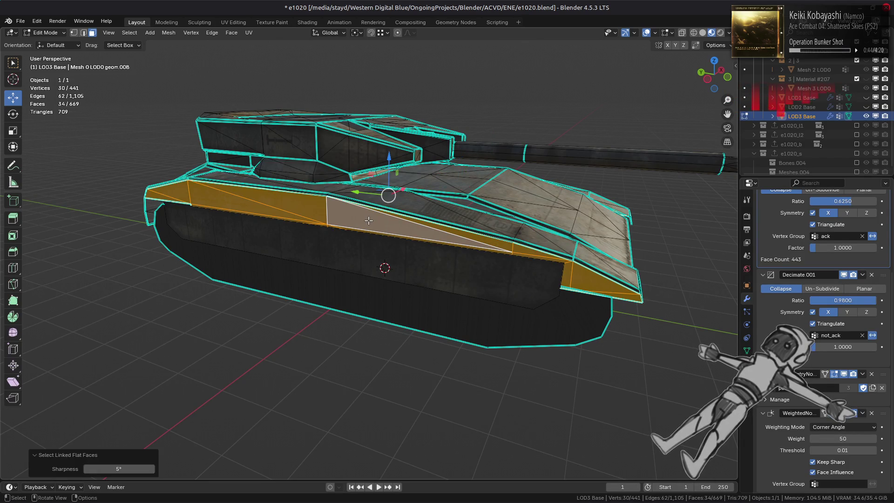
key(shift+h)
click(169, 33)
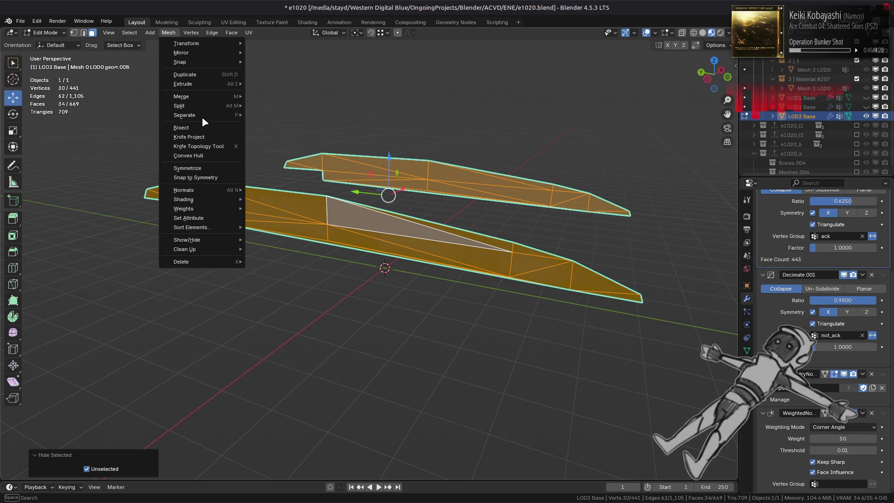
mouse_move(231, 249)
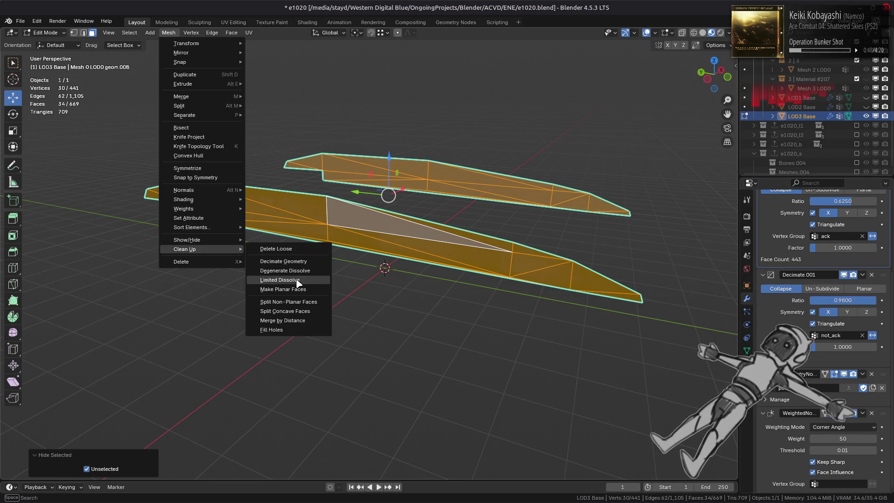
click(298, 279)
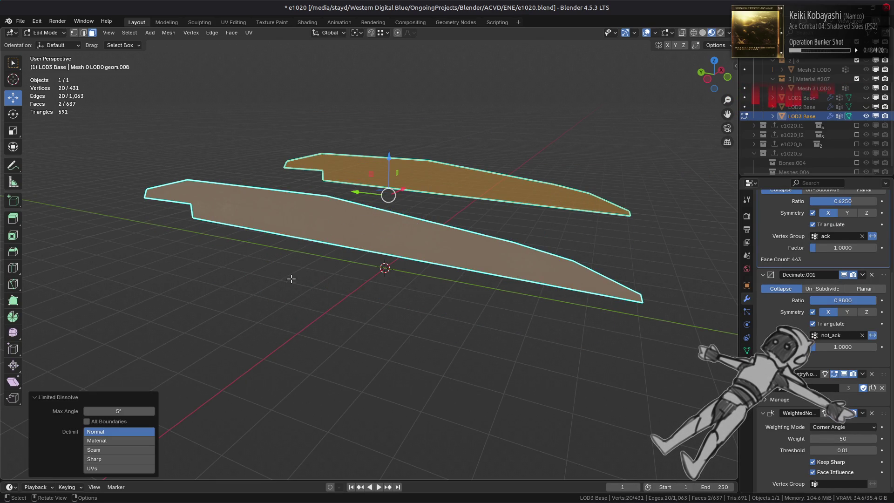
- Compare the skirts before and after the dissolve, keeping the dissolved version
scroll(291, 277, up, 3)
middle_drag(310, 274, 336, 245)
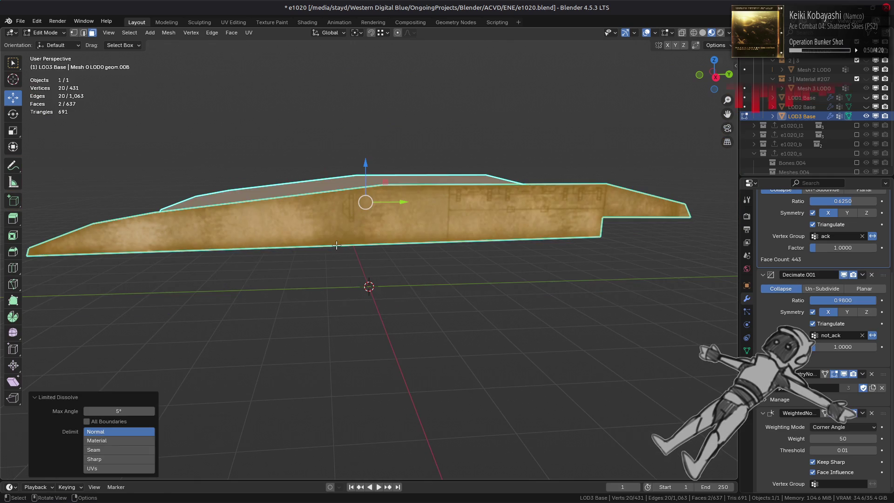
key(ctrl+z)
key(ctrl+shift+z)
key(ctrl+z)
key(ctrl+shift+z)
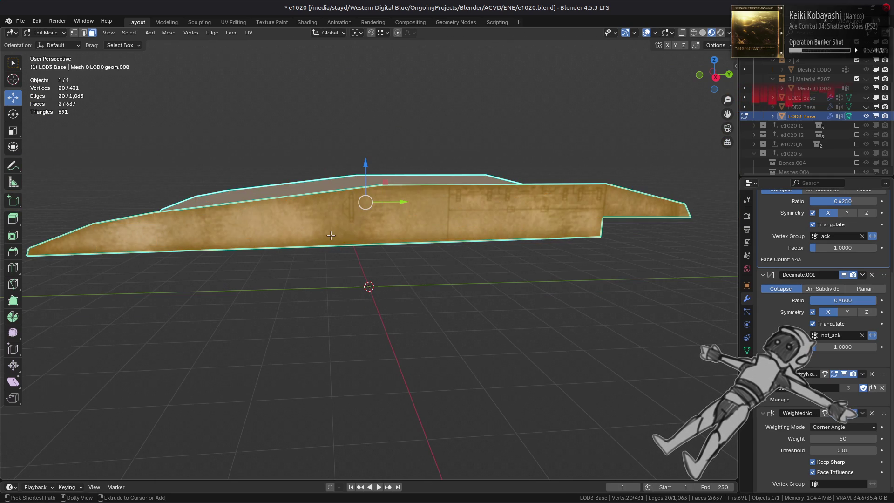
key(ctrl+z)
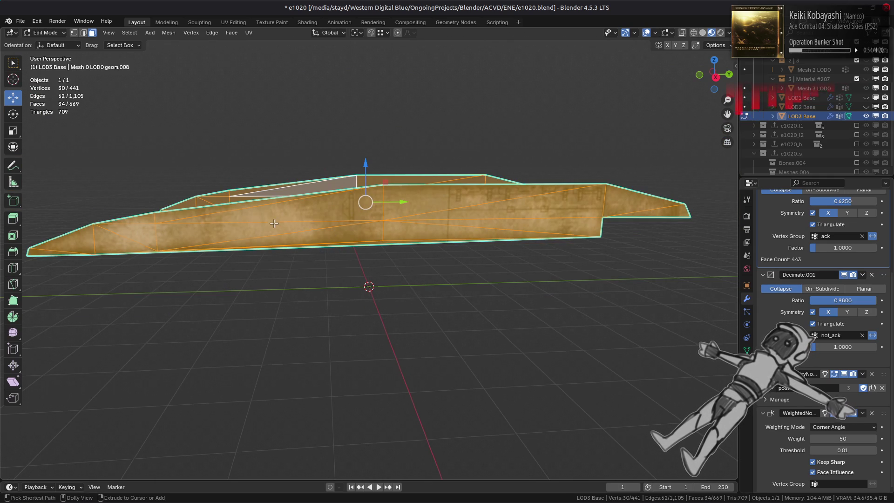
key(ctrl+shift+z)
mouse_move(274, 224)
middle_down()
mouse_move(313, 208)
mouse_move(318, 227)
middle_up()
key(alt+h)
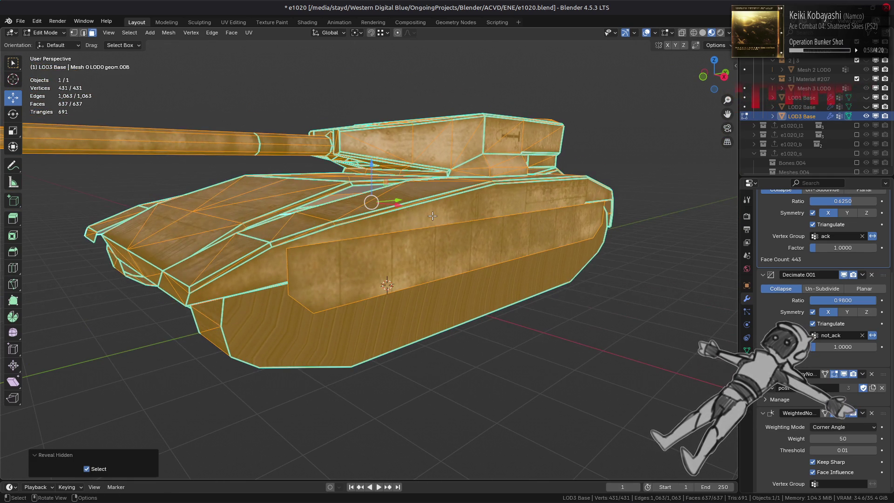
key(ctrl+z)
middle_drag(281, 191, 319, 216)
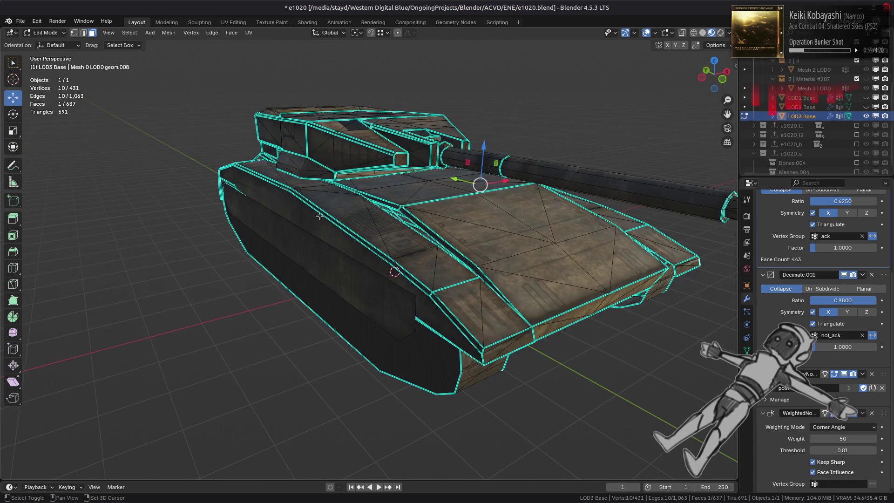
- Triangulate the selected side panel faces and check them in Object Mode
click(231, 33)
click(277, 91)
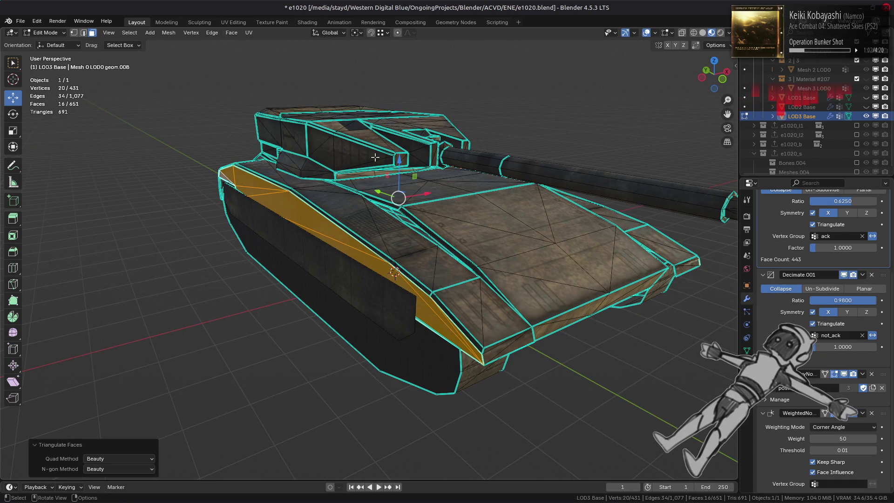
middle_drag(378, 157, 339, 208)
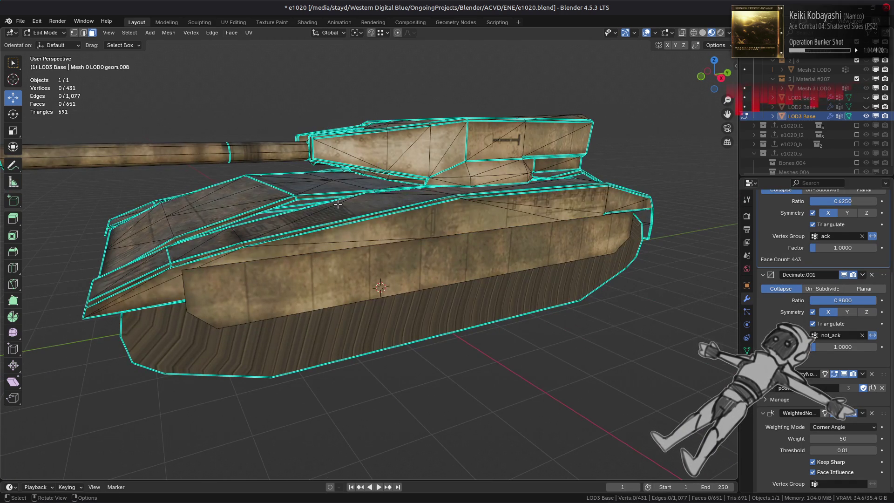
key(Tab)
mouse_move(341, 209)
middle_down()
mouse_move(351, 230)
mouse_move(321, 259)
mouse_move(432, 264)
middle_up()
key(Tab)
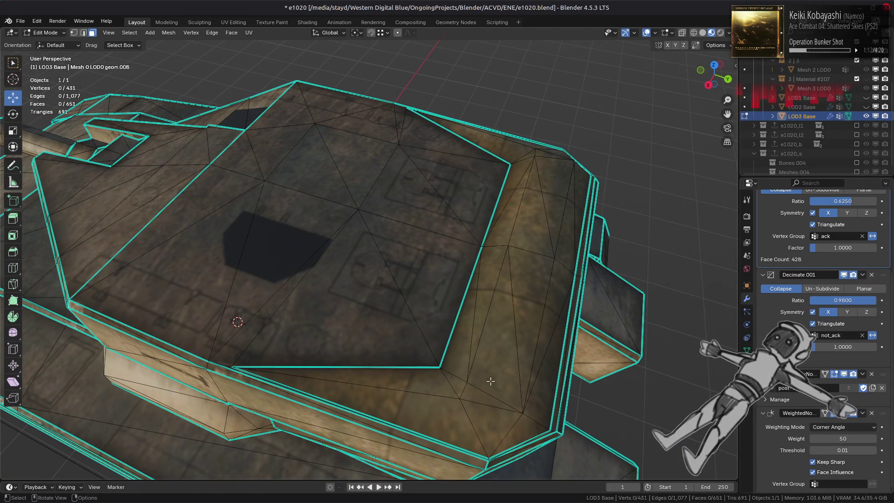
- Select a strip of turret-top faces and dissolve their vertices
click(492, 353)
middle_drag(473, 401, 479, 305)
ctrl+click(503, 294)
key(1)
right_click(369, 364)
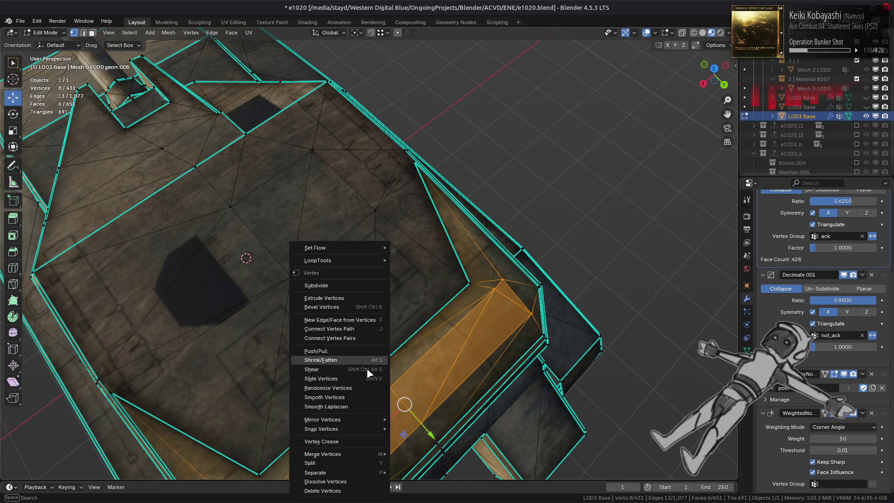
click(340, 481)
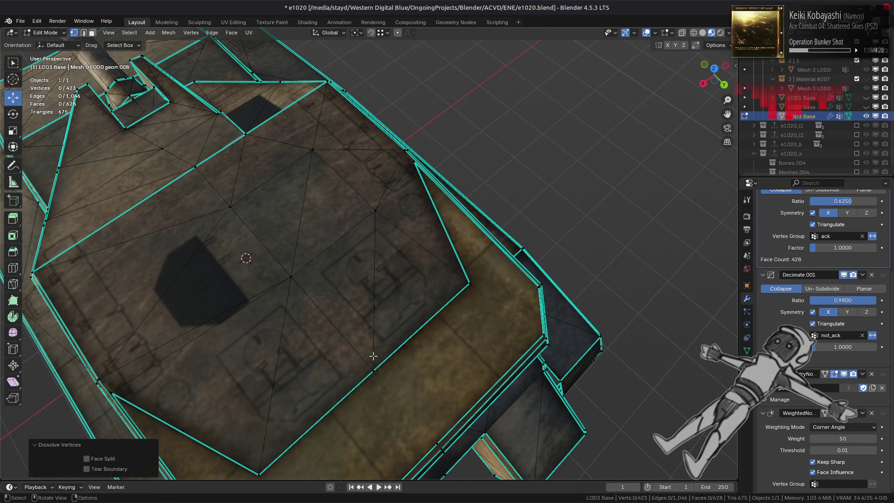
- Select and deselect two turret edge vertices while zooming in on the mesh corner
mouse_move(373, 356)
middle_down()
mouse_move(356, 317)
mouse_move(482, 345)
middle_up()
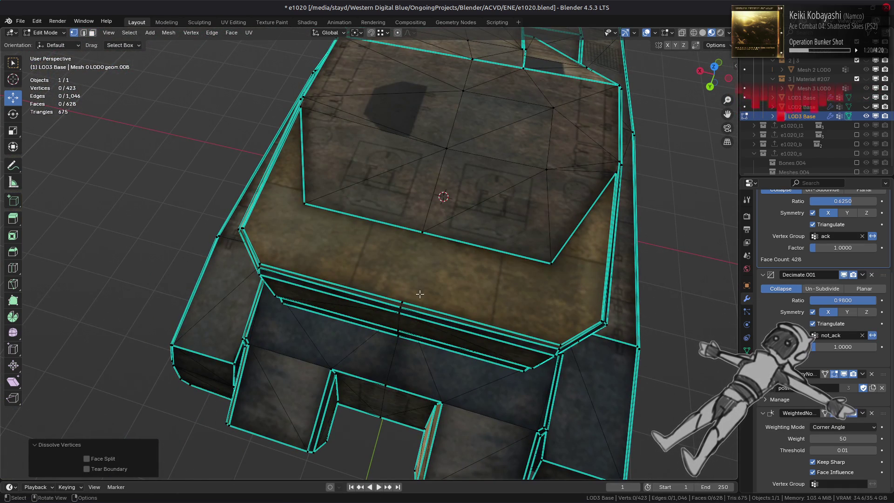
click(423, 236)
shift+click(404, 301)
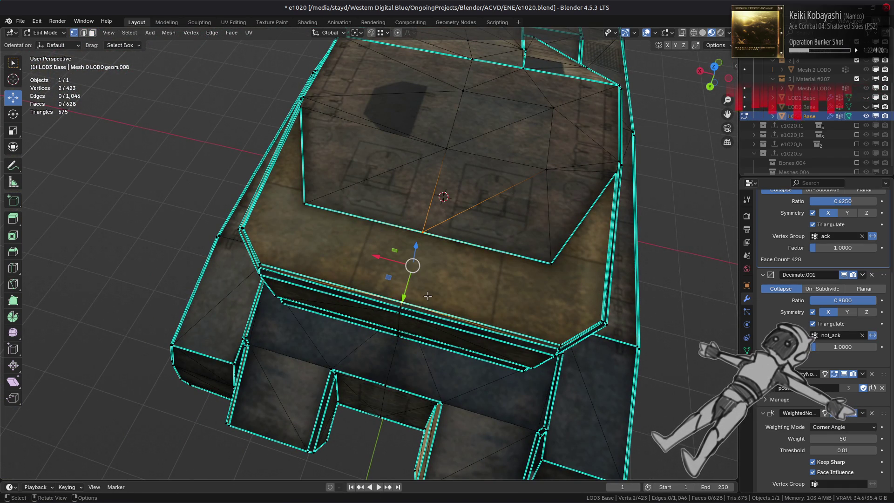
click(444, 286)
middle_drag(445, 286, 347, 256)
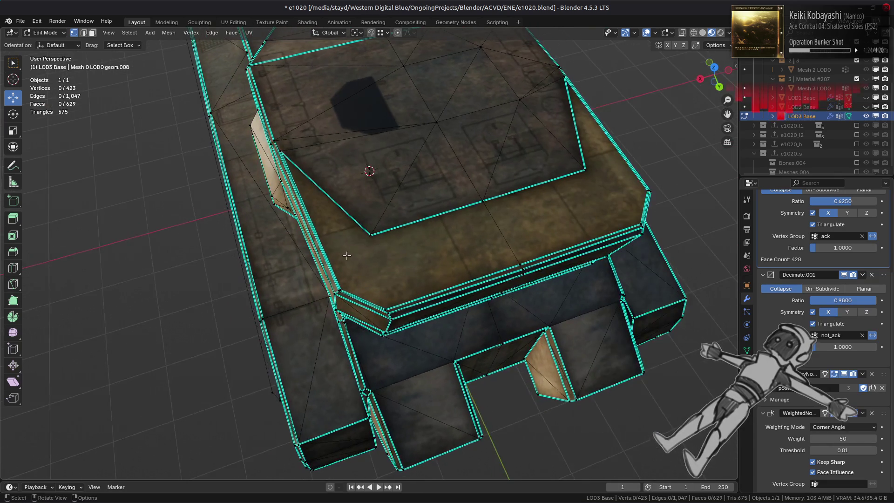
scroll(348, 256, up, 4)
scroll(363, 254, up, 2)
scroll(370, 254, up, 2)
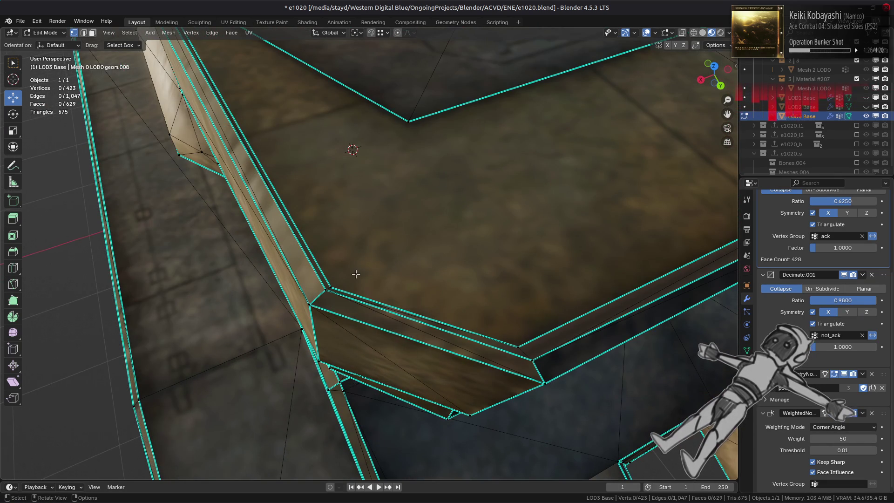
- Select the whole mesh and toggle between Object and Edit Mode to review it
key(a)
key(Tab)
scroll(363, 278, down, 1)
scroll(361, 278, down, 4)
middle_drag(361, 278, 368, 266)
scroll(353, 272, up, 2)
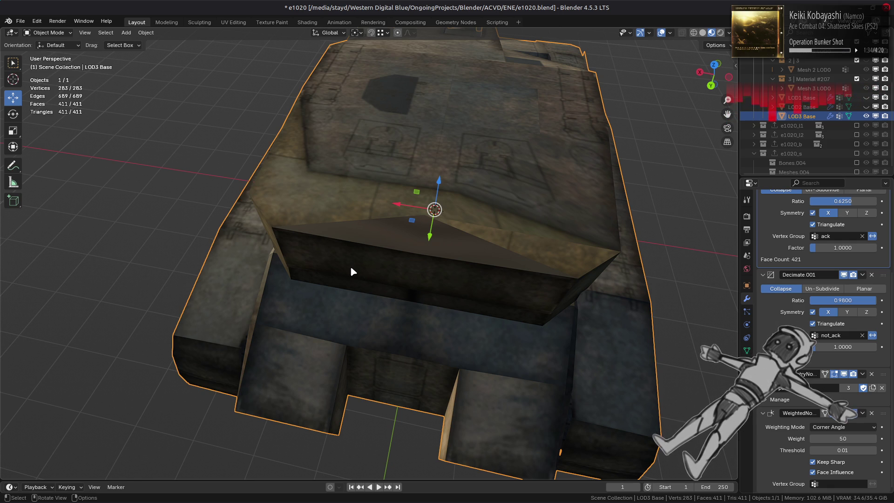
key(Tab)
key(Tab)
key(Tab)
key(Tab)
key(Tab)
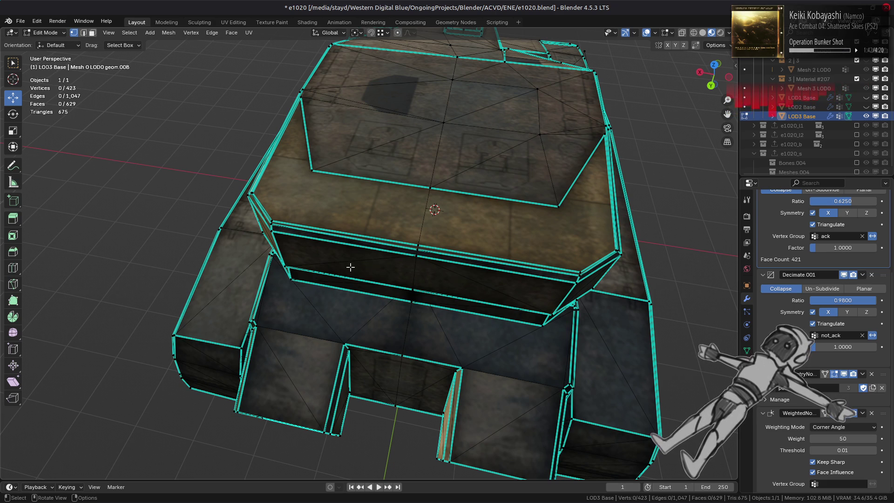
key(Tab)
key(Tab)
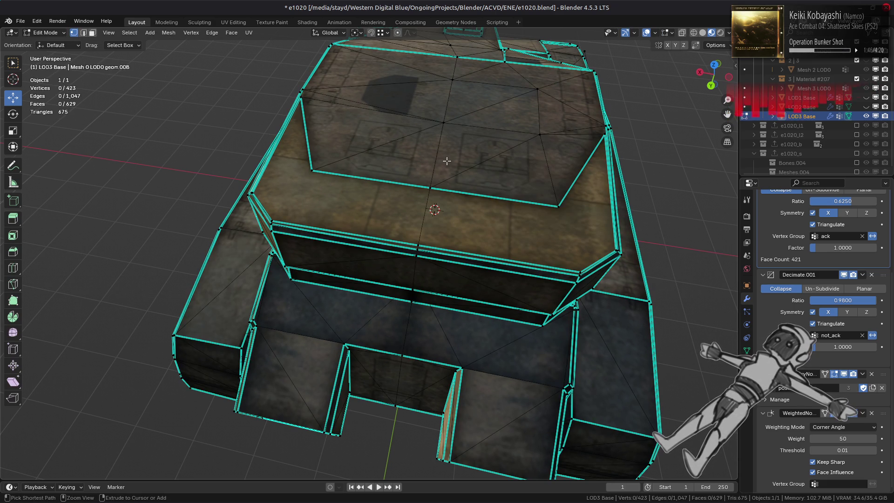
- Delete two turret-top triangles and fill the hole with a single face
key(3)
click(478, 94)
shift+click(507, 115)
right_click(348, 178)
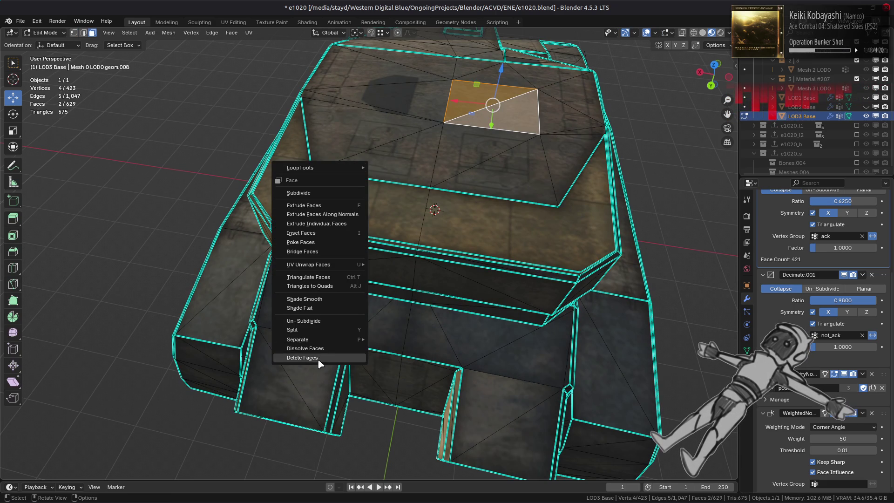
click(302, 357)
key(f)
key(alt+a)
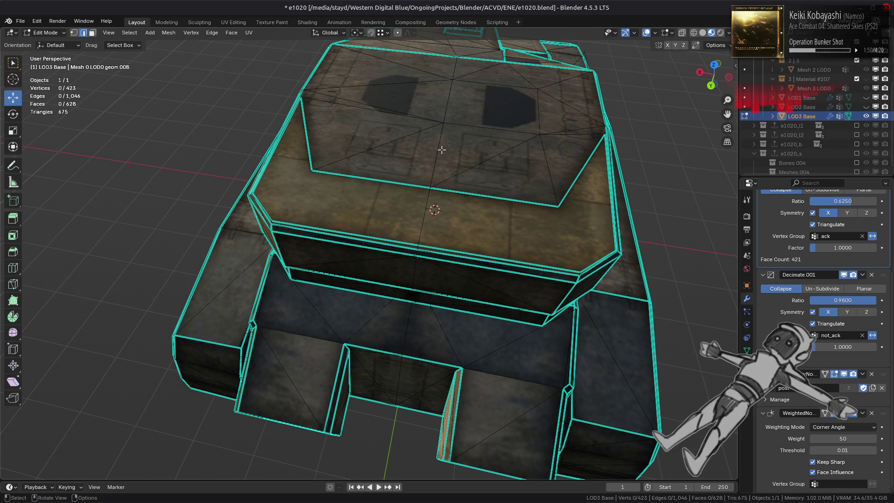
middle_drag(446, 110, 483, 150)
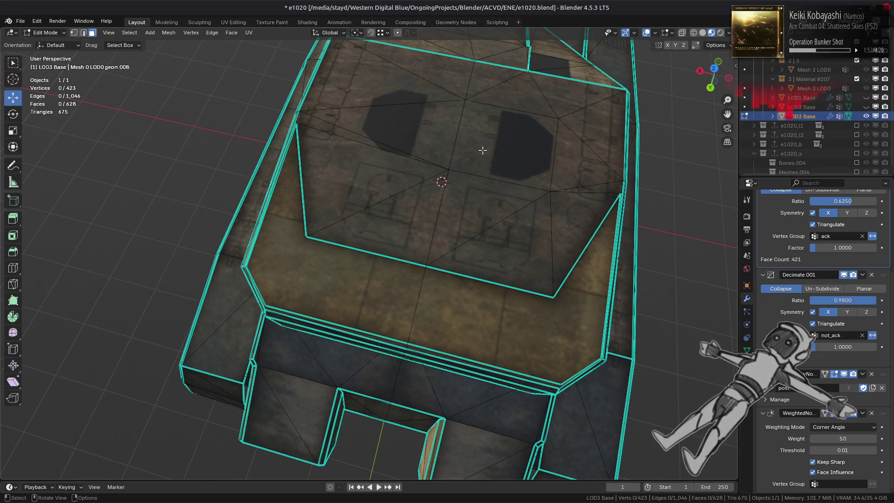
- Vertex Slide the stray turret-top vertex three times along its edges
key(1)
click(451, 170)
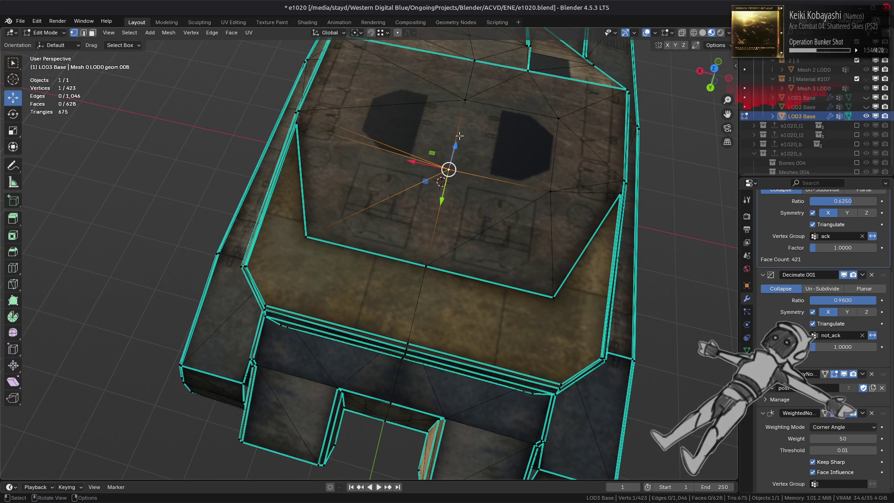
click(464, 100)
middle_drag(466, 145, 370, 194)
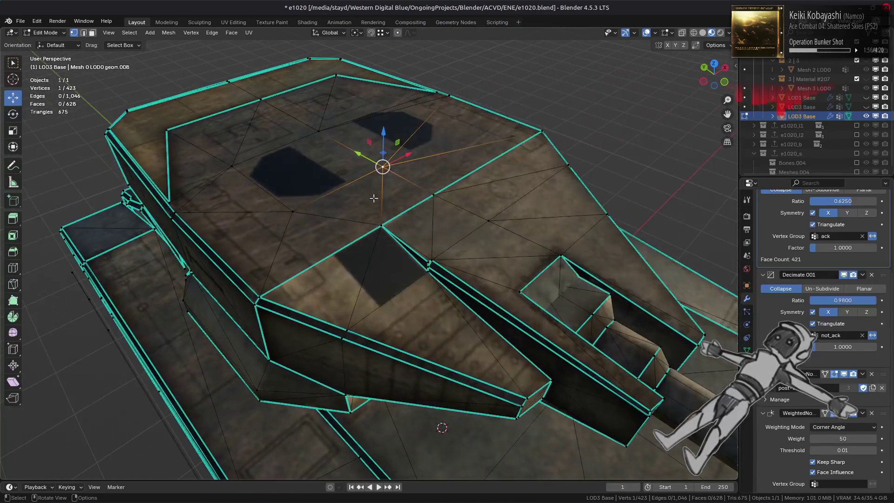
key(shift+v)
click(429, 193)
key(shift+v)
click(431, 195)
middle_drag(431, 195, 379, 161)
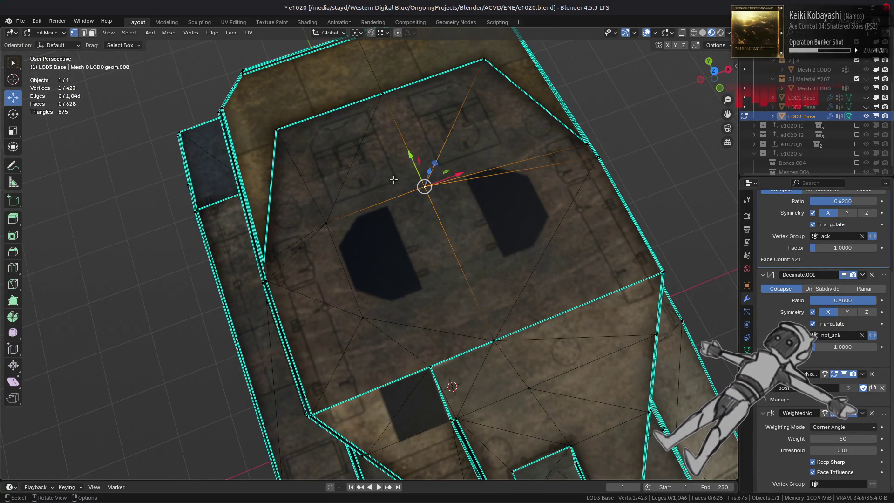
key(shift+v)
click(349, 122)
mouse_move(396, 213)
middle_down()
mouse_move(308, 188)
mouse_move(421, 206)
mouse_move(378, 199)
mouse_move(372, 258)
mouse_move(395, 298)
middle_up()
- Vertex Slide a turret edge vertex twice along its edge
key(a)
click(396, 298)
key(shift+v)
click(419, 322)
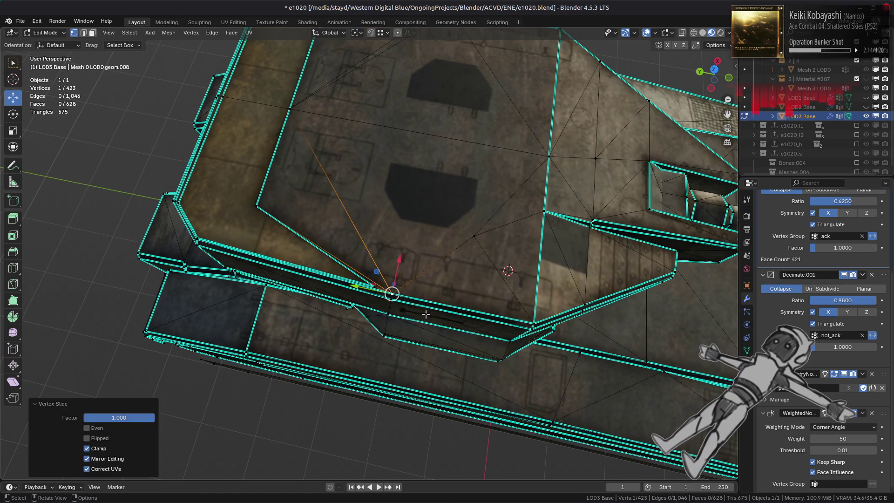
key(shift+v)
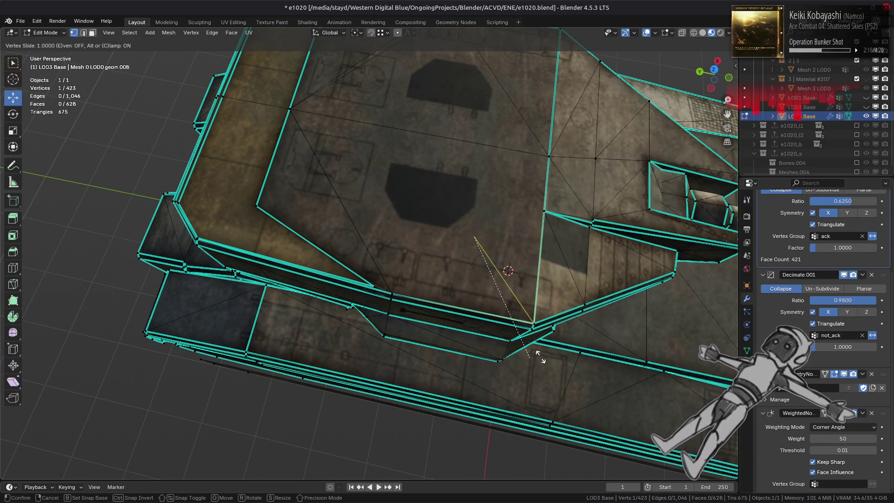
click(540, 355)
middle_drag(540, 355, 424, 265)
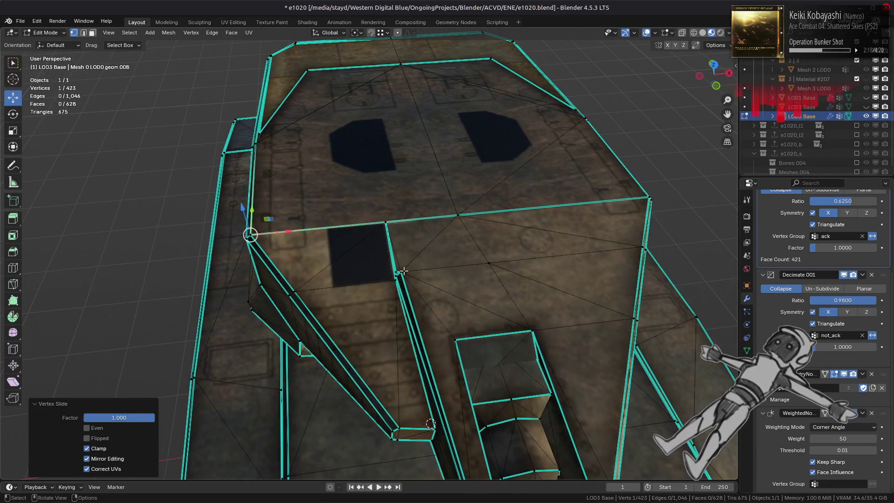
- Select the linked mesh part and Merge By Distance, removing 4 vertices
key(ctrl+l)
right_click(376, 427)
mouse_move(393, 455)
click(391, 414)
mouse_move(387, 414)
middle_down()
mouse_move(508, 316)
mouse_move(507, 273)
mouse_move(474, 279)
middle_up()
- Mark two turret-top edges sharp
key(2)
scroll(517, 309, up, 3)
key(alt+a)
click(520, 321)
shift+click(507, 274)
right_click(474, 277)
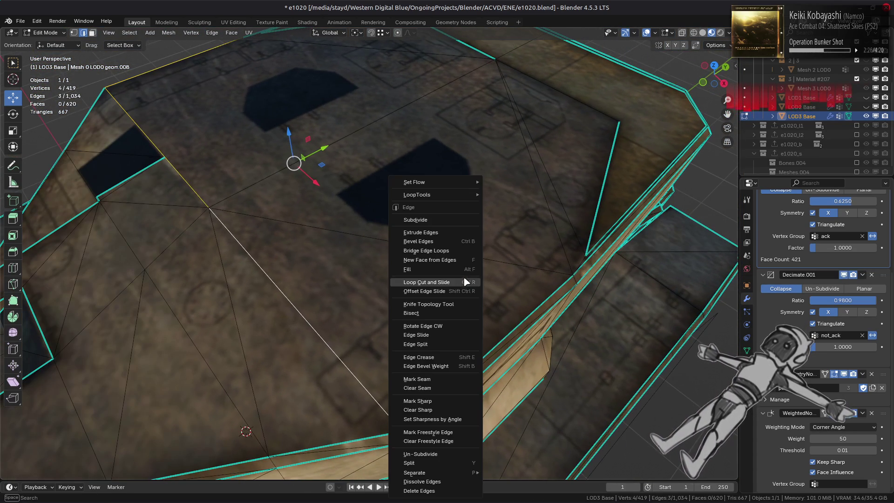
click(431, 406)
- Mark the turret's top-right edge sharp and select the whole mesh
middle_drag(328, 264, 489, 156)
click(509, 134)
right_click(418, 182)
click(400, 228)
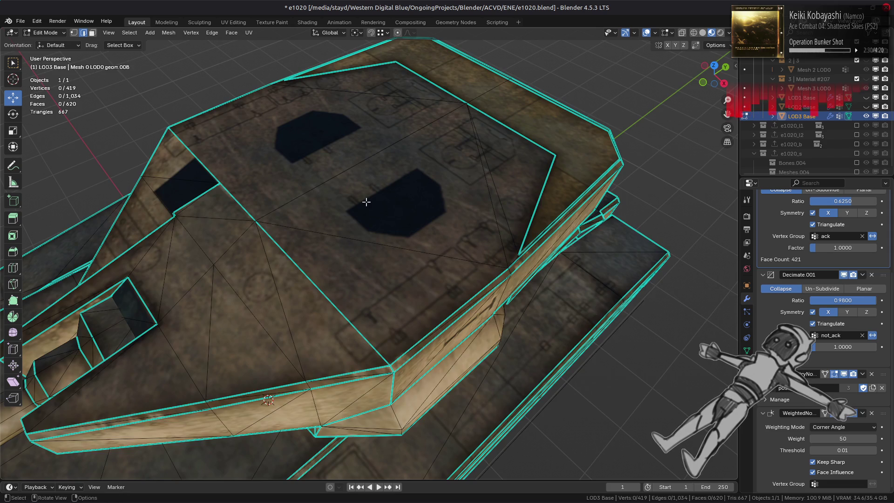
middle_drag(363, 199, 405, 230)
key(a)
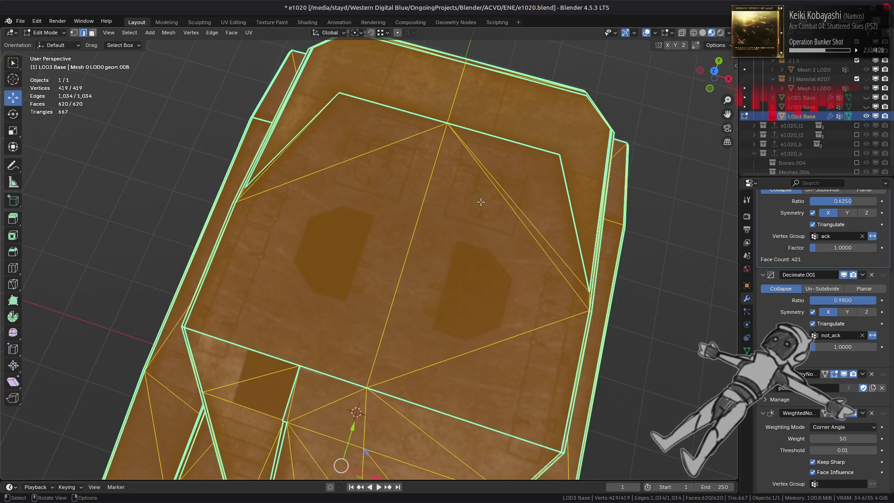
- Select a turret-top face and all its linked flat faces
key(3)
click(368, 174)
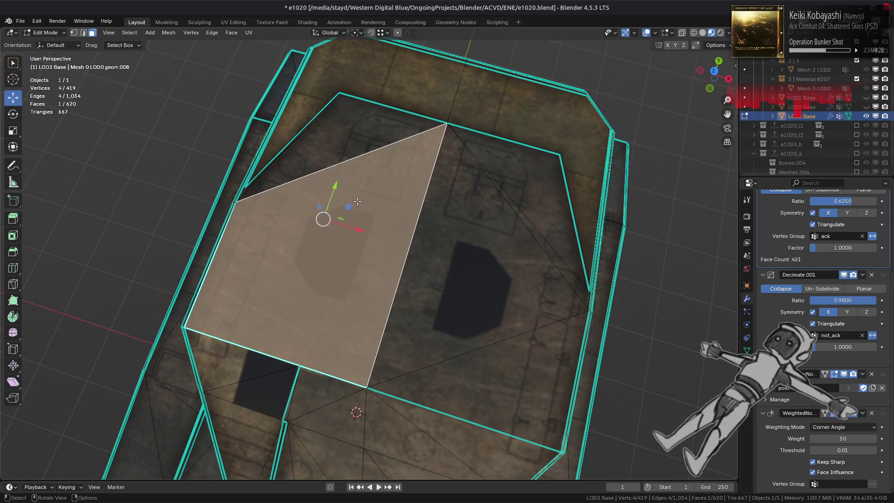
key(F3)
click(326, 202)
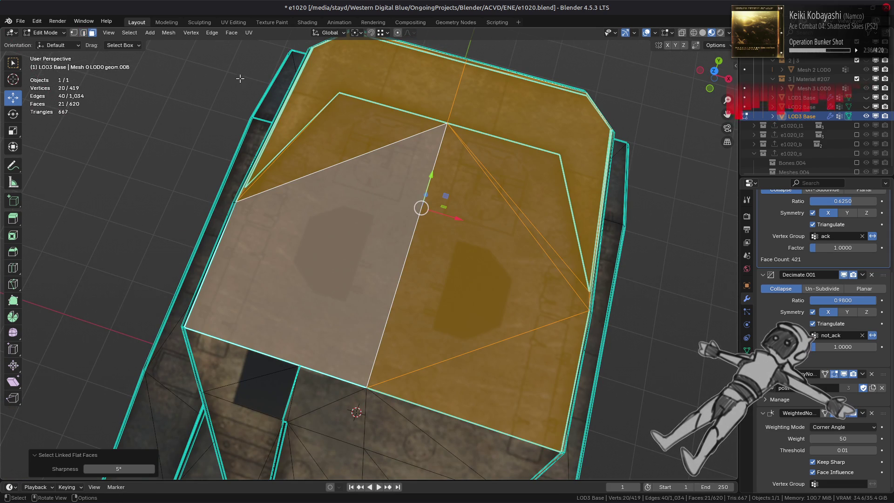
middle_drag(216, 303, 385, 244)
scroll(442, 245, down, 2)
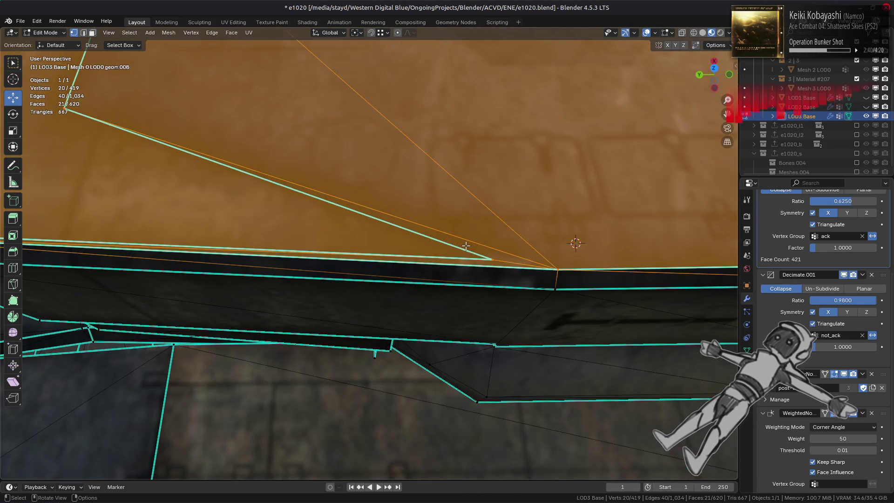
- Vertex Slide the turret edge vertices toward the bevel corner
click(490, 256)
key(shift+v)
click(615, 275)
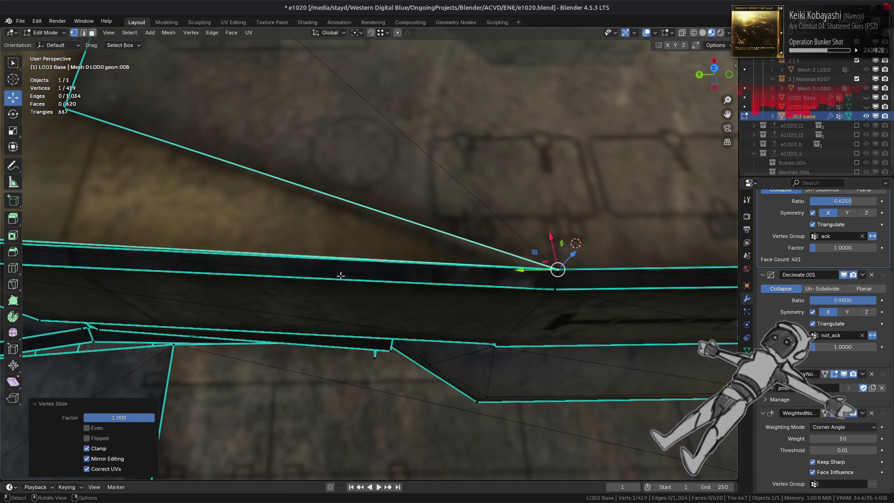
scroll(554, 268, up, 5)
middle_drag(554, 268, 503, 274)
key(shift+v)
click(486, 271)
key(shift+v)
click(199, 164)
middle_drag(200, 163, 355, 205)
key(shift+v)
click(425, 246)
middle_drag(425, 245, 361, 204)
mouse_move(313, 128)
middle_down()
mouse_move(223, 135)
mouse_move(279, 168)
mouse_move(216, 180)
mouse_move(365, 204)
middle_up()
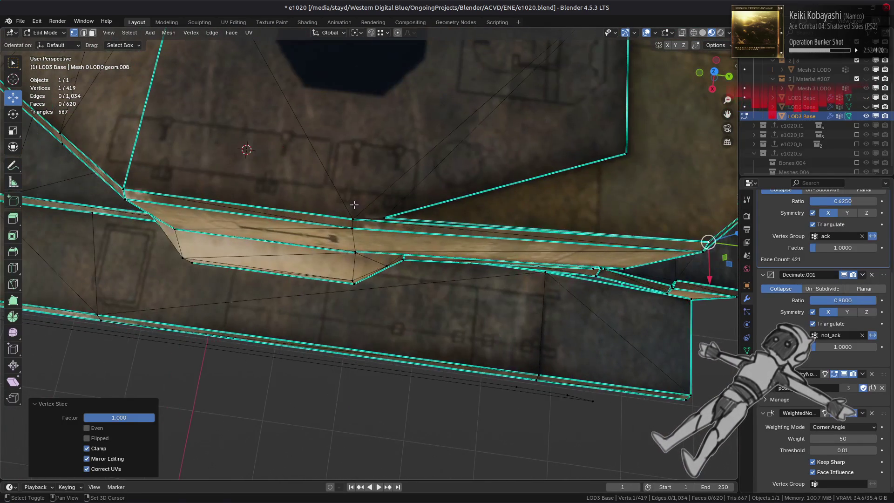
- Select the connected bevel piece and Merge By Distance, removing 7 vertices
click(353, 218)
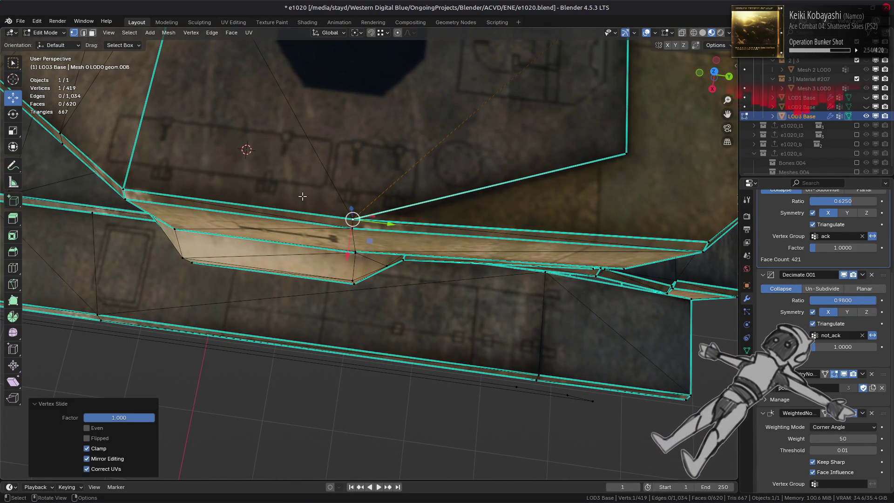
key(ctrl+l)
right_click(255, 209)
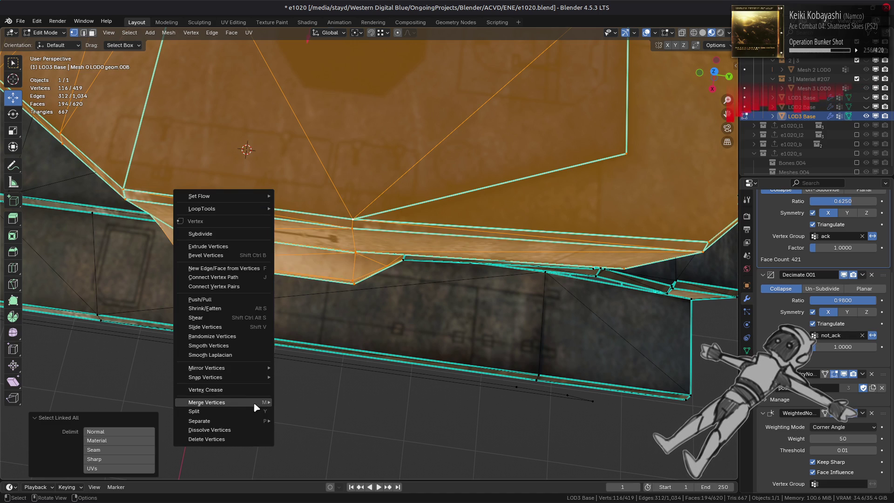
mouse_move(255, 403)
click(311, 455)
- In edge mode, select two edges of the piece
key(2)
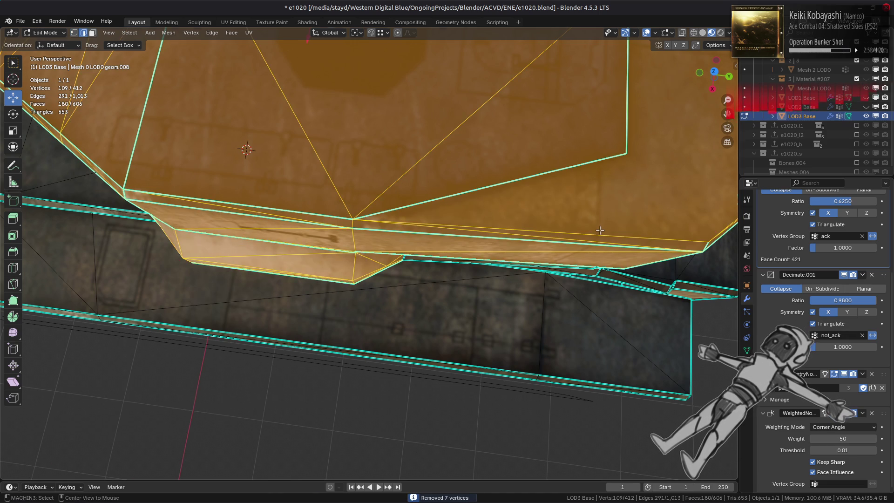
key(alt+a)
click(599, 234)
middle_drag(599, 234, 543, 272)
mouse_move(586, 314)
middle_down()
mouse_move(405, 293)
mouse_move(403, 256)
middle_up()
ctrl+click(391, 203)
middle_drag(392, 203, 495, 208)
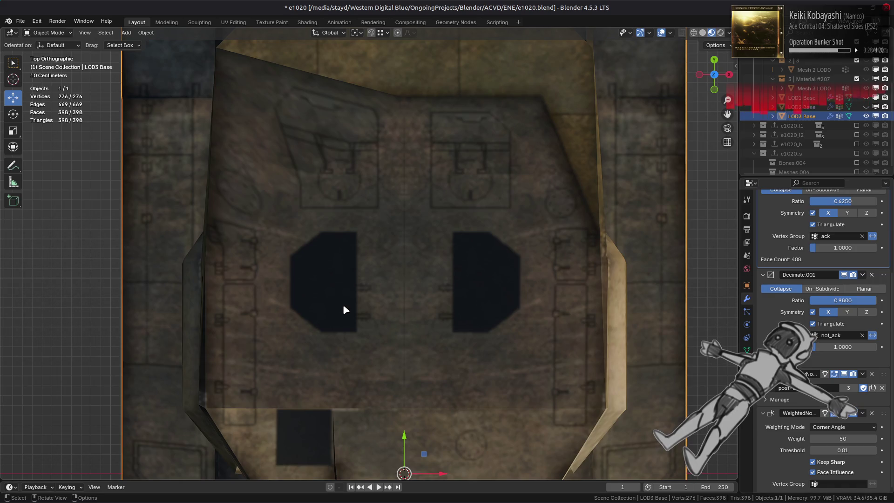
- Turn Decimate.001's viewport display off and back on to compare
key(Tab)
mouse_move(343, 305)
middle_down()
mouse_move(380, 266)
mouse_move(367, 347)
middle_up()
key(Tab)
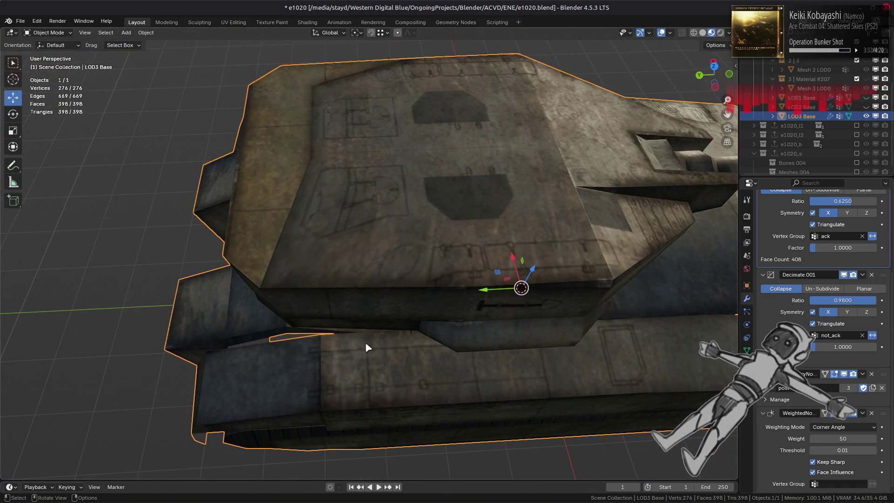
click(845, 275)
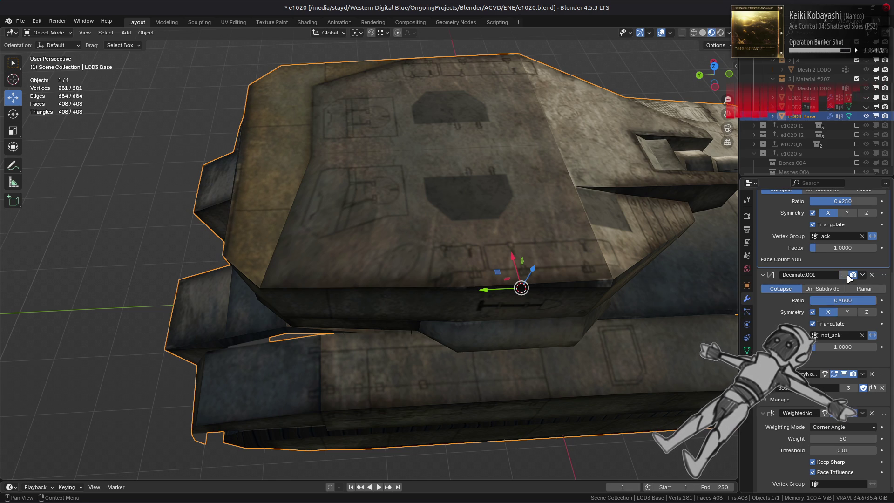
click(848, 275)
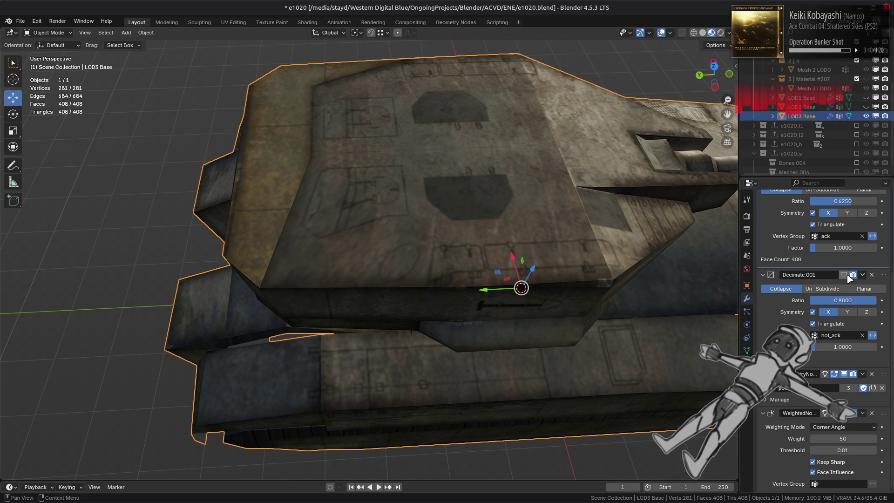
- Enter Edit Mode, select all, and orbit to face the turret front
middle_drag(624, 309, 595, 296)
key(Tab)
scroll(596, 296, up, 5)
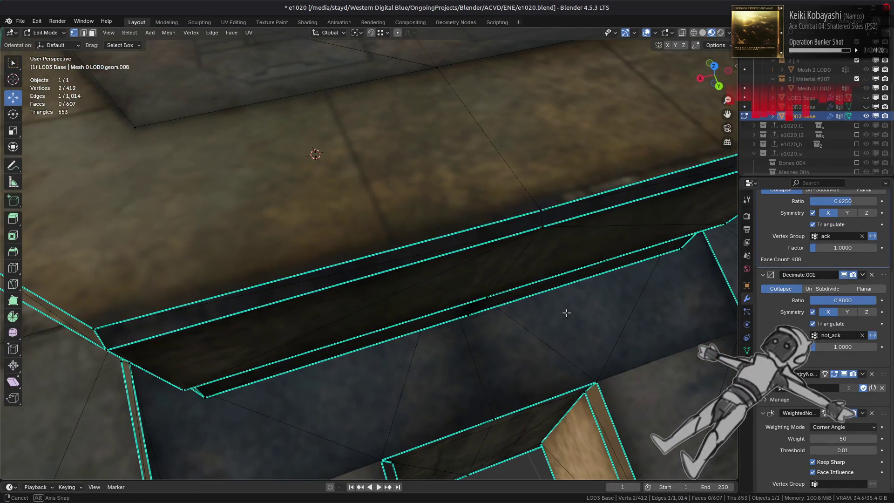
key(a)
scroll(498, 290, down, 3)
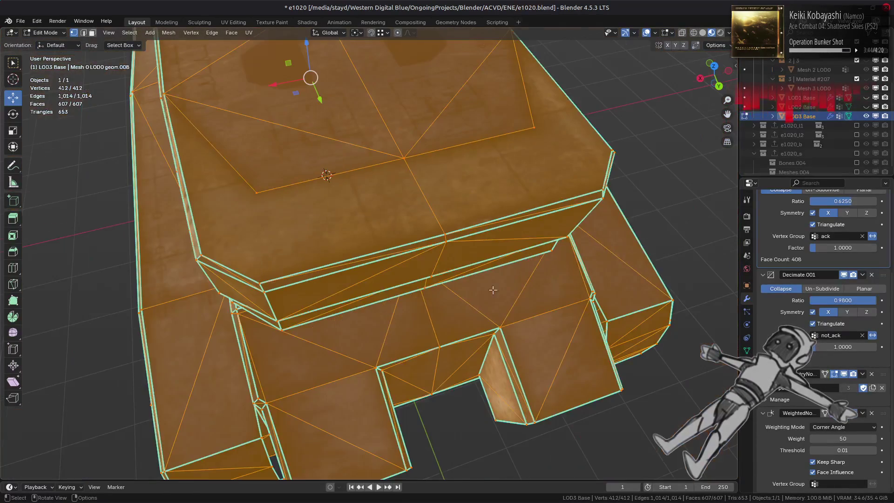
middle_drag(380, 290, 647, 285)
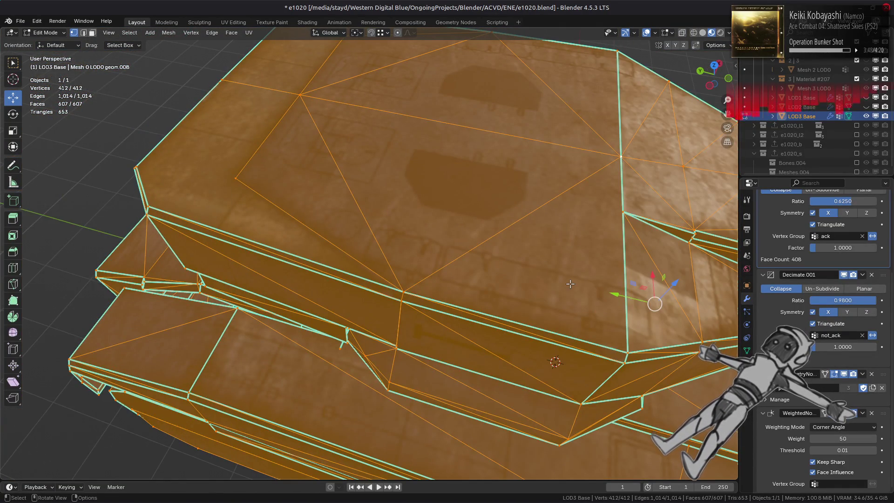
scroll(569, 284, down, 2)
mouse_move(570, 284)
middle_down()
mouse_move(488, 273)
mouse_move(408, 302)
mouse_move(349, 303)
mouse_move(315, 280)
mouse_move(354, 247)
middle_up()
scroll(406, 300, down, 3)
- Select the turret front's linked flat faces and Limited Dissolve them at 5°
key(3)
key(alt+a)
click(354, 246)
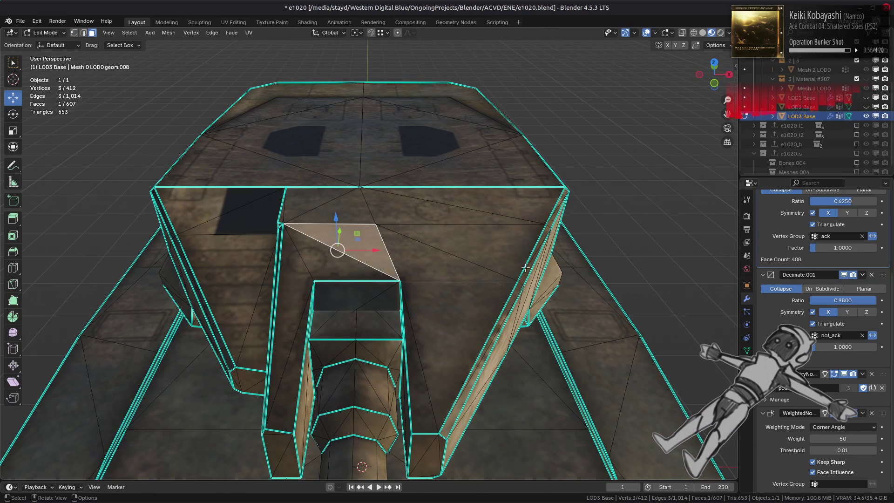
key(q)
click(526, 268)
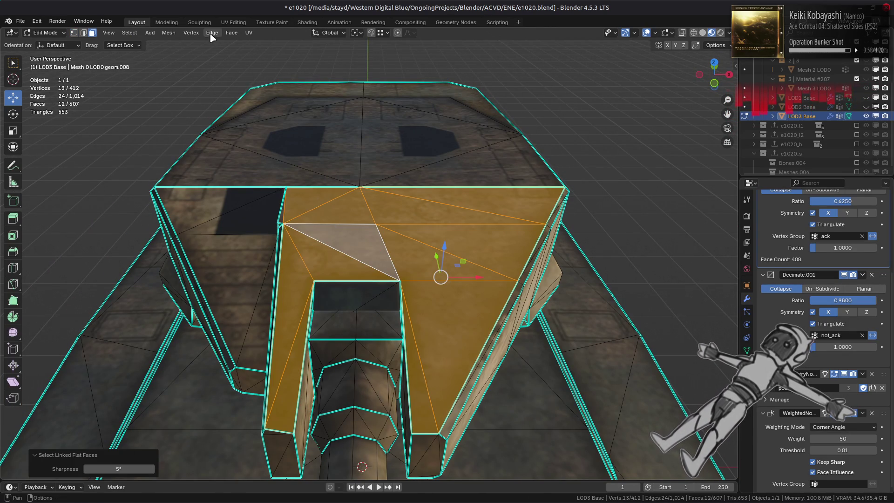
click(169, 33)
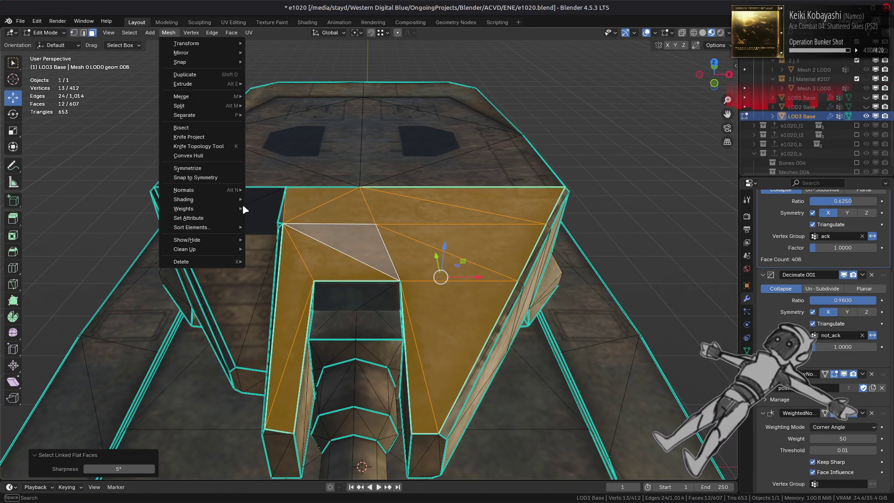
mouse_move(219, 249)
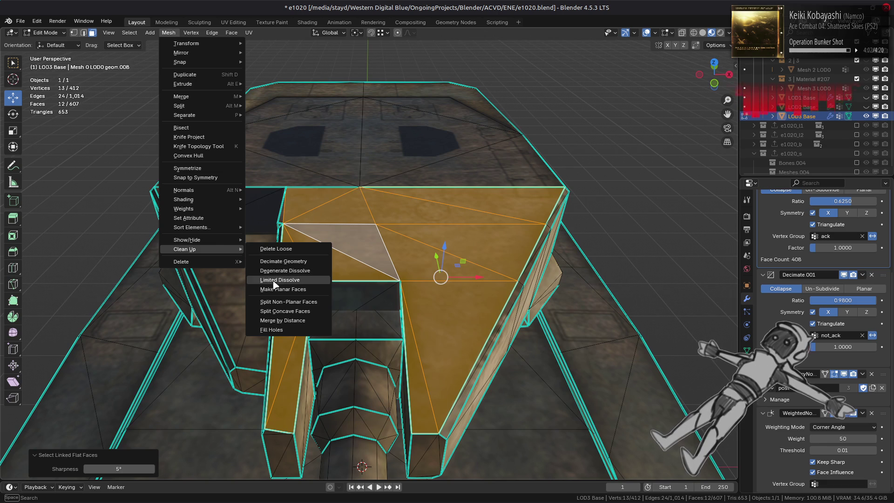
click(276, 282)
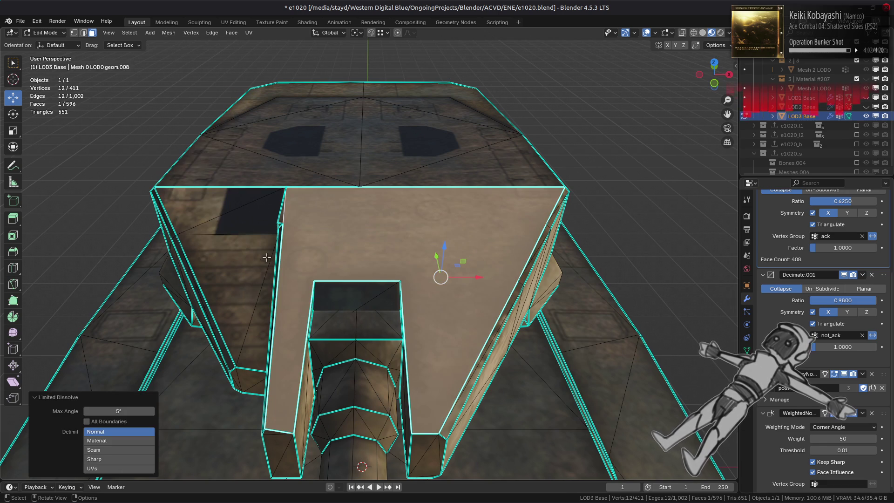
- Triangulate the merged front face, undoing an accidentally added vertex
click(231, 32)
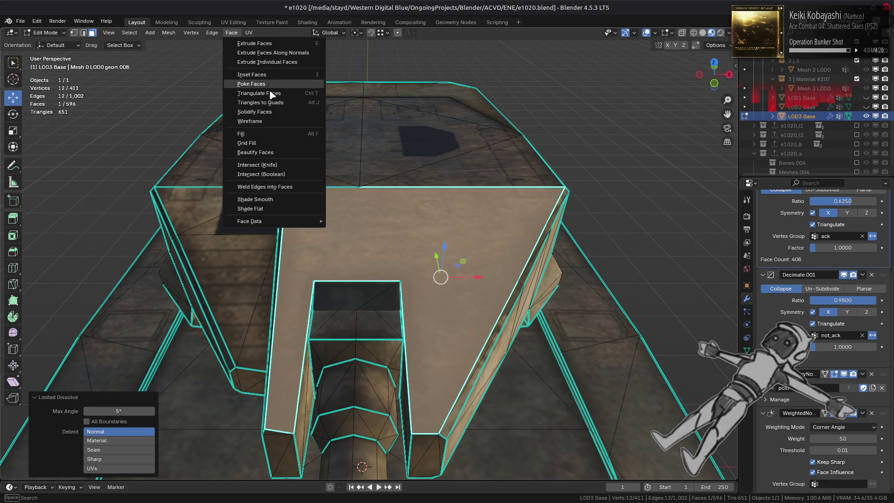
click(263, 89)
ctrl+click(341, 221)
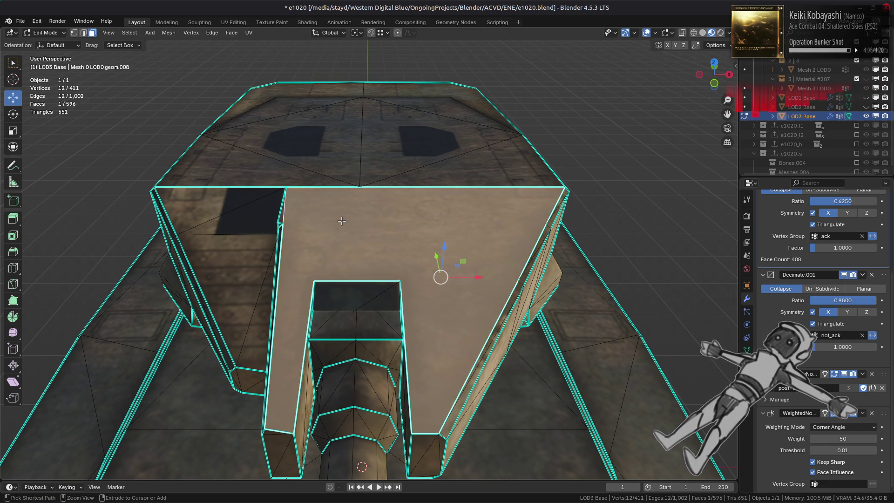
key(ctrl+z)
- Check a triangle below the barrel, deselect it, and frame the whole tank
mouse_move(341, 221)
middle_down()
mouse_move(335, 211)
mouse_move(264, 264)
mouse_move(143, 251)
middle_up()
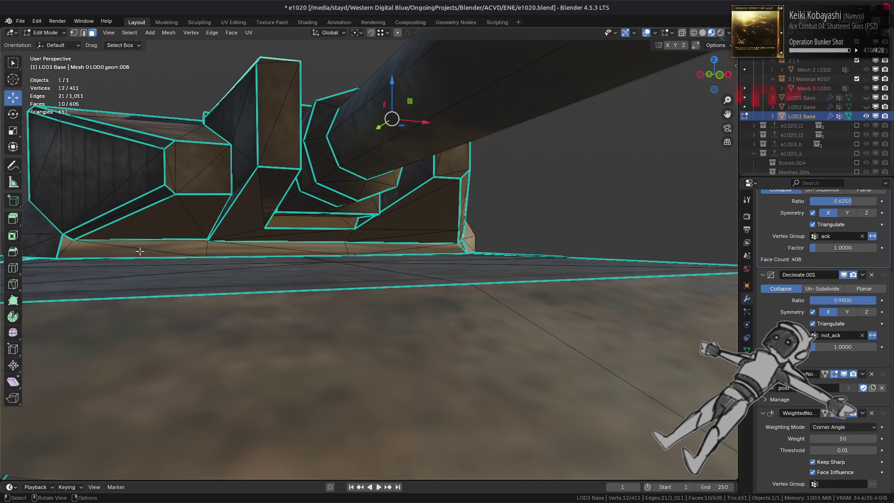
click(77, 246)
key(alt+a)
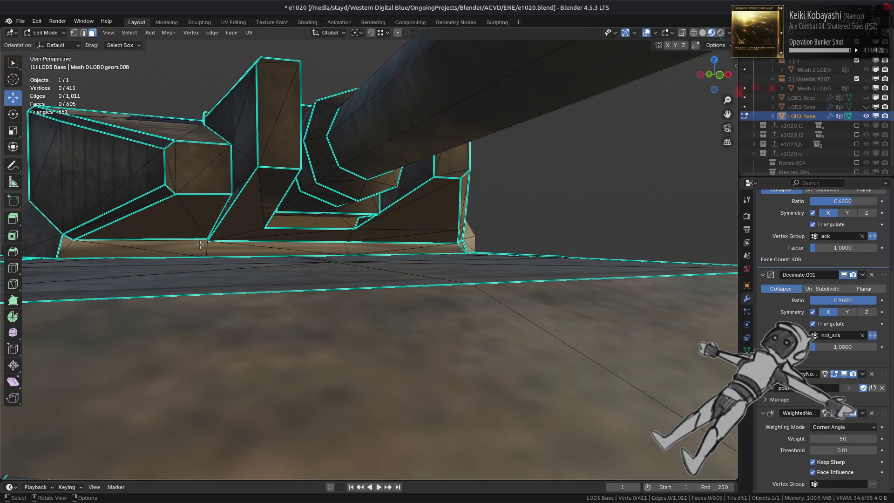
key(Home)
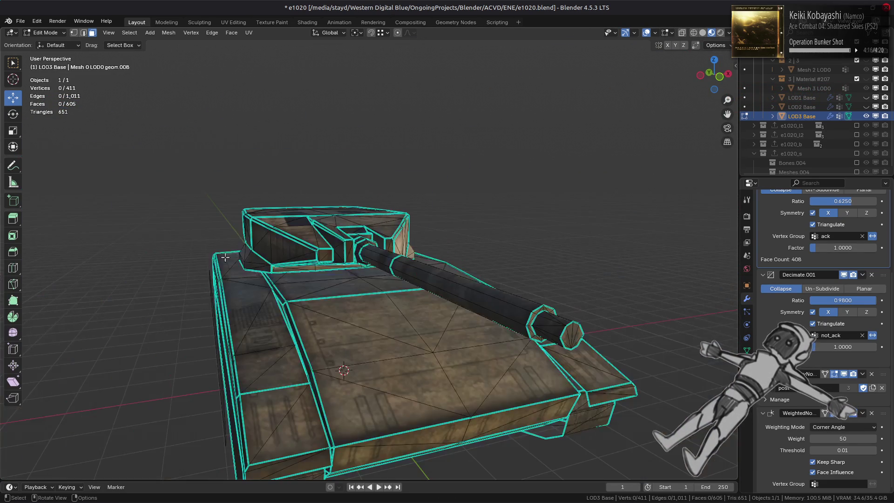
- Delete a strip of eight faces on the turret
middle_drag(247, 262, 248, 254)
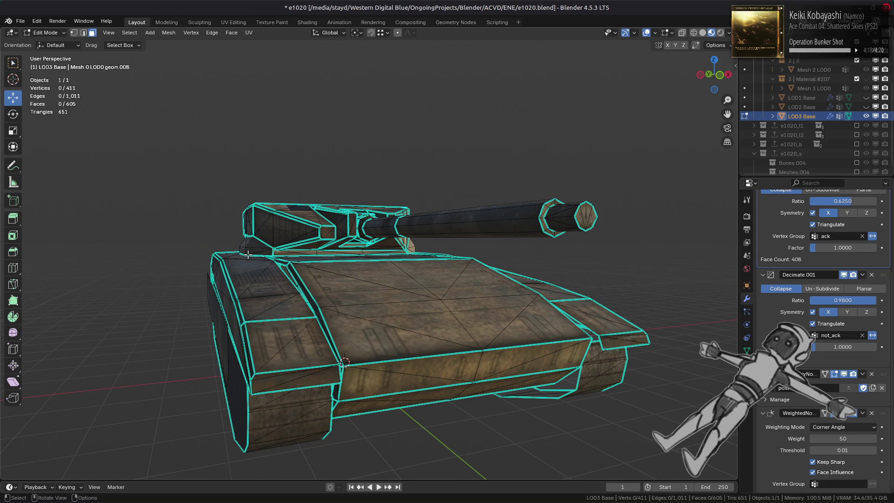
scroll(248, 254, up, 6)
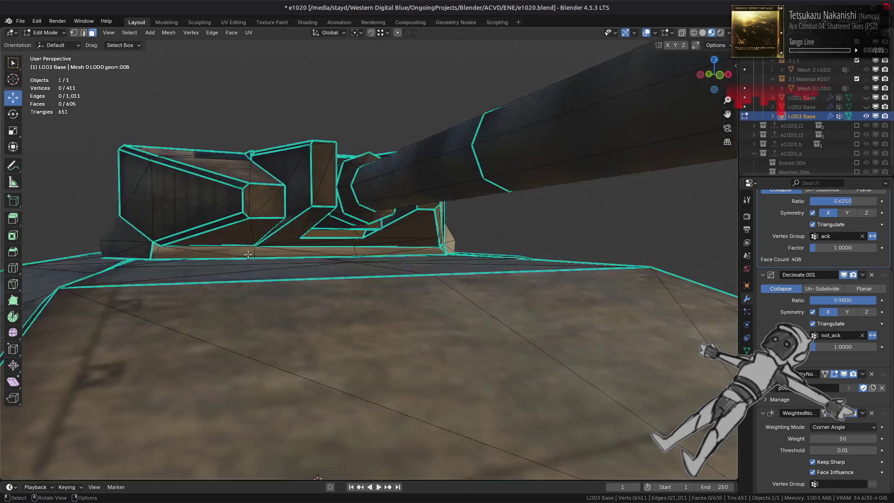
middle_drag(343, 248, 312, 256)
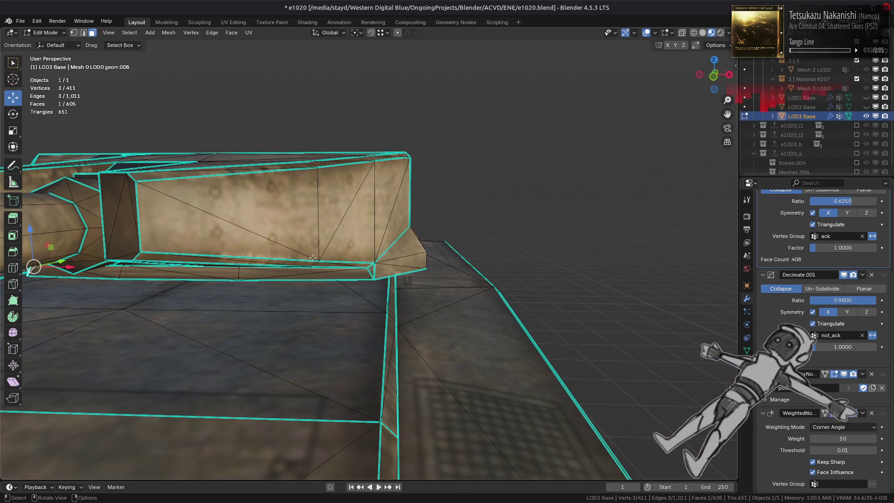
mouse_move(357, 274)
middle_down()
mouse_move(359, 281)
mouse_move(254, 294)
mouse_move(326, 279)
mouse_move(347, 291)
mouse_move(336, 311)
mouse_move(371, 303)
mouse_move(365, 314)
mouse_move(371, 302)
mouse_move(558, 316)
middle_up()
ctrl+click(361, 284)
right_click(347, 291)
click(353, 370)
key(Tab)
key(Tab)
- Move the stray vertex onto the neighbouring corner, merge by distance, and return to Object Mode
scroll(664, 322, up, 5)
middle_drag(683, 335, 635, 321)
mouse_move(634, 322)
mouse_down()
mouse_move(503, 292)
mouse_move(596, 313)
mouse_up()
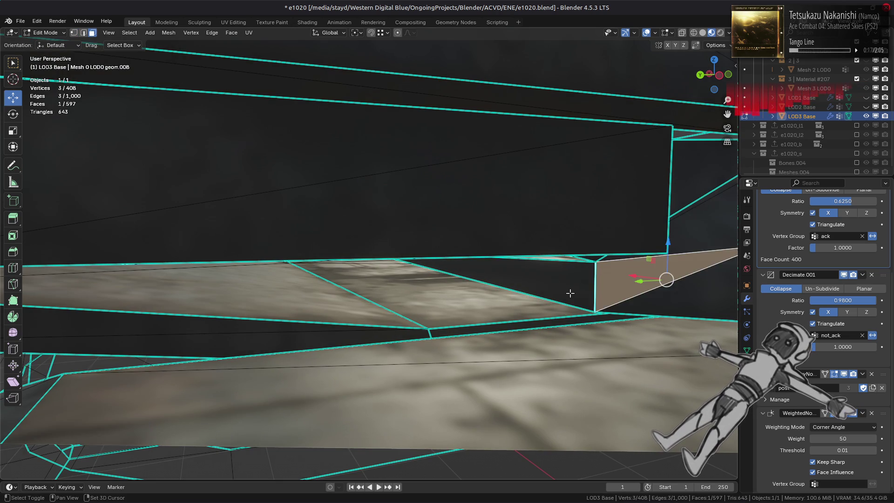
shift+click(606, 279)
shift+click(512, 268)
right_click(447, 322)
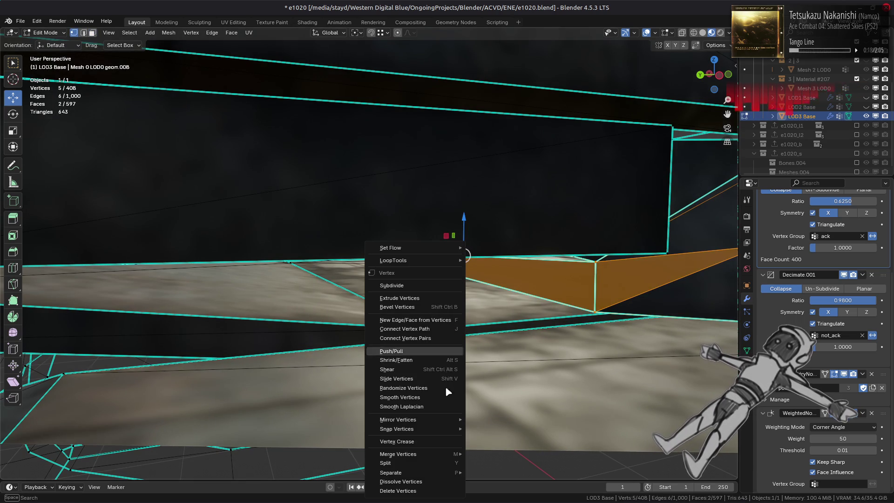
mouse_move(448, 455)
click(480, 455)
key(alt+a)
mouse_move(480, 456)
middle_down()
mouse_move(434, 270)
mouse_move(391, 274)
mouse_move(420, 269)
mouse_move(394, 281)
mouse_move(410, 299)
mouse_move(354, 319)
mouse_move(421, 243)
mouse_move(448, 262)
middle_up()
key(Tab)
key(Tab)
key(Tab)
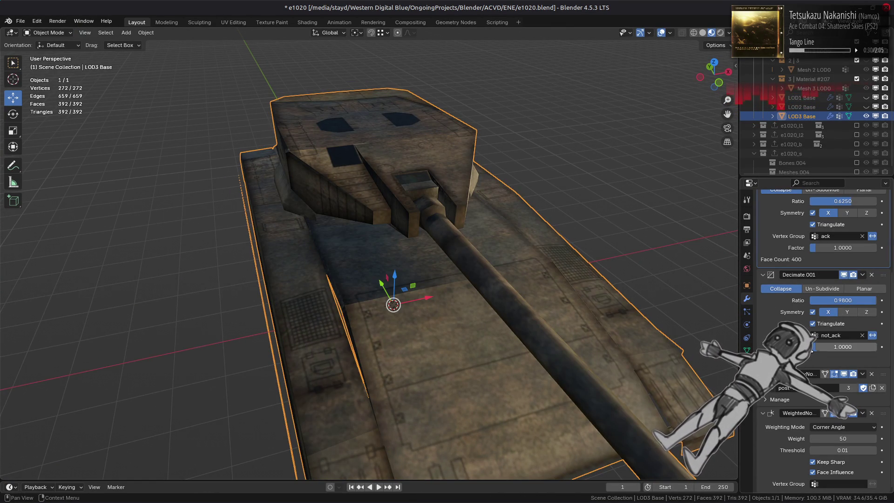
- Set the first Decimate modifier's ratio to 2/3 and toggle its viewport display to compare
scroll(816, 352, up, 3)
click(847, 257)
text(2/)
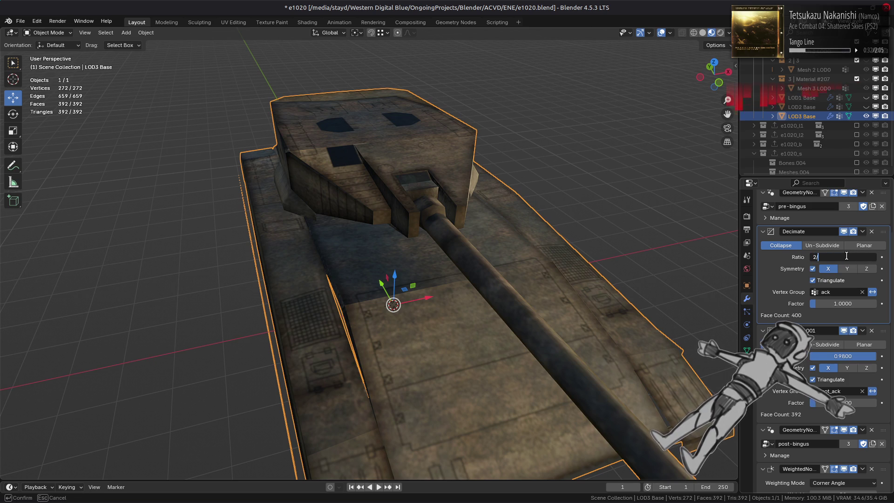
key(Return)
click(844, 232)
click(844, 232)
click(844, 232)
click(844, 232)
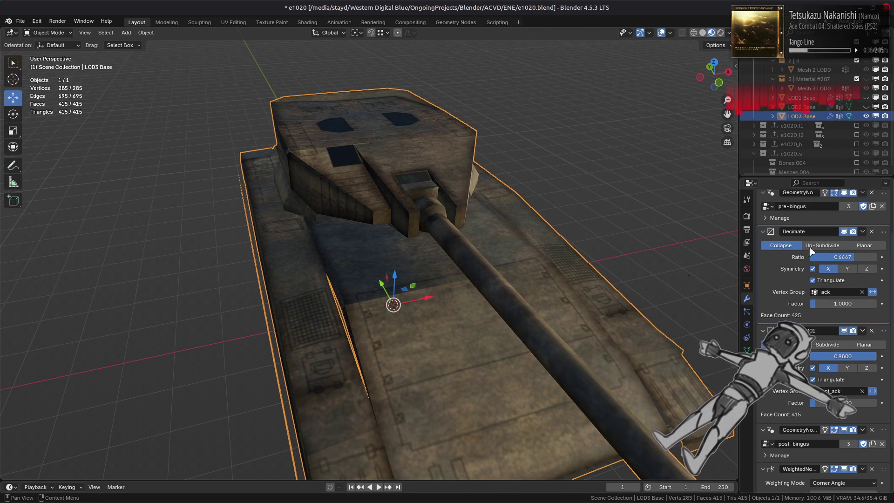
scroll(461, 305, up, 5)
- Select the whole mesh in Edit Mode, view the barrel, then clear the selection
key(Tab)
mouse_move(461, 306)
middle_down()
mouse_move(492, 298)
mouse_move(466, 270)
mouse_move(454, 274)
middle_up()
key(a)
scroll(453, 275, up, 4)
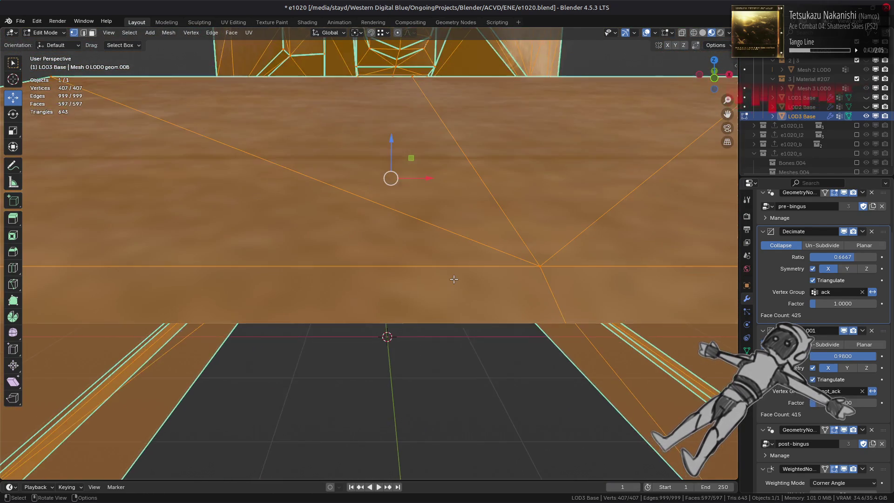
key(Tab)
scroll(454, 286, down, 5)
mouse_move(455, 289)
middle_down()
mouse_move(519, 280)
mouse_move(591, 290)
mouse_move(322, 301)
mouse_move(361, 343)
mouse_move(399, 362)
mouse_move(263, 311)
mouse_move(309, 272)
mouse_move(333, 272)
mouse_move(294, 256)
mouse_move(359, 259)
mouse_move(367, 237)
mouse_move(407, 223)
middle_up()
key(Tab)
key(Tab)
key(Tab)
key(alt+a)
middle_drag(462, 180, 512, 226)
- Isolate the fender by selecting its linked geometry and hiding everything else
click(512, 226)
key(ctrl+l)
key(shift+h)
mouse_move(432, 235)
middle_down()
mouse_move(235, 323)
mouse_move(351, 290)
mouse_move(350, 281)
mouse_move(307, 321)
mouse_move(314, 346)
mouse_move(326, 282)
mouse_move(358, 218)
middle_up()
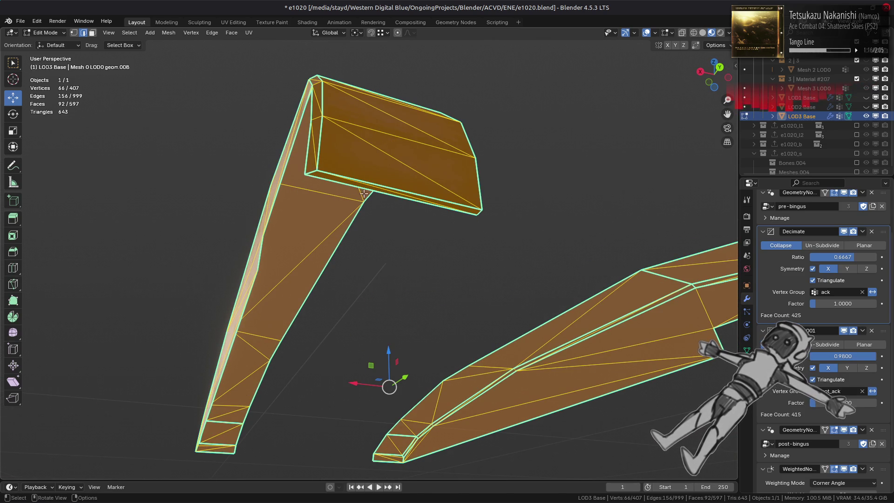
middle_drag(364, 184, 275, 252)
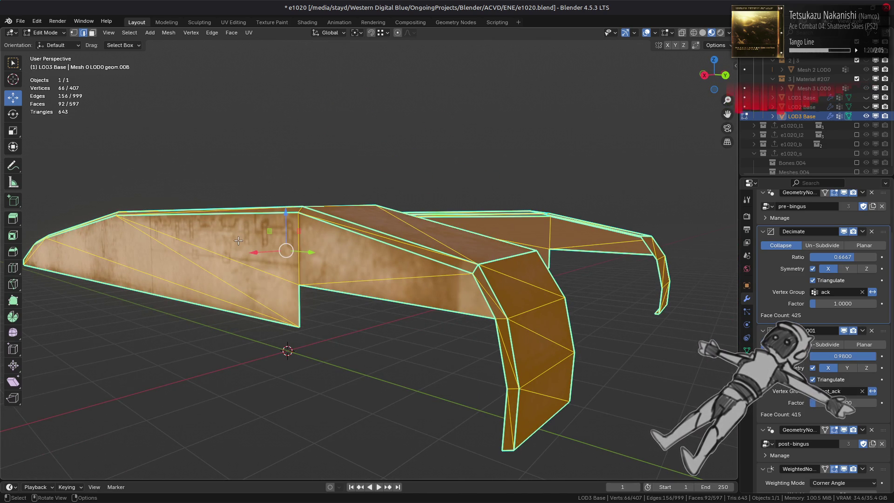
- Select the fender's linked flat faces
key(3)
mouse_move(244, 242)
middle_down()
mouse_move(286, 251)
mouse_move(292, 235)
mouse_move(208, 248)
mouse_move(256, 251)
middle_up()
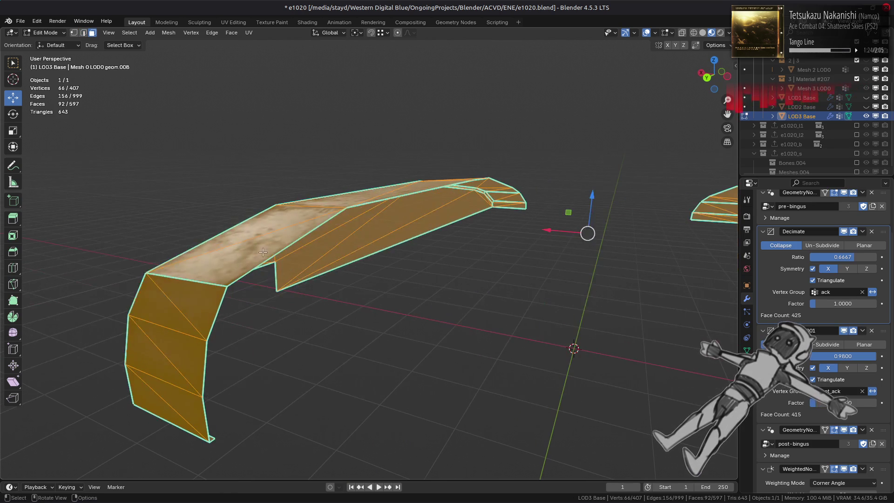
key(2)
double_click(296, 241)
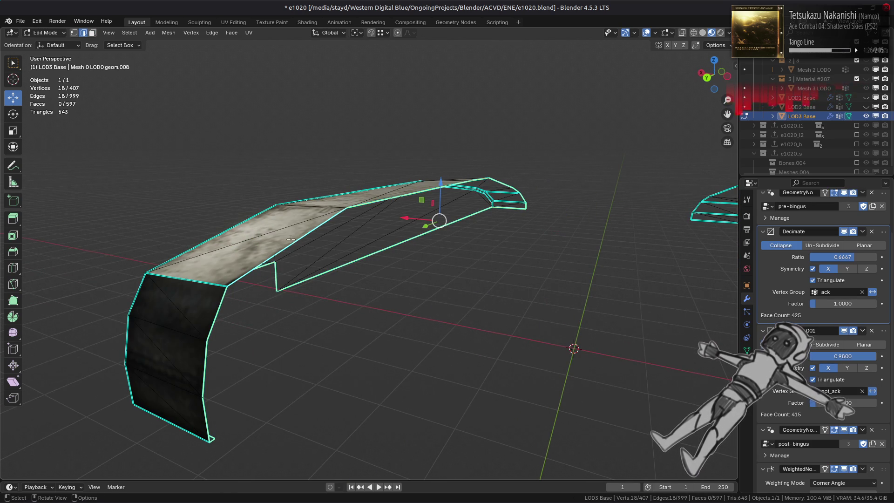
middle_drag(265, 237, 296, 243)
key(3)
click(296, 243)
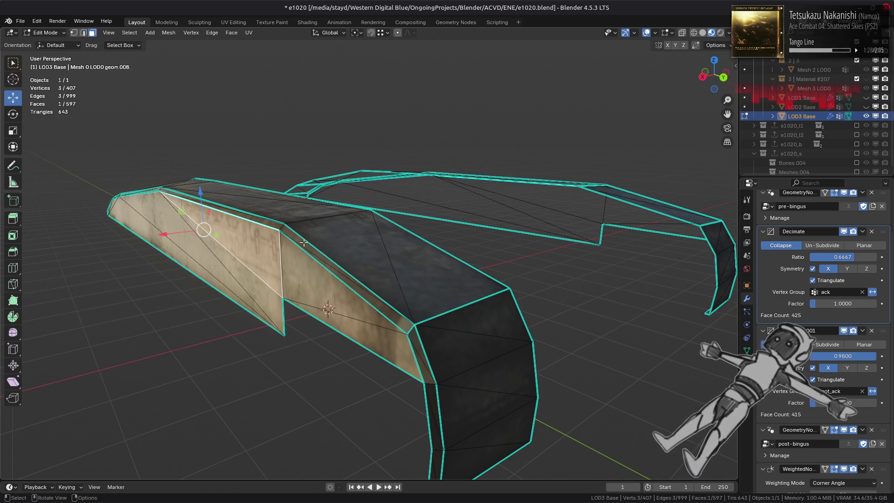
shift+click(490, 210)
key(F3)
click(422, 237)
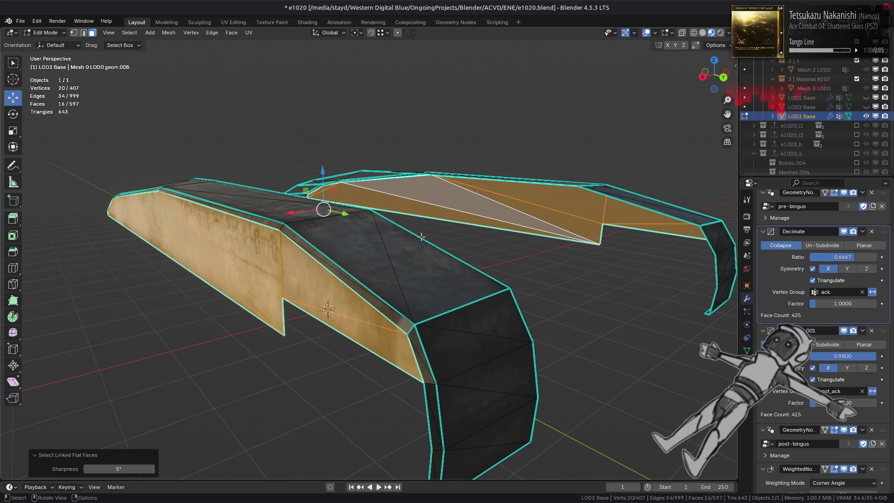
- Invert the selection, convert the remaining triangles to quads, and deselect all
key(ctrl+i)
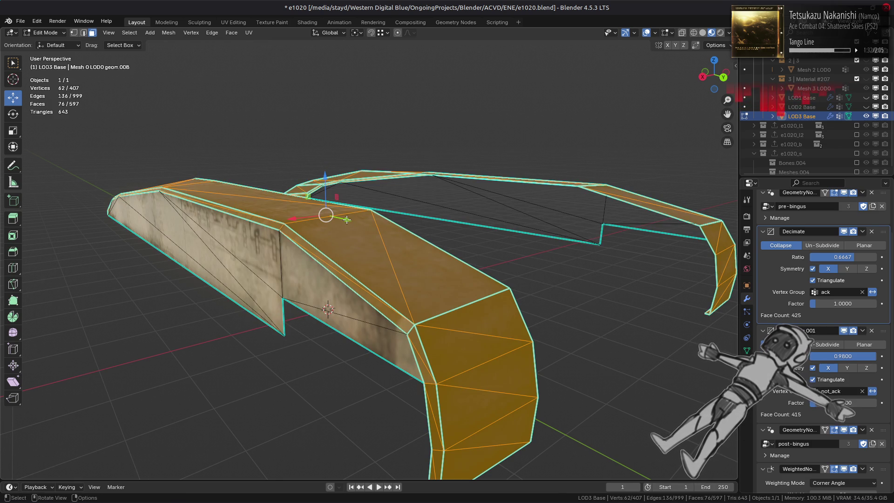
click(231, 32)
click(272, 103)
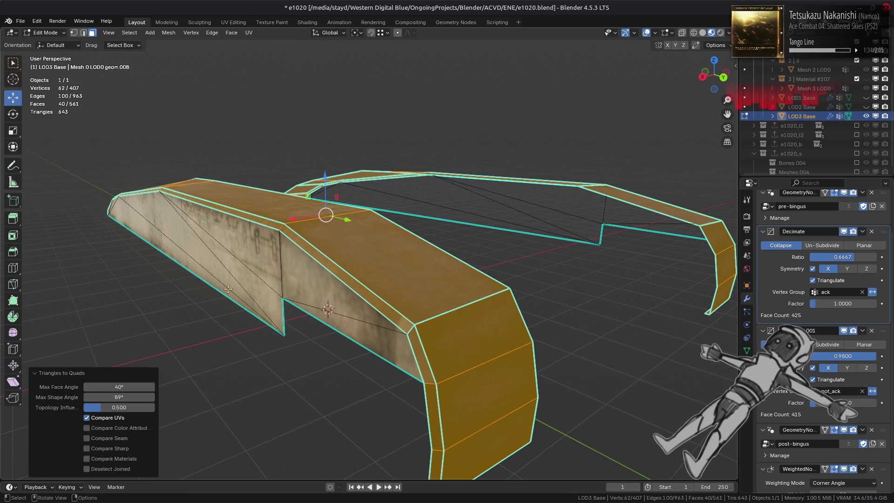
middle_drag(215, 284, 364, 292)
middle_drag(315, 308, 376, 257)
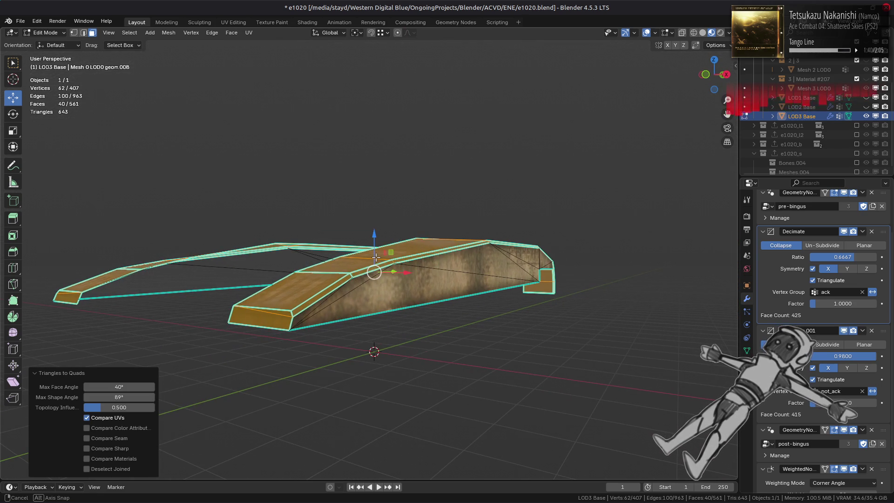
key(ctrl+z)
key(ctrl+shift+z)
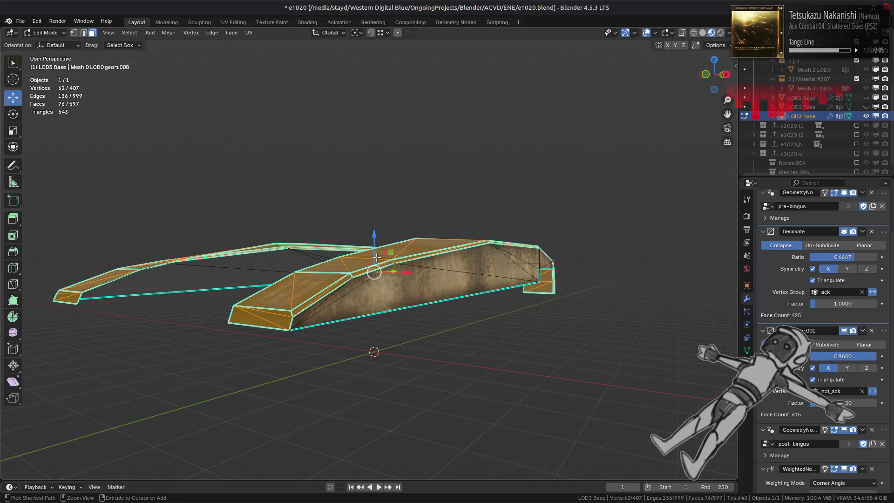
scroll(353, 274, up, 2)
key(2)
key(alt+a)
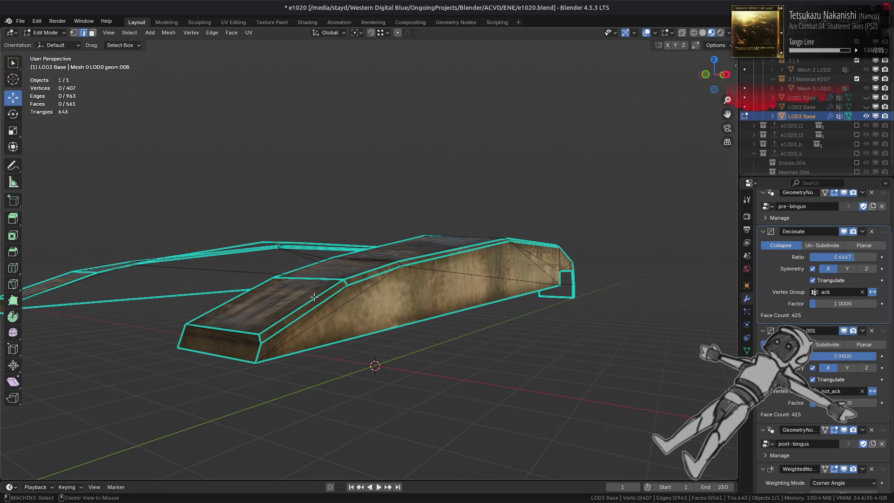
- Move a fender edge path about 0.047 m along X with snapping
middle_drag(345, 292, 377, 301)
ctrl+click(493, 256)
middle_drag(493, 256, 448, 279)
key(n)
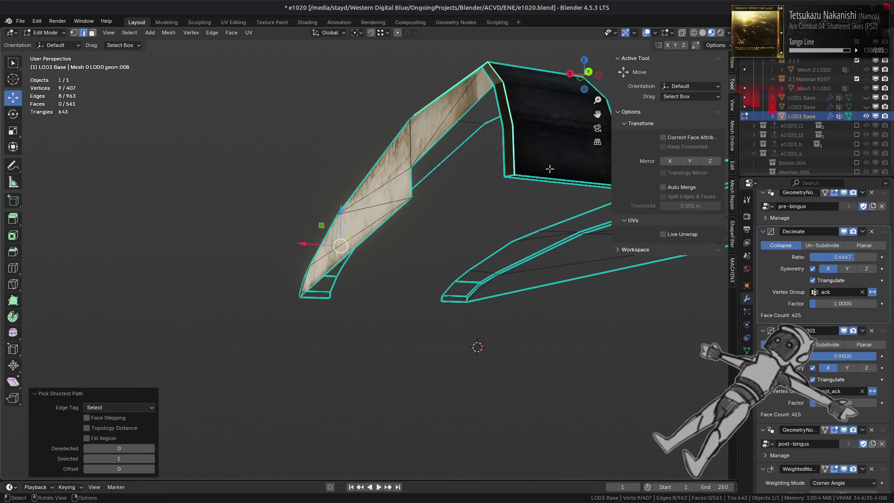
mouse_move(382, 186)
middle_down()
mouse_move(394, 180)
mouse_move(376, 169)
middle_up()
key(g)
key(x)
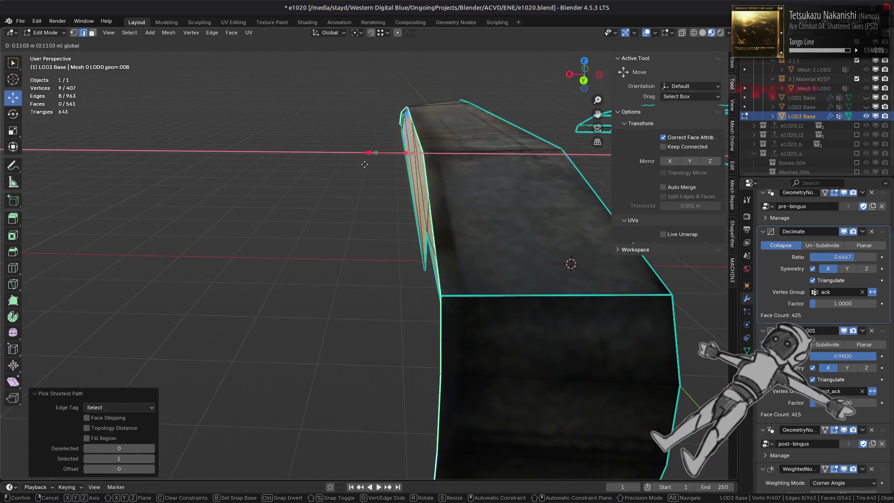
key(ctrl)
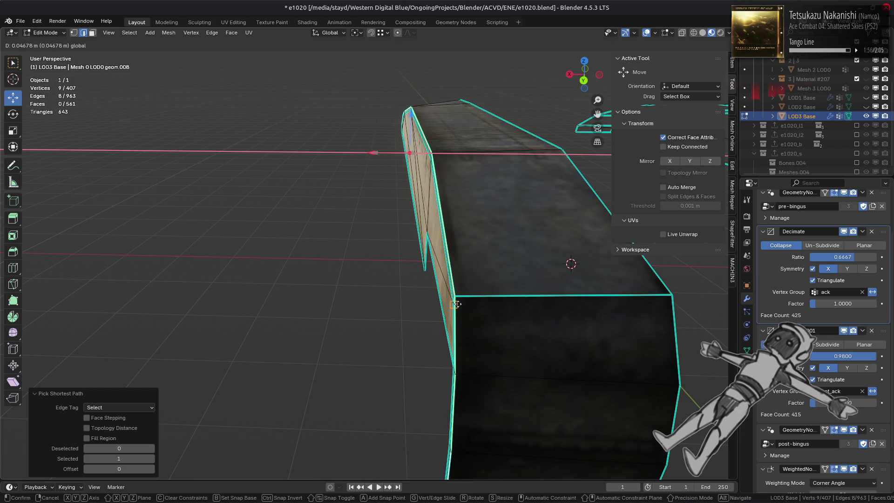
click(455, 304)
mouse_move(455, 304)
middle_down()
mouse_move(409, 244)
mouse_move(250, 198)
mouse_move(299, 198)
mouse_move(366, 226)
mouse_move(330, 215)
mouse_move(351, 210)
middle_up()
- Select the whole fender and merge its overlapping vertices by distance
click(330, 214)
ctrl+click(430, 220)
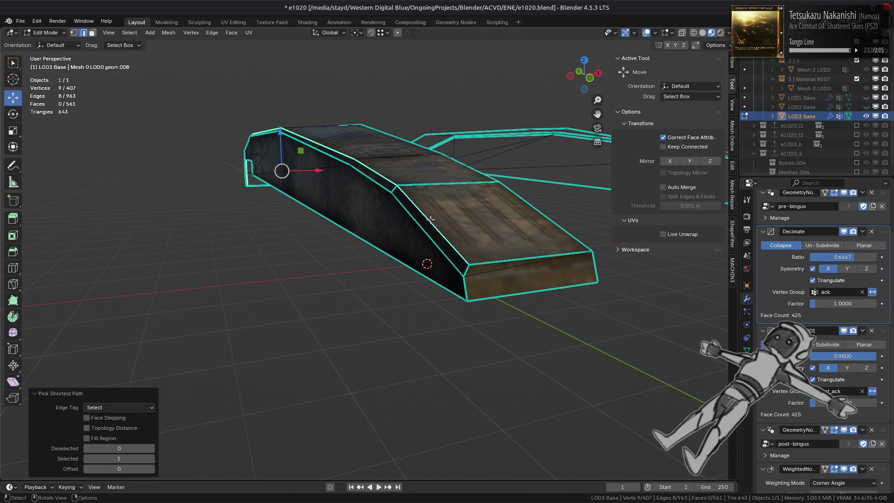
key(1)
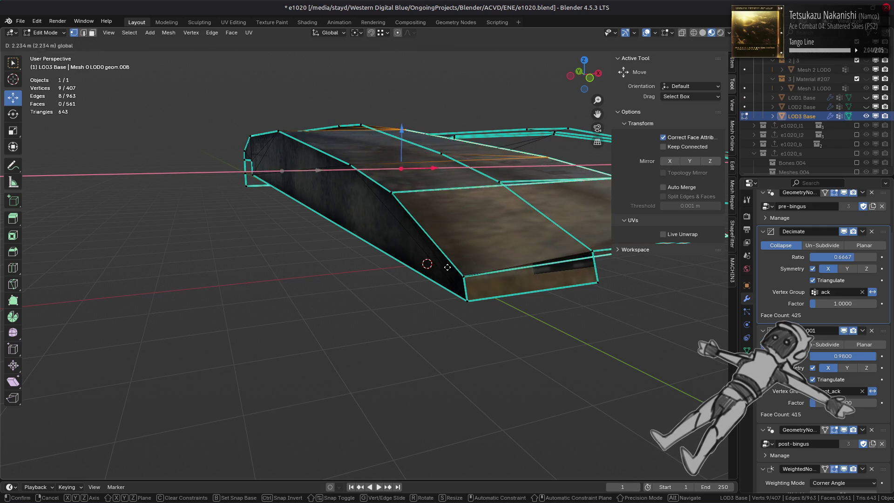
click(359, 250)
key(a)
right_click(324, 259)
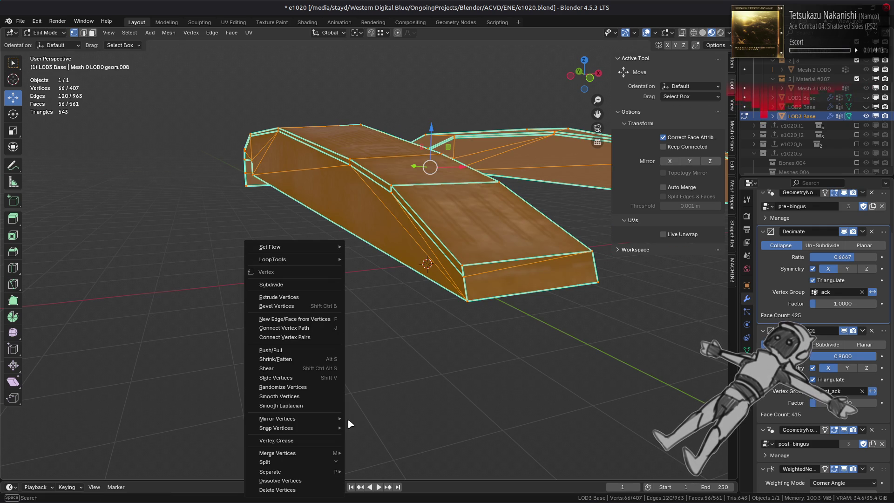
mouse_move(326, 454)
click(379, 455)
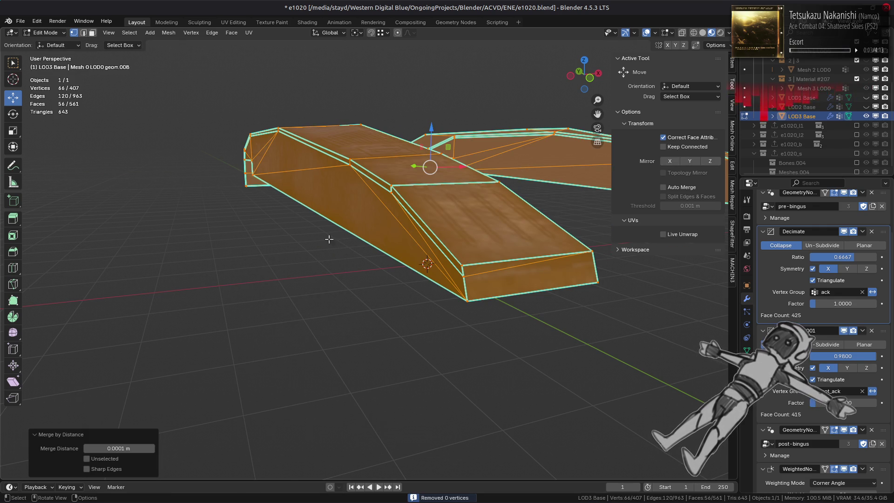
- Select the fender's linked flat faces
mouse_move(345, 209)
middle_down()
mouse_move(372, 195)
mouse_move(279, 186)
middle_up()
key(3)
click(229, 185)
mouse_move(145, 191)
middle_down()
mouse_move(315, 193)
mouse_move(289, 228)
middle_up()
key(ctrl+l)
click(287, 230)
- Try a Limited Dissolve on the flat faces, undo it, and select a fender edge
middle_drag(272, 196, 219, 177)
click(168, 32)
mouse_move(235, 249)
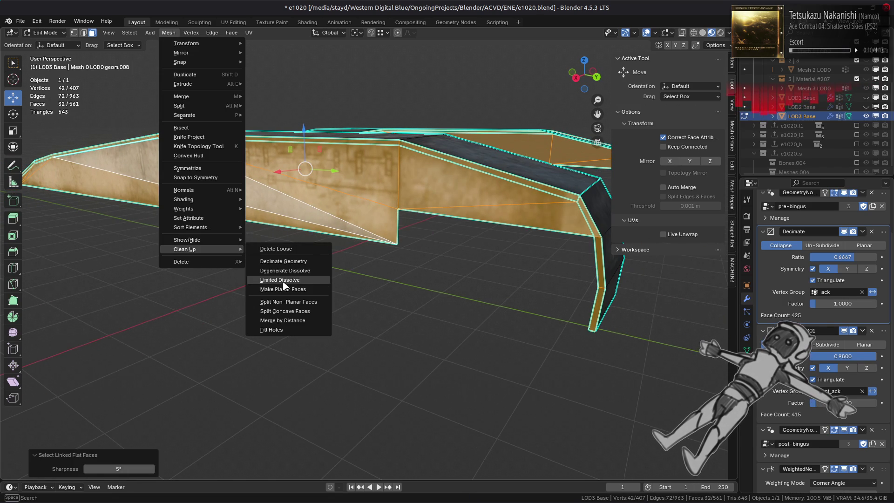
click(282, 280)
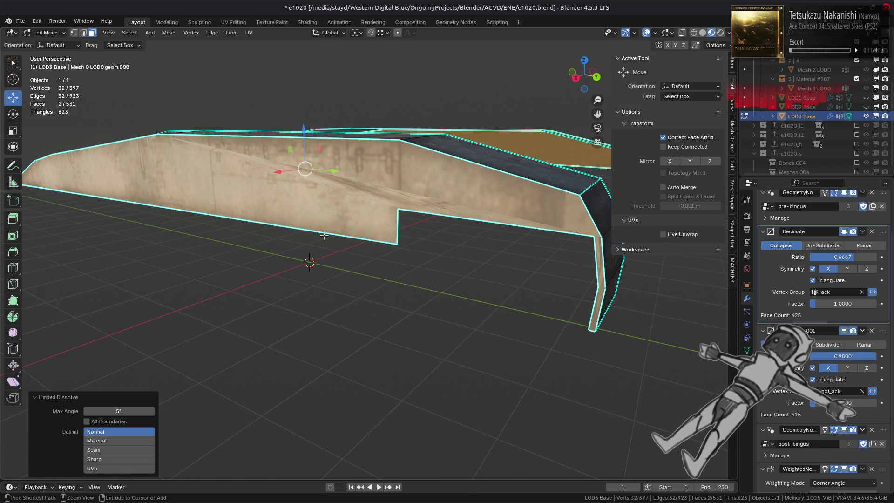
key(ctrl+z)
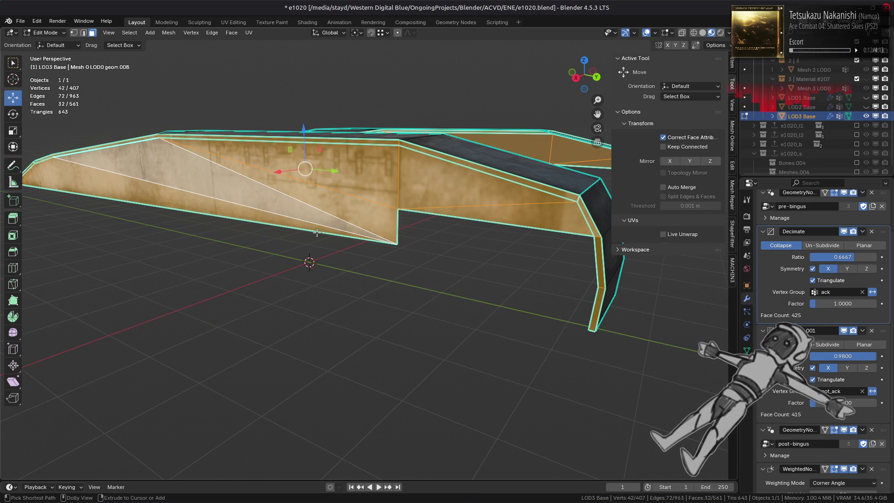
key(ctrl+shift+z)
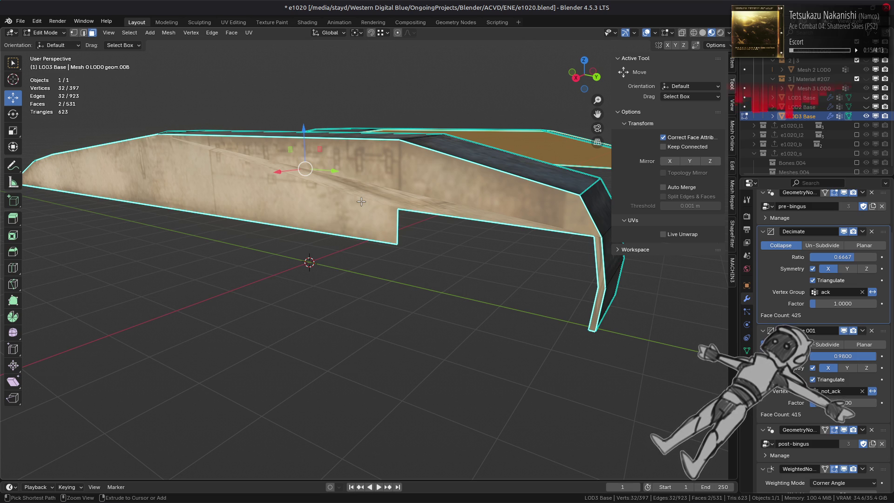
key(ctrl+z)
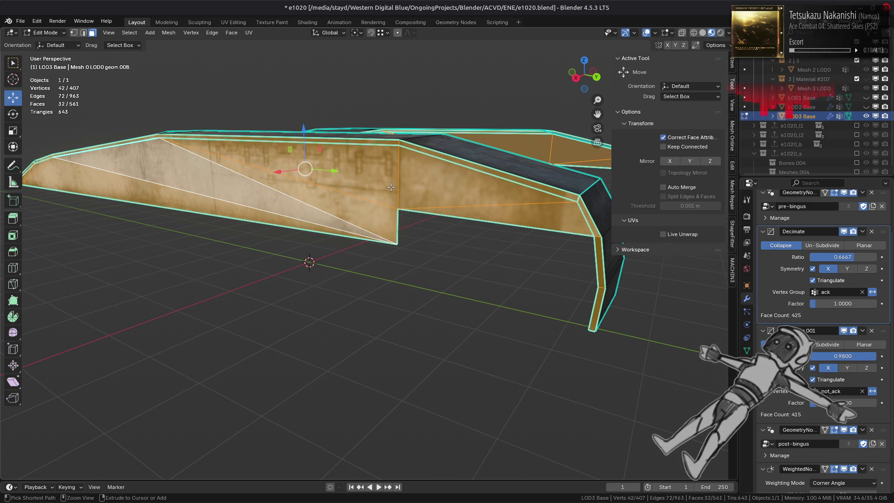
key(2)
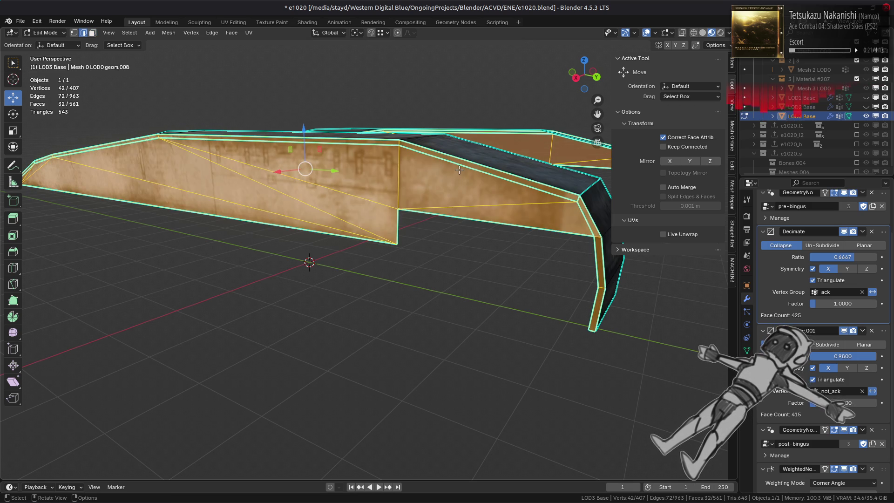
click(459, 170)
middle_drag(459, 170, 234, 226)
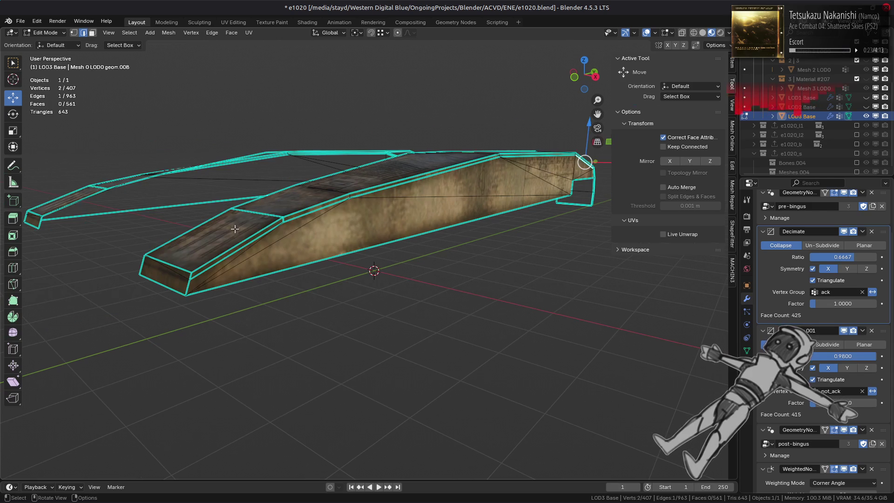
- Slide a five-edge path along the fender fully onto the neighbouring loop
ctrl+click(234, 255)
key(ctrl+z)
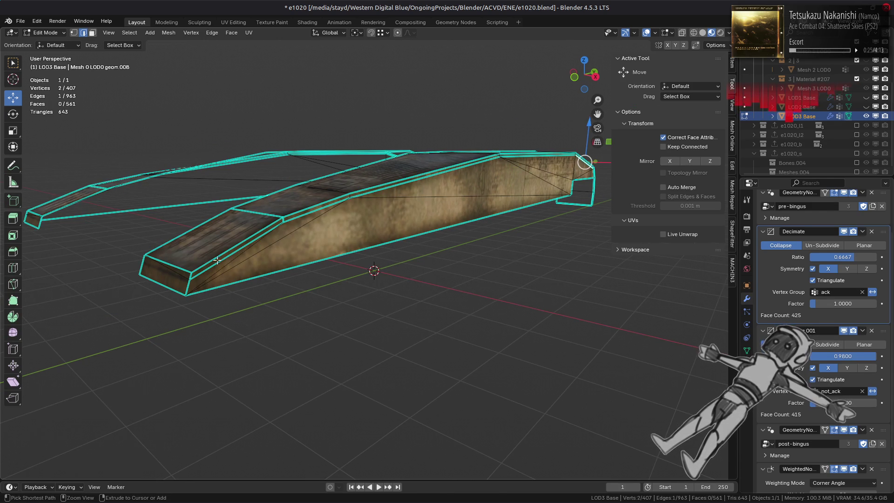
ctrl+click(217, 260)
key(ctrl+e)
click(433, 335)
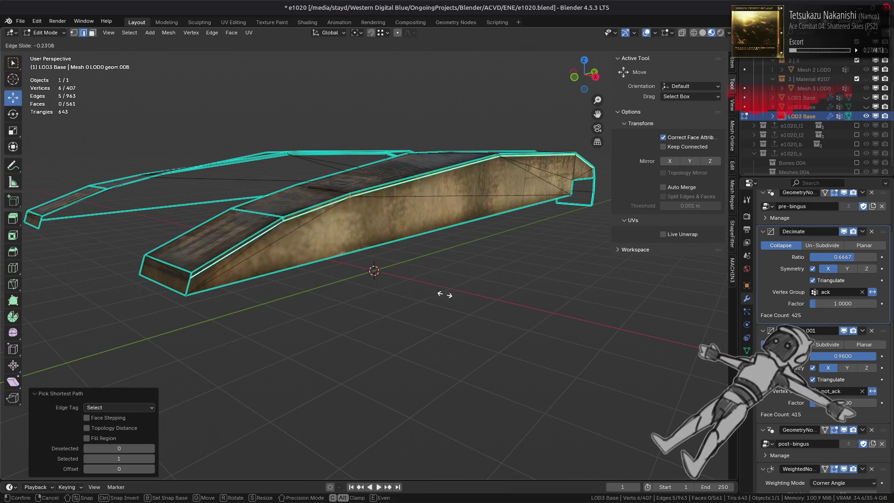
click(397, 46)
mouse_move(475, 149)
middle_down()
mouse_move(391, 156)
mouse_move(374, 174)
middle_up()
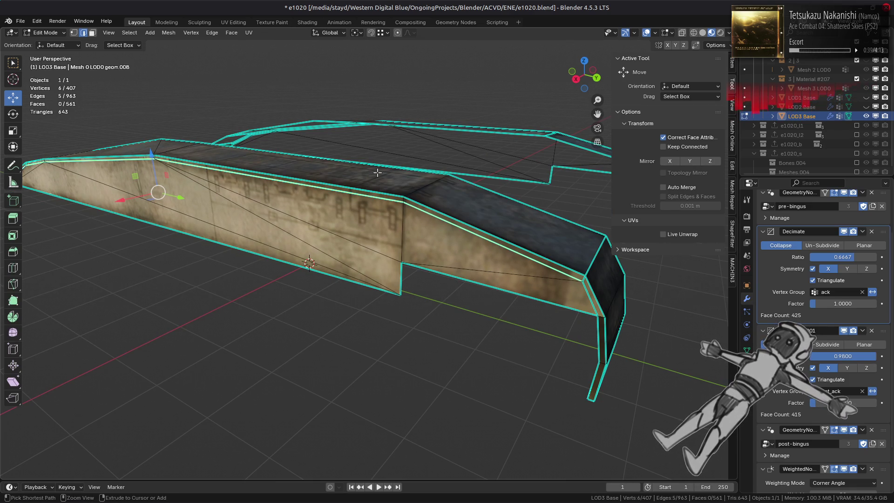
- Raise several fender edge vertices by about 0.05 m each
key(1)
click(403, 204)
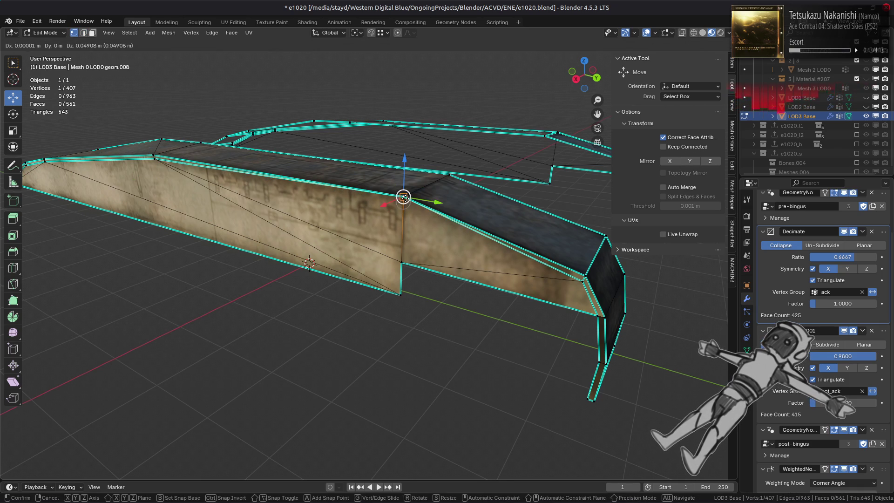
click(577, 285)
drag(582, 281, 584, 271)
mouse_move(585, 271)
middle_down()
mouse_move(354, 241)
mouse_move(382, 247)
mouse_move(504, 259)
mouse_move(334, 217)
middle_up()
click(349, 229)
click(280, 217)
drag(280, 217, 280, 206)
middle_drag(280, 207, 292, 217)
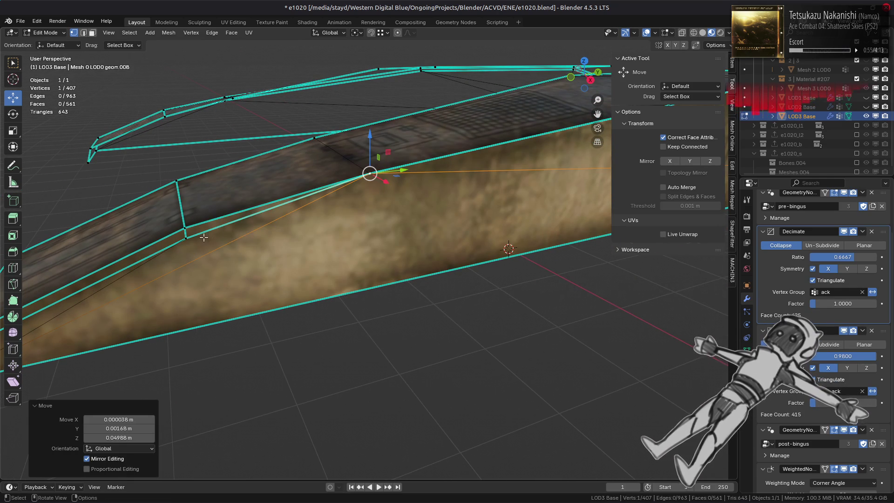
click(185, 238)
drag(186, 237, 183, 225)
middle_drag(184, 226, 207, 228)
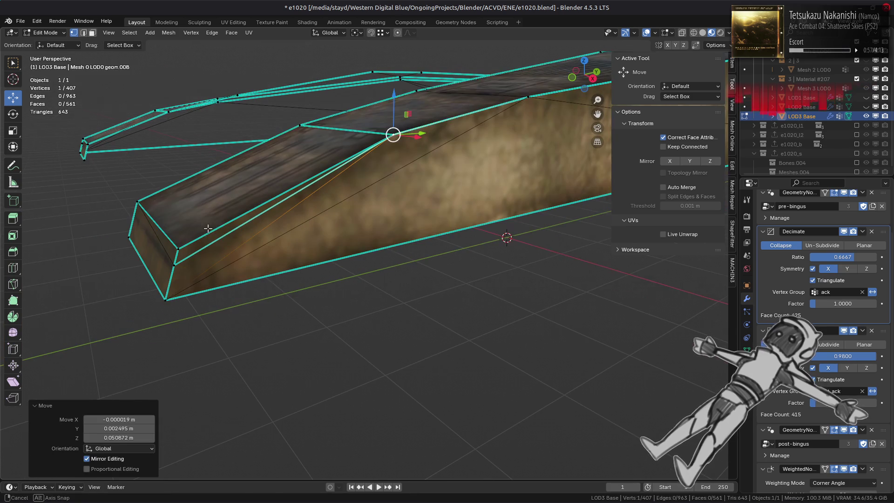
middle_drag(290, 248, 307, 244)
drag(320, 246, 337, 234)
middle_drag(337, 234, 294, 249)
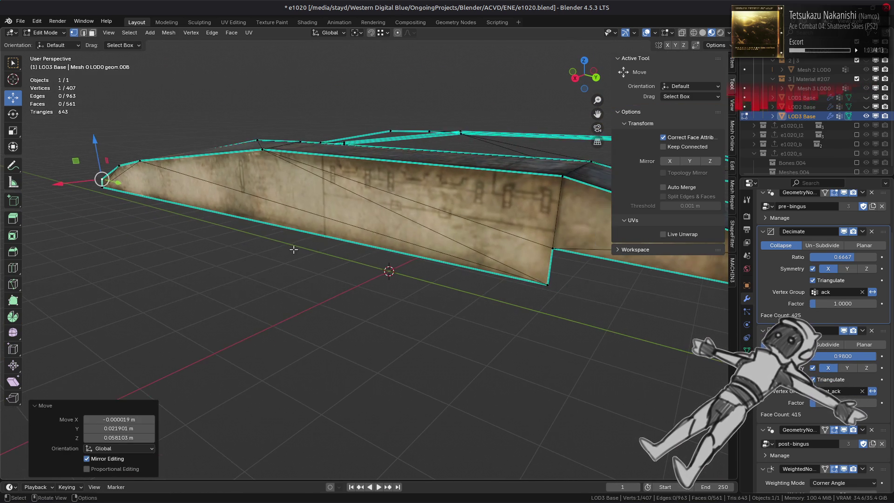
- Merge the connected fender piece's vertices by distance with a 0.001 m threshold
key(ctrl+l)
right_click(293, 246)
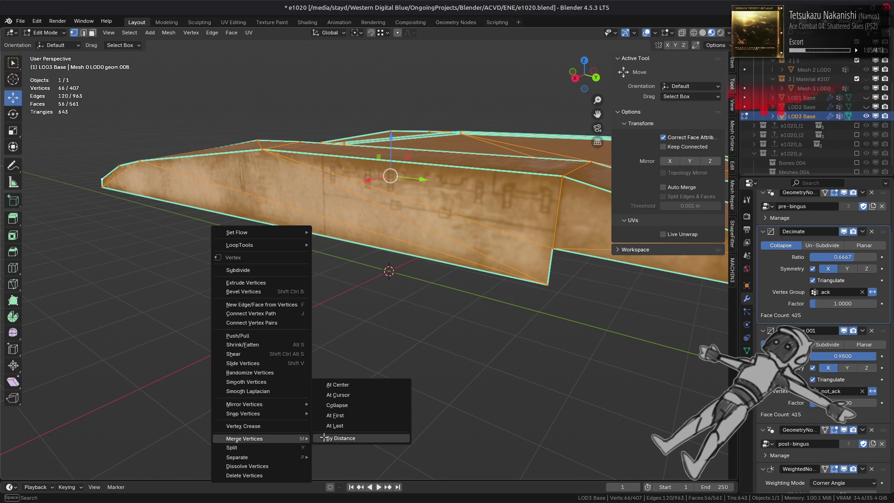
click(328, 439)
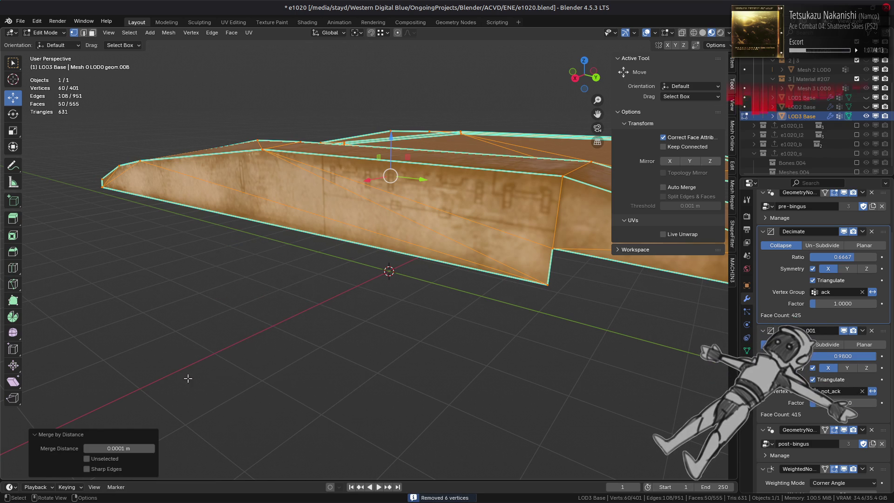
click(116, 447)
key(BackSpace)
key(Return)
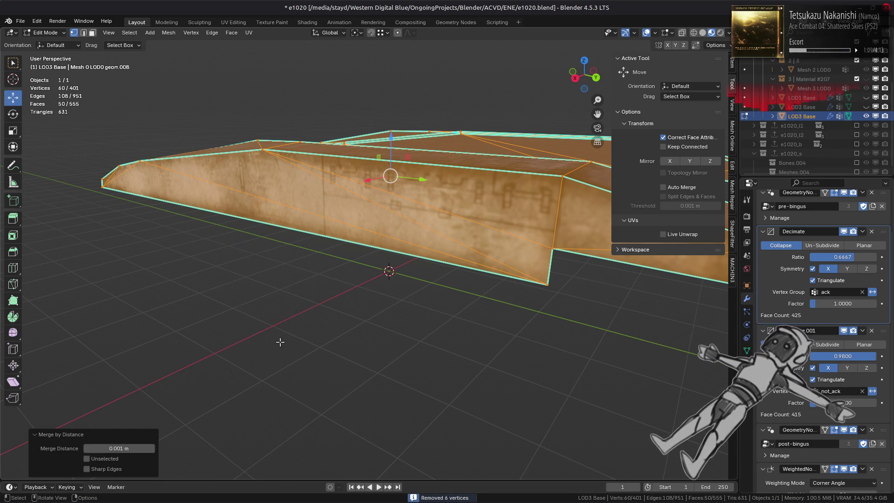
scroll(346, 308, down, 2)
middle_drag(456, 271, 425, 251)
scroll(425, 252, up, 4)
mouse_move(493, 264)
middle_down()
mouse_move(439, 255)
mouse_move(442, 225)
middle_up()
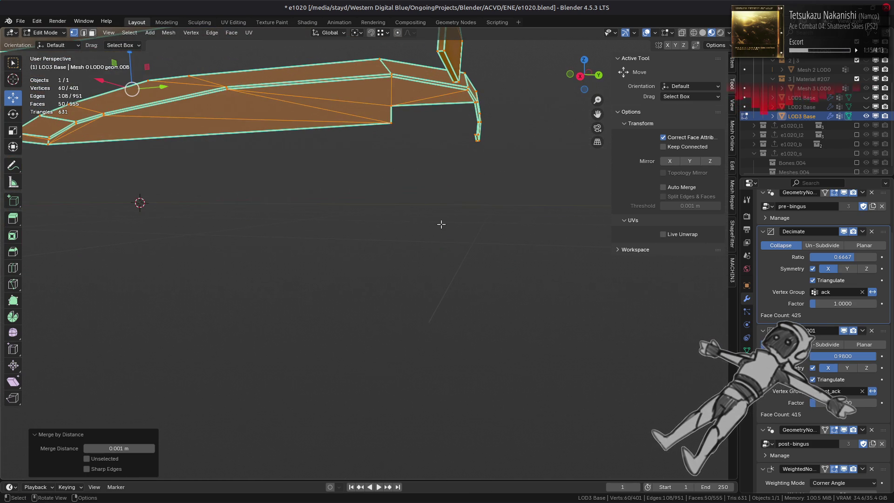
- Delete the three curled end faces of the fender
key(3)
click(446, 76)
middle_drag(446, 76, 457, 166)
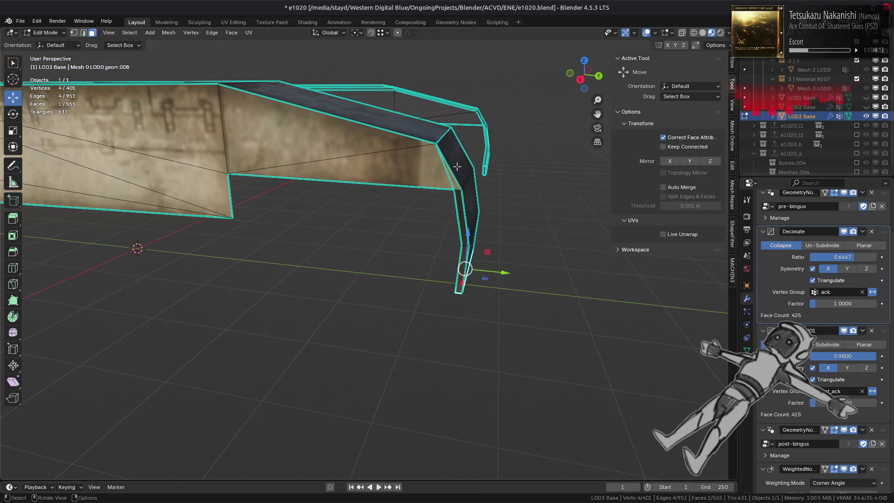
ctrl+click(460, 219)
right_click(337, 270)
click(316, 453)
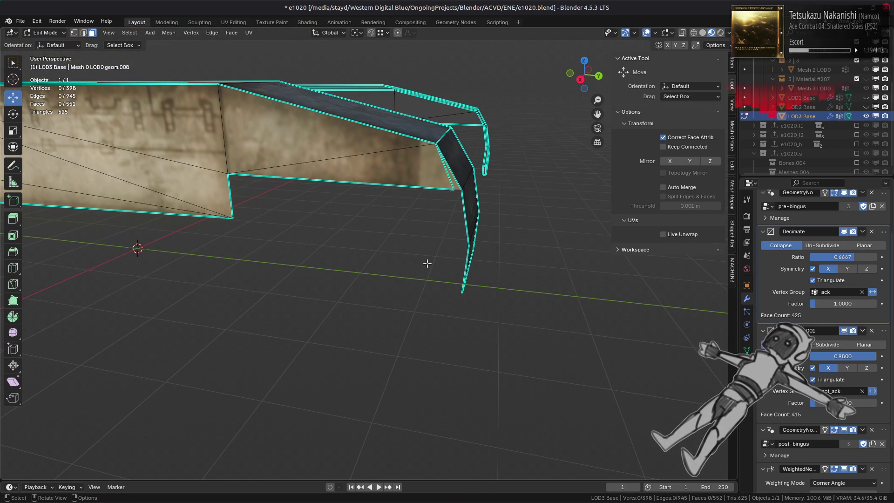
- Nudge a fender-end vertex, then merge the connected fender piece's duplicate vertices by distance
key(1)
drag(450, 198, 454, 192)
key(ctrl+l)
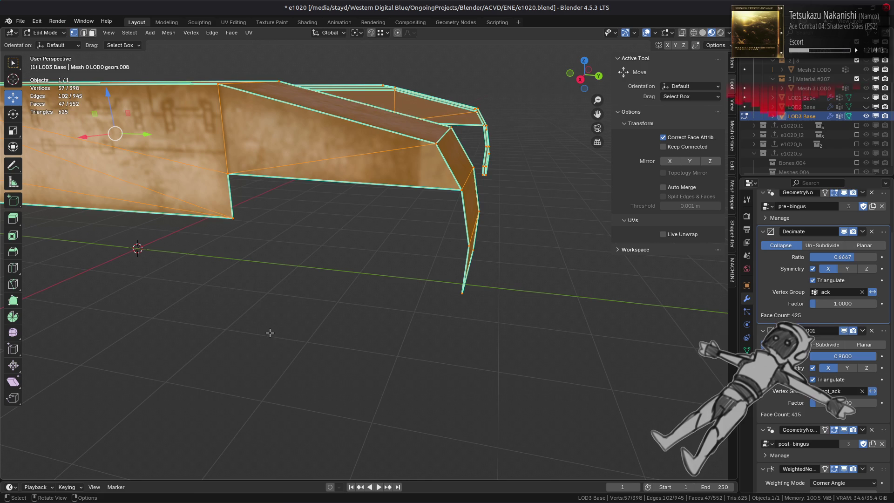
right_click(273, 336)
mouse_move(266, 454)
click(322, 453)
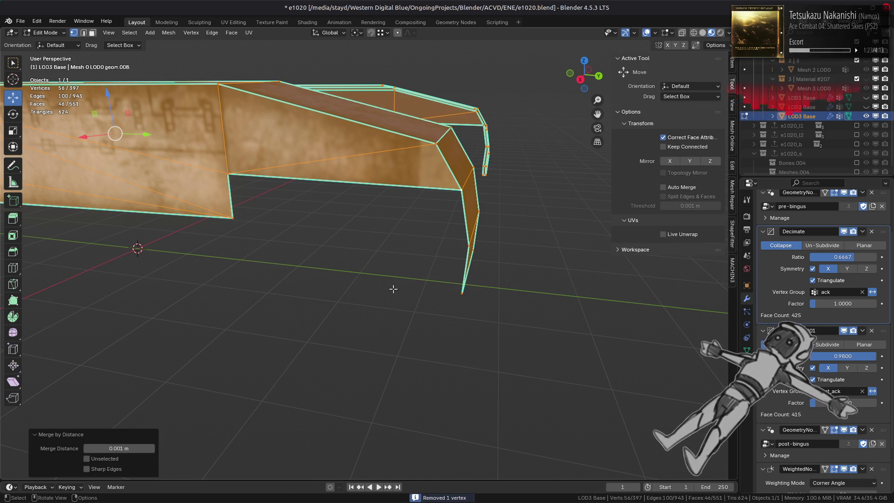
- Dissolve the leftover edge on the fender end
key(2)
click(472, 256)
right_click(471, 256)
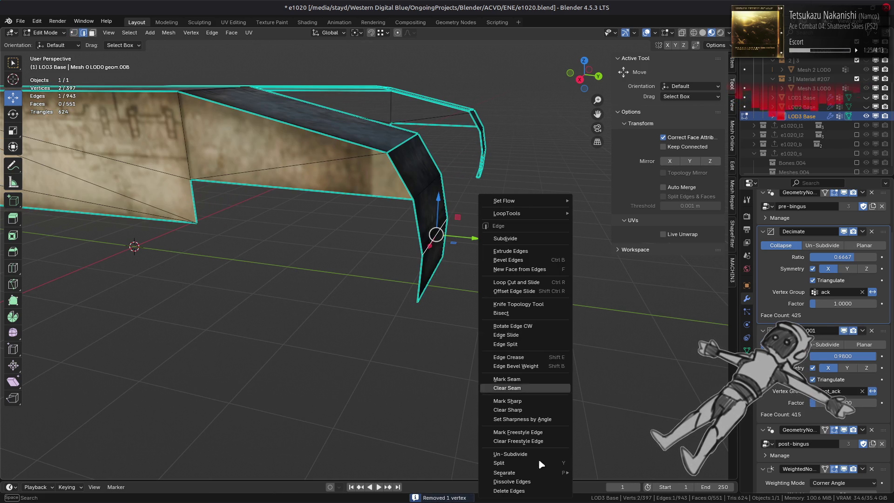
click(535, 482)
mouse_move(466, 298)
middle_down()
mouse_move(332, 256)
mouse_move(424, 342)
mouse_move(439, 311)
mouse_move(401, 285)
mouse_move(290, 289)
mouse_move(230, 275)
middle_up()
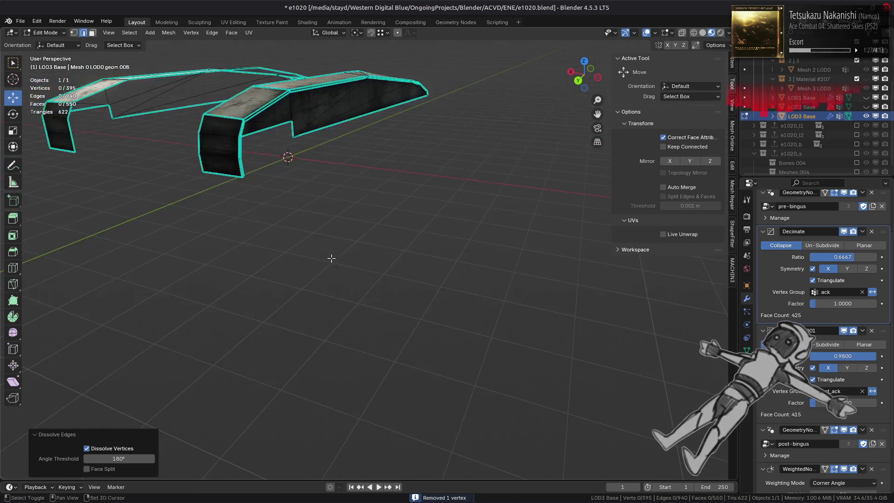
- Delete three more narrow faces at the fender end
key(1)
mouse_move(213, 309)
middle_down()
mouse_move(191, 298)
mouse_move(203, 259)
middle_up()
key(3)
click(216, 213)
mouse_move(216, 213)
middle_down()
mouse_move(312, 212)
mouse_move(203, 316)
middle_up()
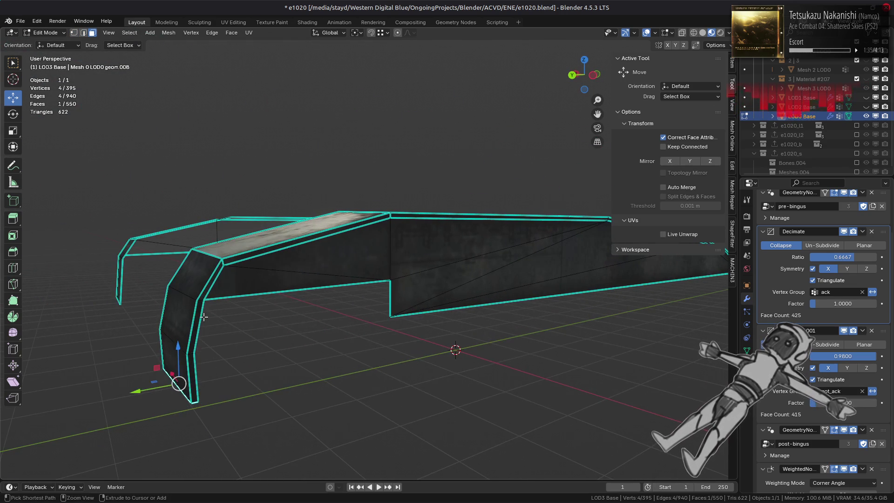
ctrl+click(201, 320)
right_click(316, 347)
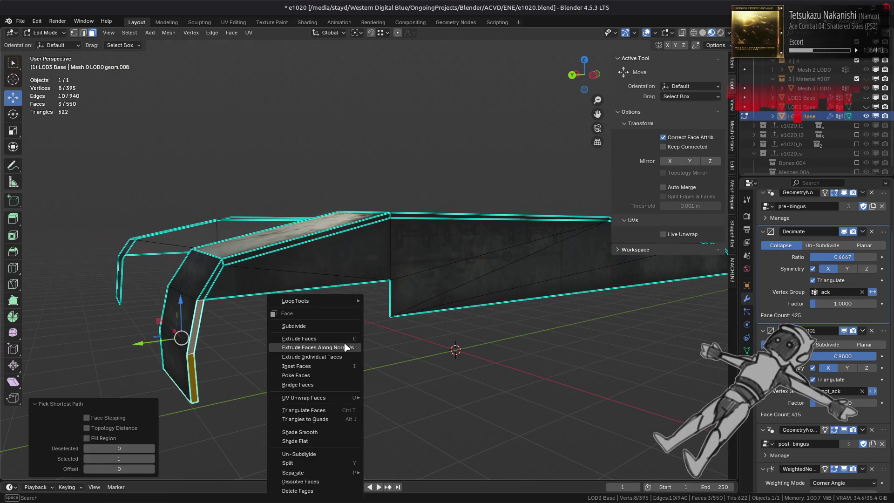
click(318, 491)
- Dissolve the leftover edges at the fender end
key(2)
click(175, 336)
right_click(326, 379)
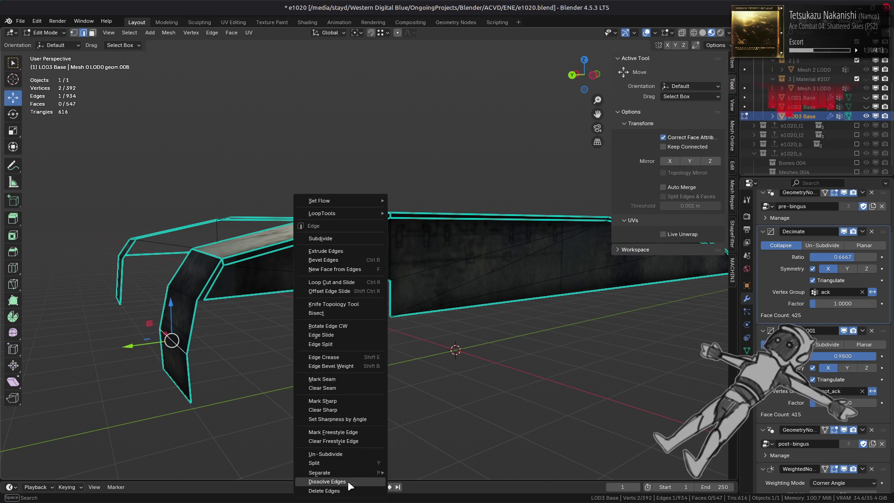
click(350, 486)
- Move the stray fender vertex up 0.049 m into line
key(1)
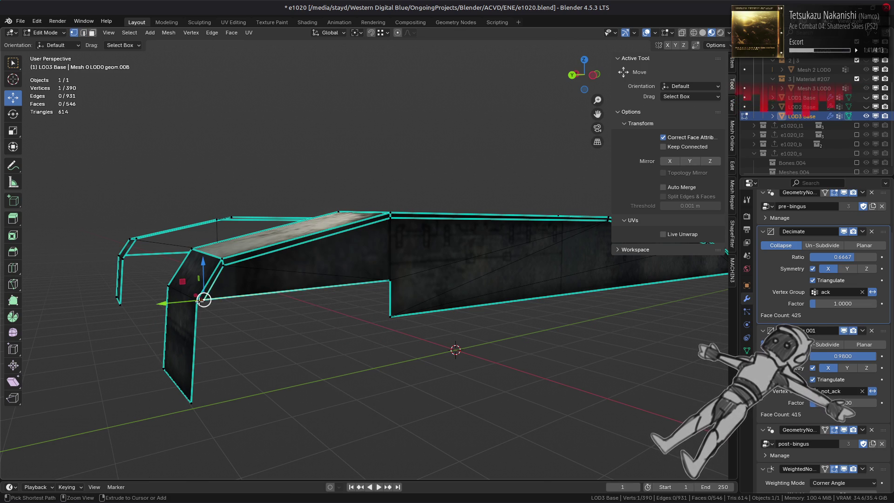
drag(204, 299, 220, 256)
mouse_move(220, 256)
middle_down()
mouse_move(319, 260)
mouse_move(313, 292)
middle_up()
drag(295, 292, 294, 286)
mouse_move(293, 286)
middle_down()
mouse_move(394, 287)
mouse_move(385, 286)
middle_up()
key(g)
click(588, 309)
mouse_move(589, 304)
middle_down()
mouse_move(563, 319)
mouse_move(338, 270)
mouse_move(314, 289)
middle_up()
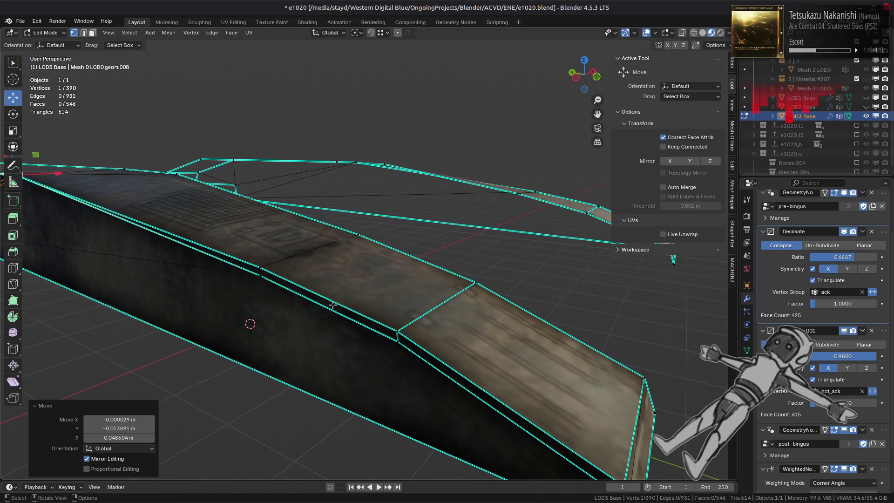
- Select the other fender's geometry and merge its duplicate vertices by distance
click(397, 339)
drag(398, 339, 399, 329)
mouse_move(399, 329)
middle_down()
mouse_move(385, 295)
mouse_move(406, 341)
middle_up()
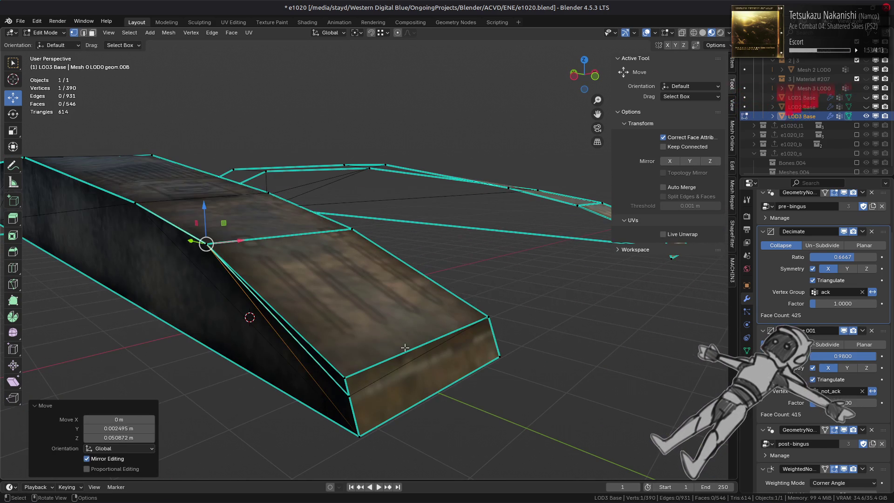
click(360, 395)
key(a)
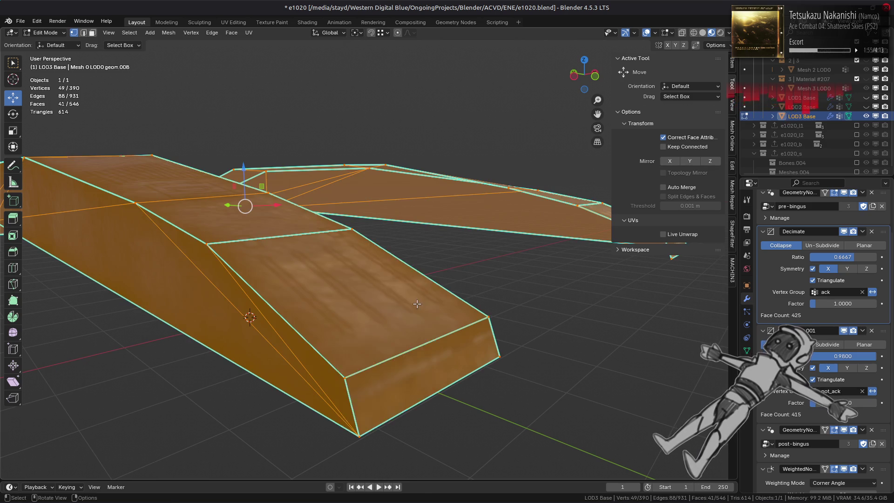
right_click(386, 307)
mouse_move(413, 454)
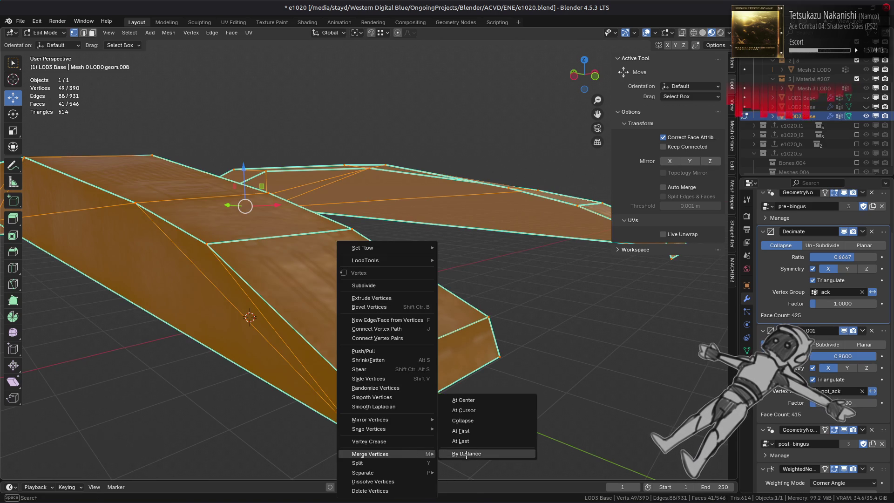
click(465, 461)
scroll(382, 352, down, 3)
- Mark a single fender edge as sharp
key(2)
click(389, 309)
mouse_move(389, 309)
middle_down()
mouse_move(418, 315)
mouse_move(364, 310)
middle_up()
right_click(499, 307)
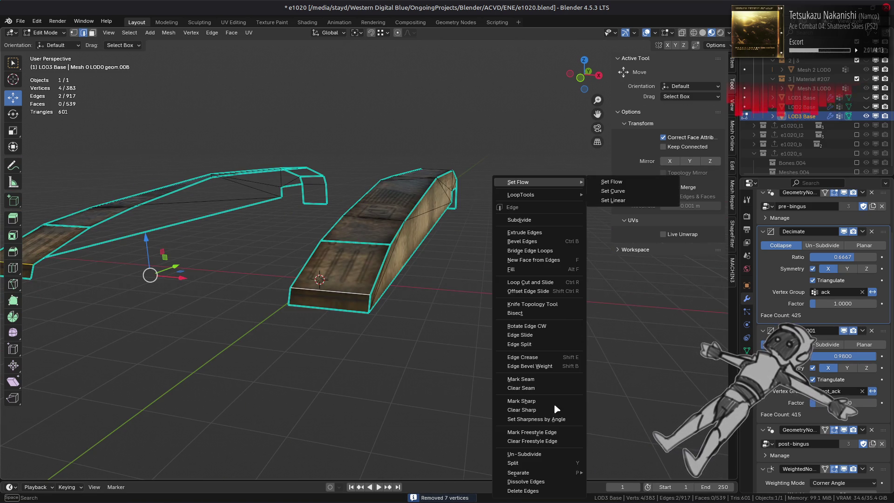
click(553, 401)
middle_drag(493, 303, 441, 317)
click(345, 305)
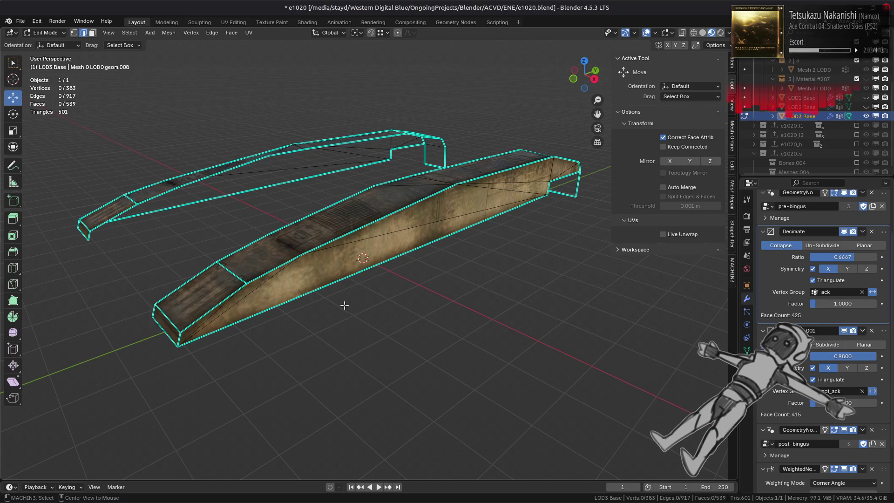
- Check the whole tank, then dissolve two extra fender vertices
key(Tab)
mouse_move(371, 288)
middle_down()
mouse_move(361, 306)
mouse_move(329, 275)
mouse_move(335, 314)
mouse_move(431, 279)
mouse_move(422, 226)
middle_up()
key(Tab)
key(1)
key(a)
click(423, 227)
shift+click(424, 86)
right_click(326, 241)
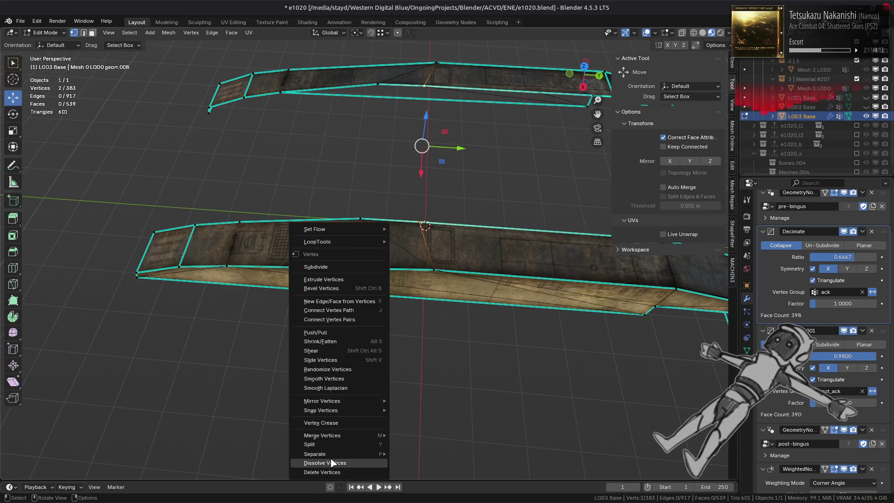
click(332, 462)
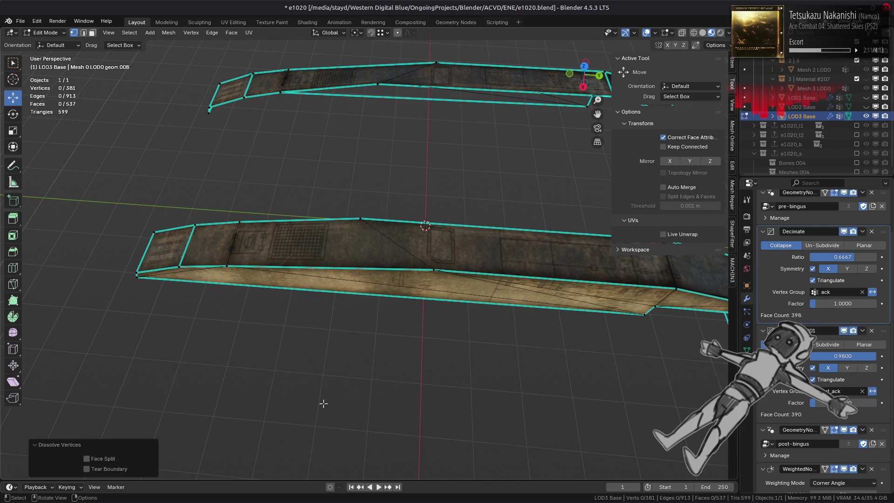
click(330, 366)
- Dissolve two extra edges on top of the fender
middle_drag(239, 304, 297, 273)
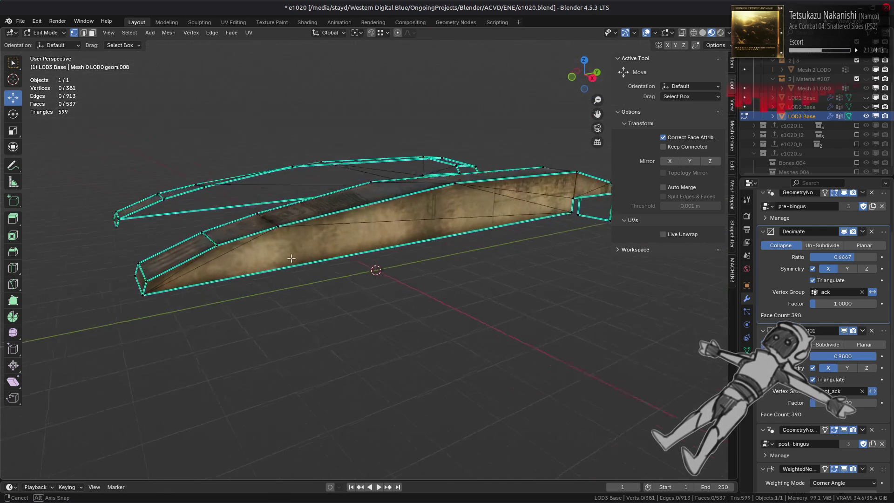
scroll(297, 273, up, 1)
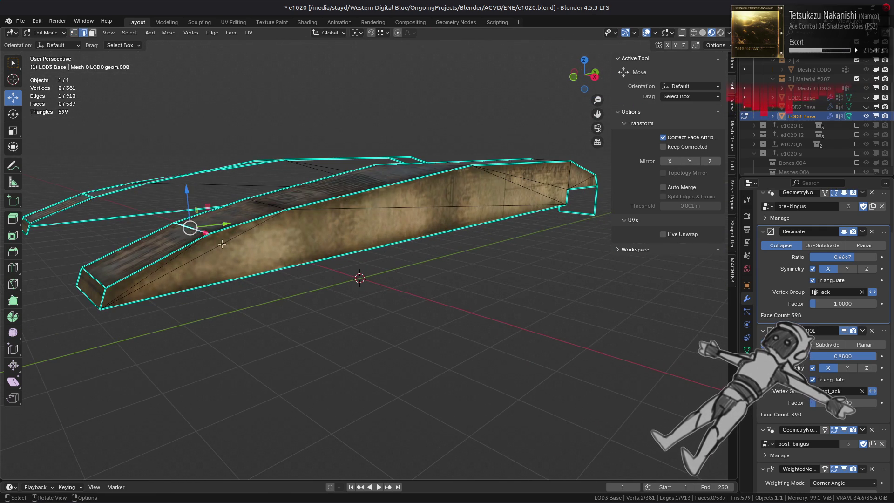
middle_drag(207, 238, 213, 329)
shift+click(214, 336)
right_click(420, 484)
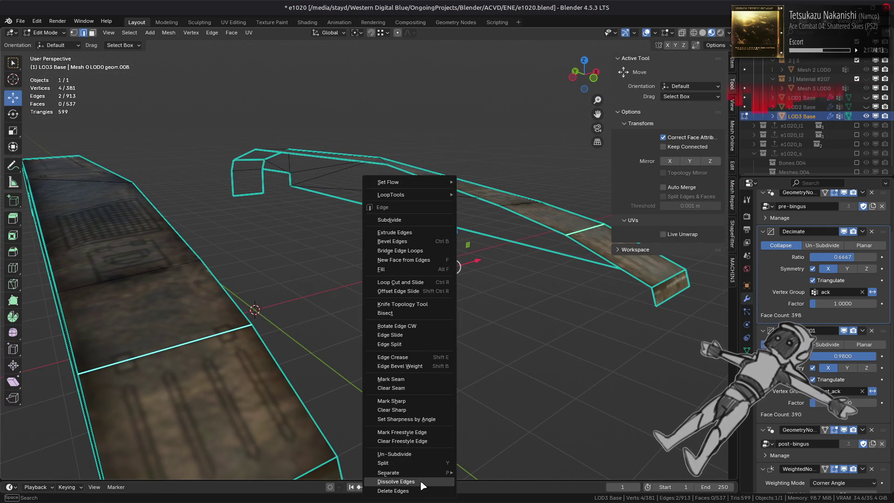
click(420, 483)
scroll(420, 482, down, 3)
mouse_move(298, 326)
middle_down()
mouse_move(326, 349)
mouse_move(401, 280)
middle_up()
scroll(326, 349, up, 1)
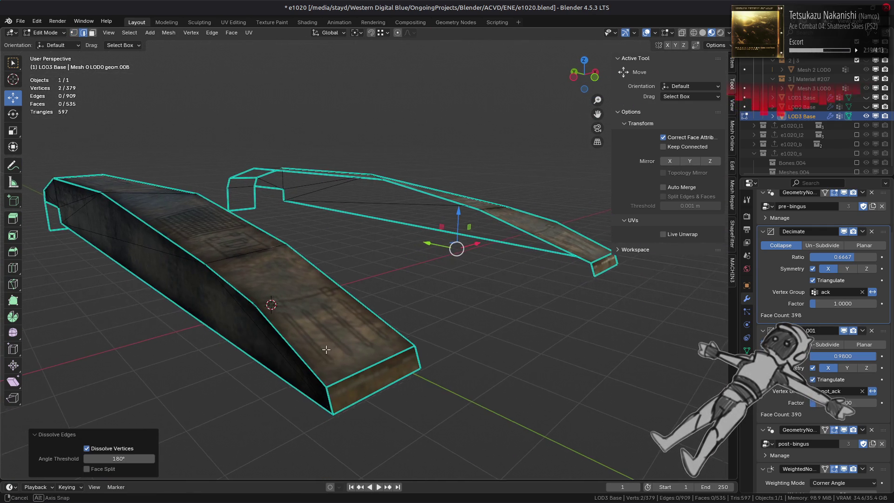
- Slide a fender-edge vertex to the end of its edge instead of dissolving it
key(1)
click(404, 278)
right_click(475, 480)
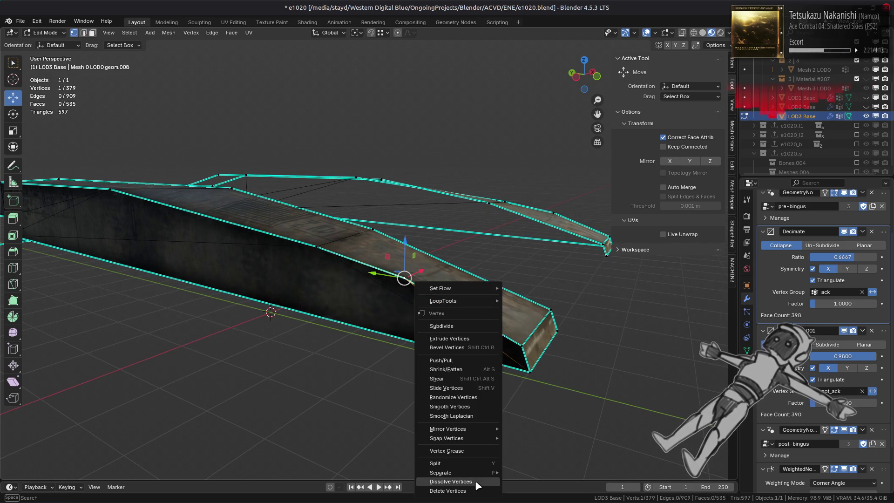
click(476, 482)
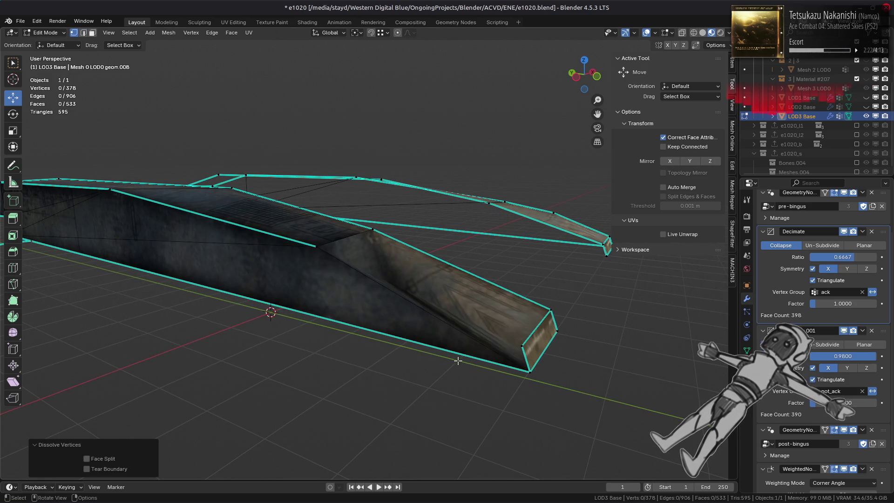
key(ctrl+z)
key(shift+v)
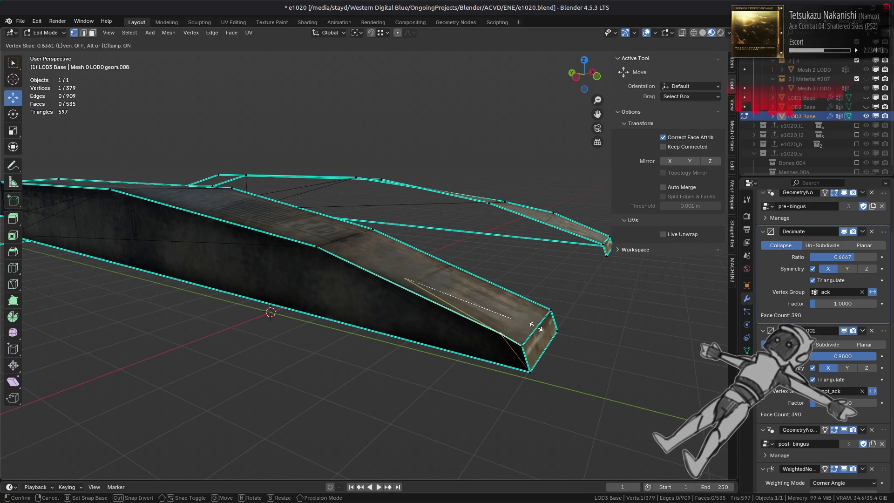
click(599, 343)
mouse_move(599, 343)
middle_down()
mouse_move(541, 352)
mouse_move(249, 240)
middle_up()
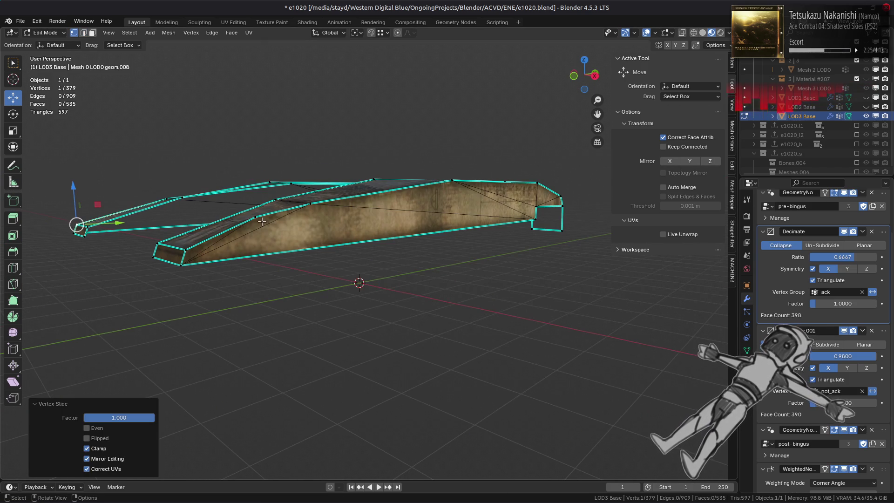
key(shift+v)
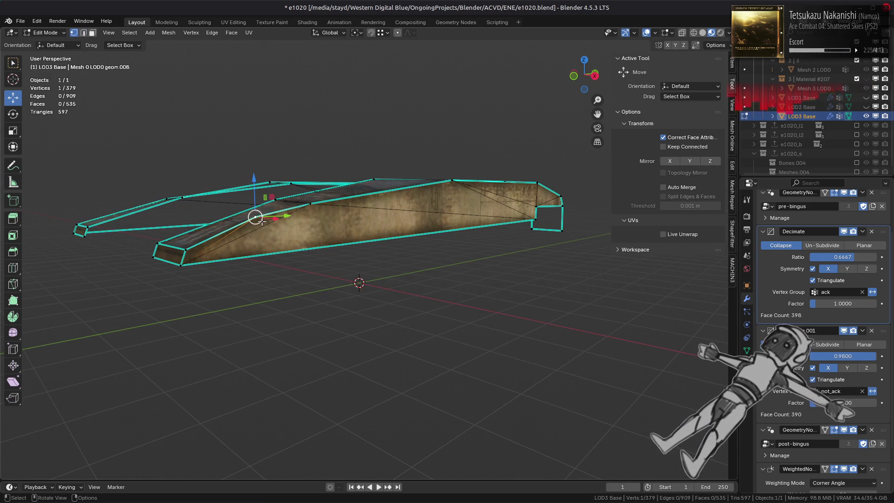
click(146, 284)
mouse_move(264, 244)
middle_down()
mouse_move(298, 264)
mouse_move(333, 260)
mouse_move(298, 253)
middle_up()
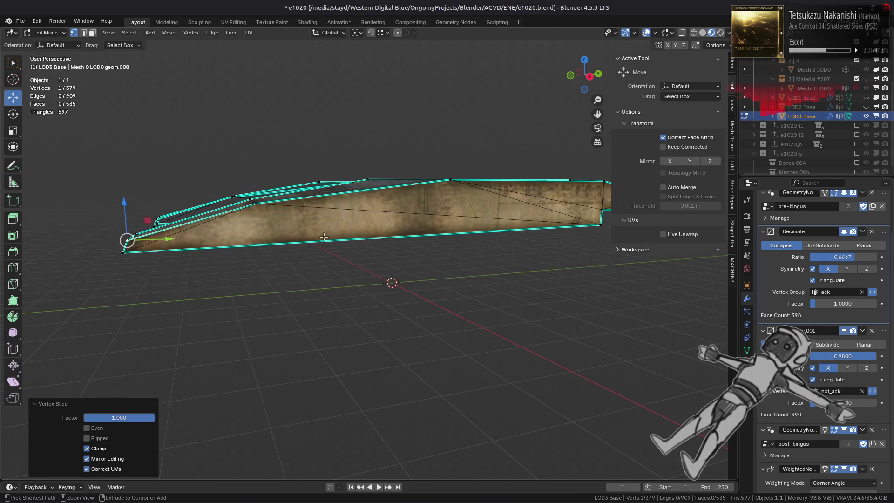
- Merge the connected fender's overlapping vertices by distance, then clear the selection
key(ctrl+l)
right_click(405, 308)
mouse_move(422, 281)
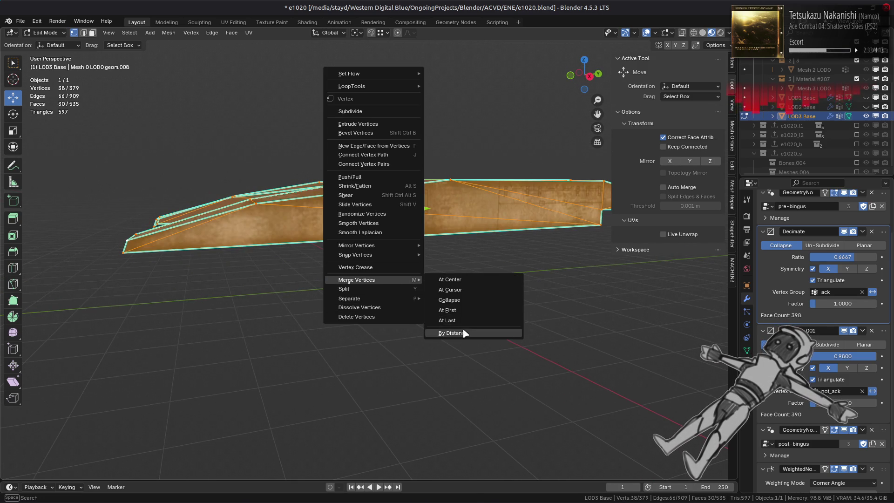
click(452, 332)
middle_drag(452, 333, 323, 312)
key(2)
key(alt+a)
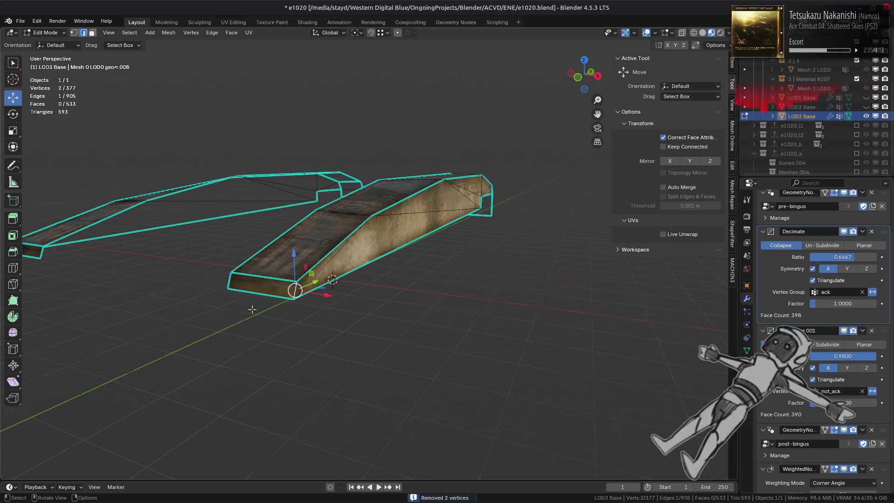
middle_drag(235, 309, 333, 310)
right_click(276, 339)
key(Escape)
key(alt+a)
mouse_move(259, 399)
middle_down()
mouse_move(254, 316)
mouse_move(240, 292)
mouse_move(351, 298)
middle_up()
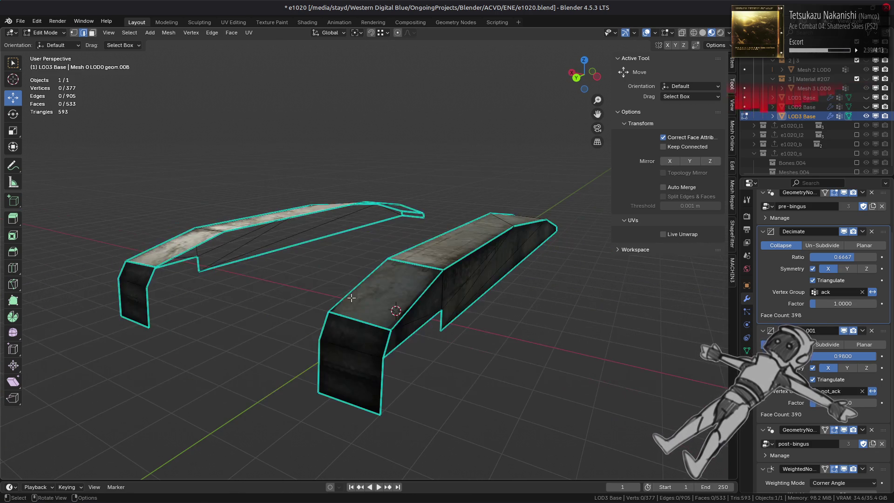
- Select a fender's linked flat faces and run Beautify Faces on them
key(a)
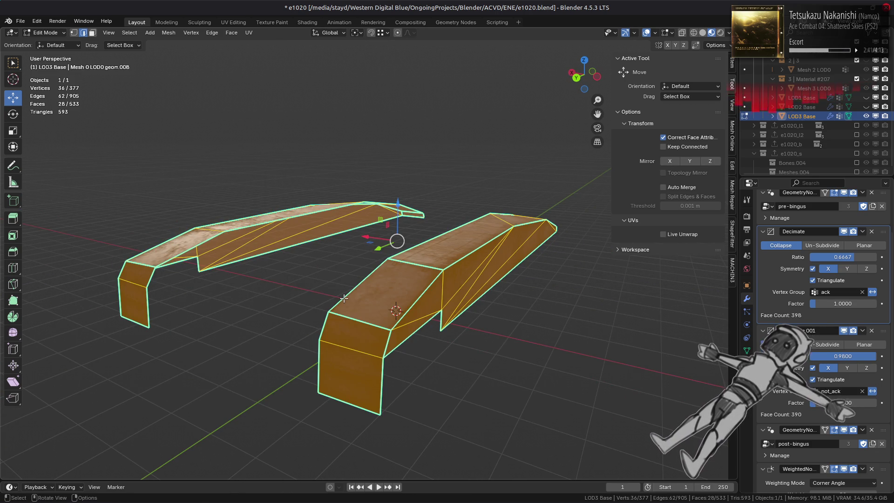
click(481, 274)
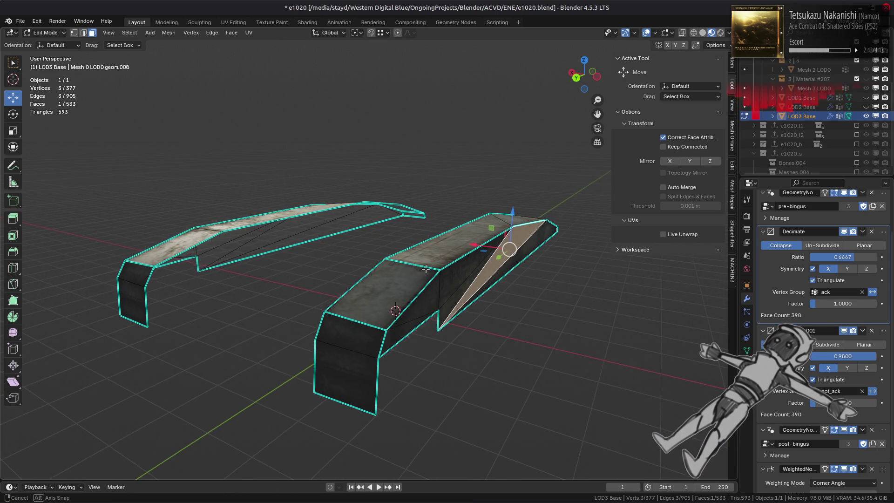
middle_drag(480, 273, 389, 275)
key(ctrl+l)
click(393, 280)
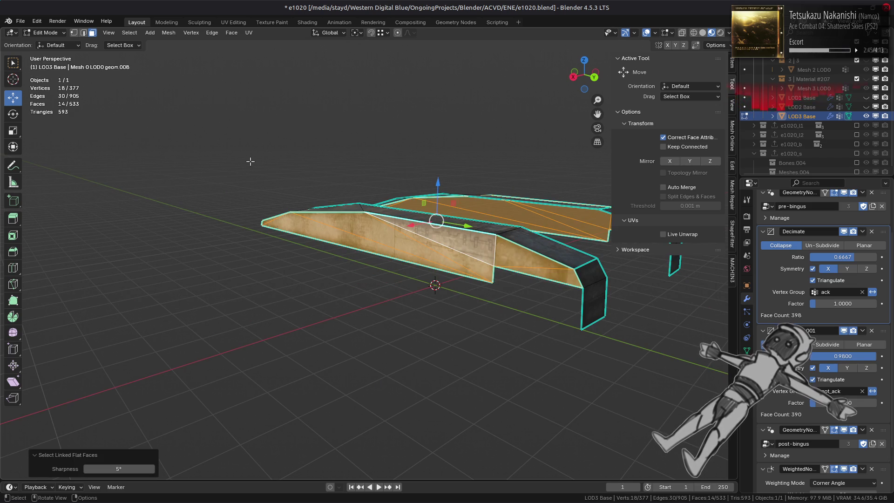
click(232, 33)
click(280, 153)
key(alt+a)
- Check the retriangulated result in Object Mode, then hide everything except the fender parts
mouse_move(297, 227)
middle_down()
mouse_move(273, 242)
mouse_move(310, 242)
middle_up()
scroll(280, 242, up, 2)
key(Tab)
key(Tab)
key(alt+a)
mouse_move(352, 262)
middle_down()
mouse_move(343, 260)
mouse_move(425, 266)
mouse_move(299, 263)
mouse_move(447, 240)
mouse_move(389, 242)
mouse_move(384, 252)
middle_up()
key(Tab)
scroll(388, 260, down, 5)
scroll(300, 264, up, 5)
key(Tab)
key(alt+h)
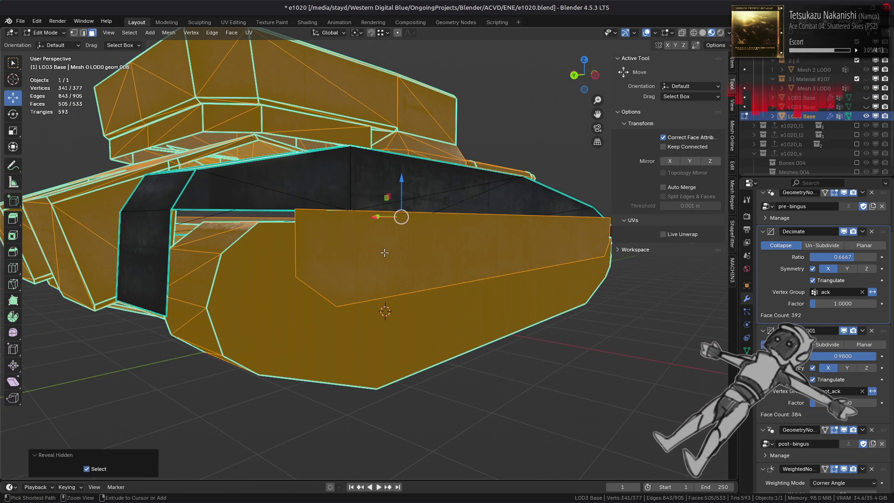
key(h)
- Slide a fender vertex down its edge
key(1)
click(350, 211)
key(shift+v)
click(382, 314)
mouse_move(261, 275)
middle_down()
mouse_move(375, 271)
mouse_move(393, 300)
middle_up()
- Merge the two duplicate fender vertices by distance
key(a)
right_click(396, 326)
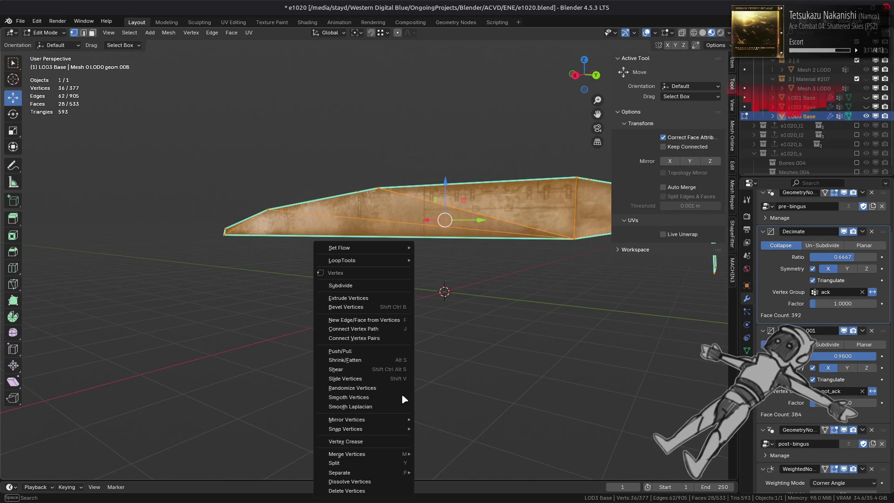
mouse_move(397, 454)
click(433, 454)
mouse_move(447, 373)
middle_down()
mouse_move(457, 326)
mouse_move(415, 318)
middle_up()
click(415, 318)
- Beautify the mirrored fender's linked flat faces, then reveal the rest of the tank mesh
middle_drag(440, 240, 501, 243)
click(501, 243)
mouse_move(409, 303)
middle_down()
mouse_move(374, 301)
mouse_move(422, 313)
middle_up()
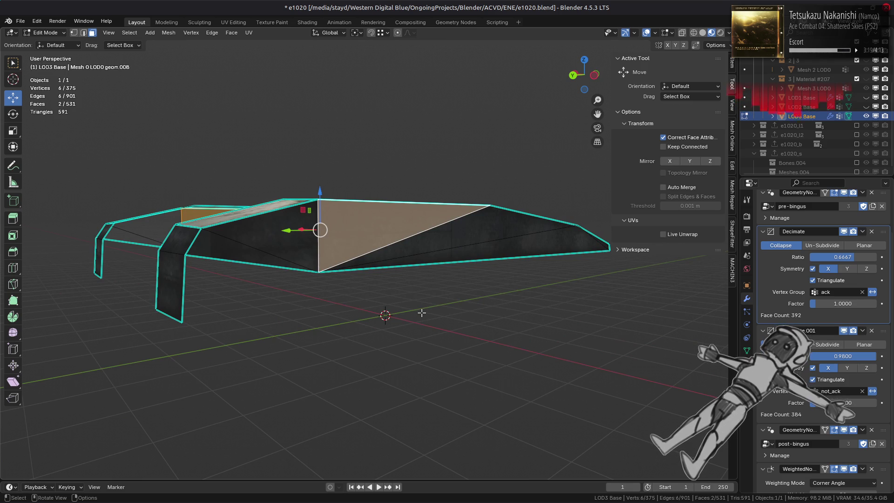
key(ctrl+l)
click(422, 313)
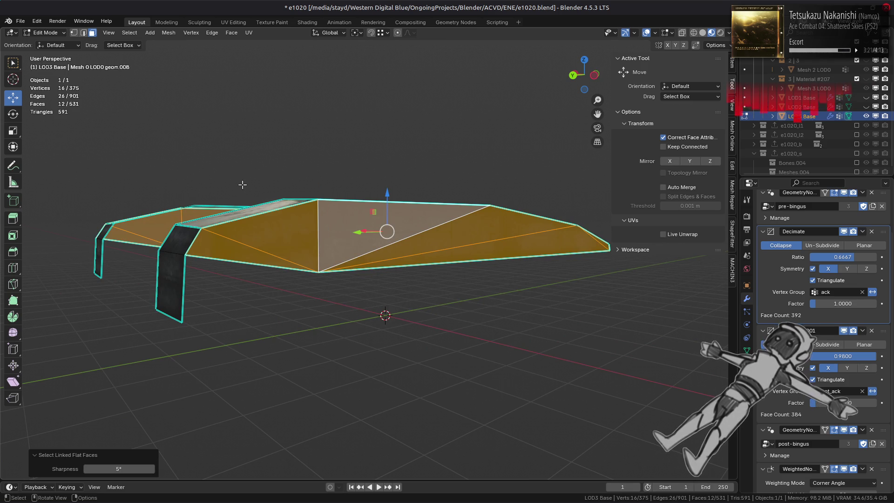
click(230, 35)
click(270, 154)
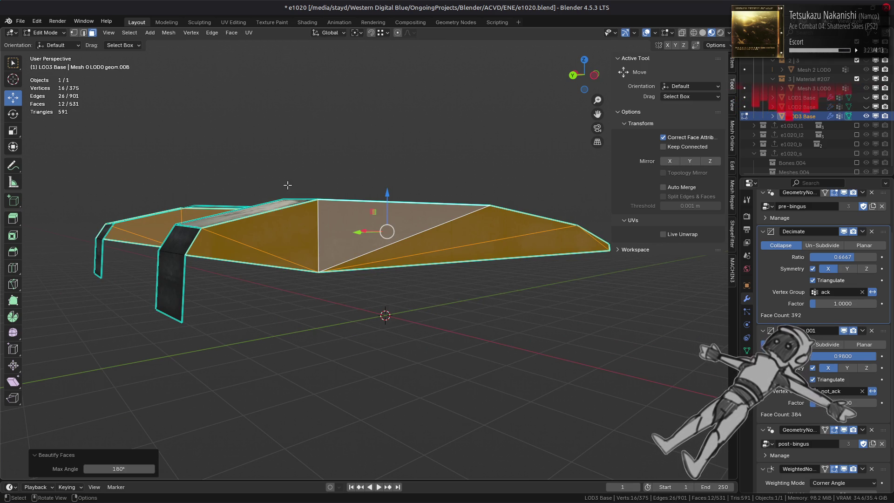
key(alt+a)
middle_drag(287, 186, 273, 245)
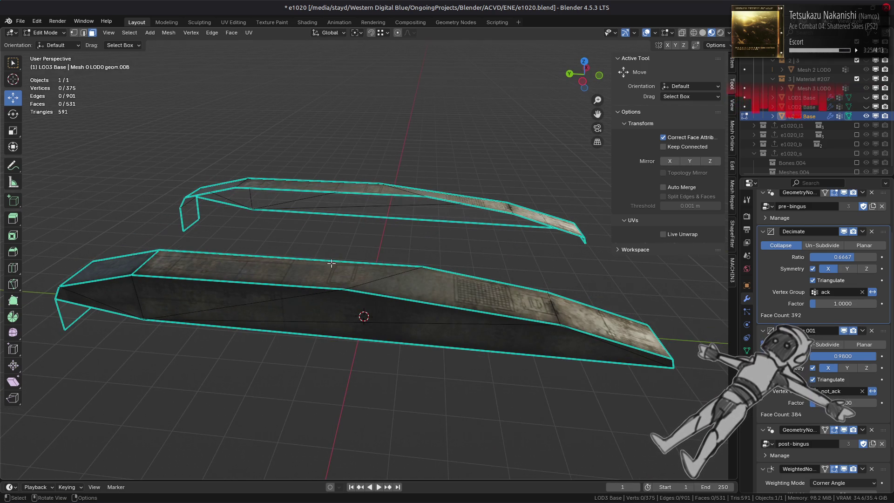
key(alt+h)
- Select several hull-side vertices and lower them by 0.31765 m along Z
key(alt+a)
mouse_move(326, 262)
middle_down()
mouse_move(253, 235)
mouse_move(254, 218)
mouse_move(309, 214)
mouse_move(349, 276)
mouse_move(298, 284)
mouse_move(276, 297)
mouse_move(287, 304)
mouse_move(261, 261)
middle_up()
key(Tab)
scroll(250, 292, down, 5)
key(Tab)
scroll(287, 304, up, 5)
mouse_move(596, 251)
shift+middle_down()
mouse_move(496, 257)
mouse_move(531, 254)
mouse_move(410, 242)
mouse_move(396, 250)
shift+middle_up()
shift+click(527, 255)
scroll(413, 248, up, 3)
scroll(428, 205, down, 4)
shift+click(396, 250)
key(g)
key(z)
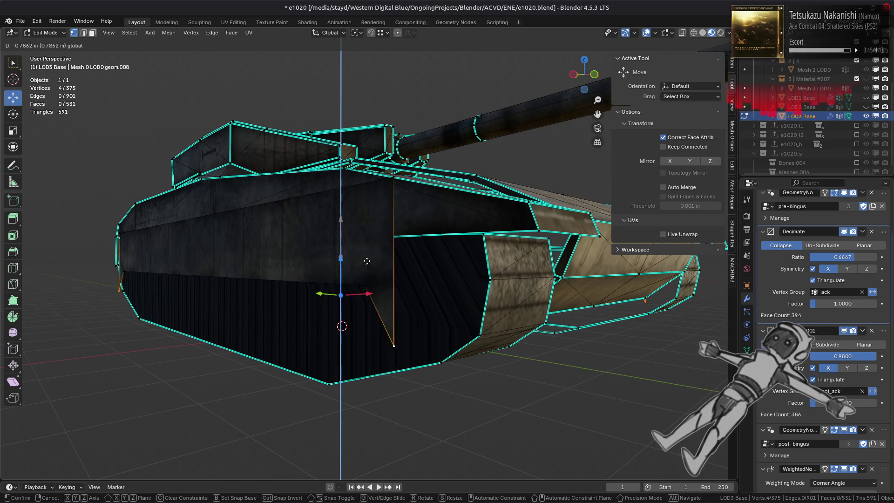
click(393, 285)
- Shift two hull vertices along the Y axis by an exact typed distance
middle_drag(392, 285, 277, 291)
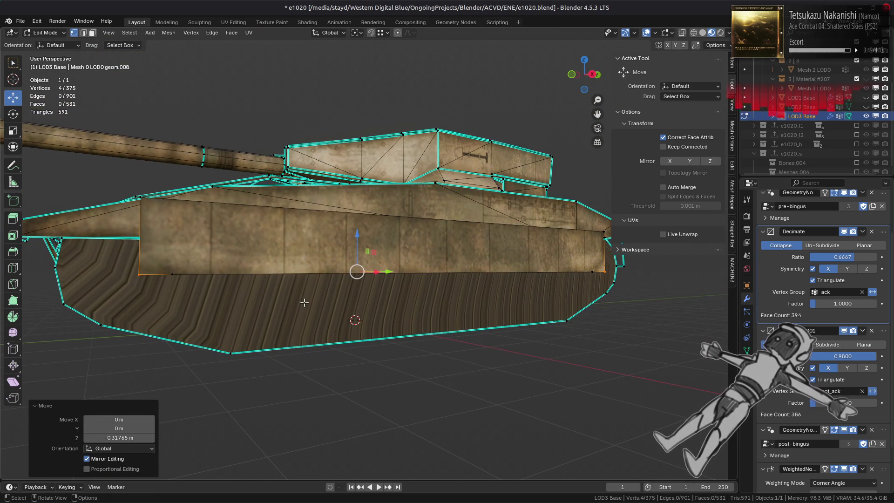
click(139, 275)
mouse_move(139, 274)
middle_down()
mouse_move(493, 291)
mouse_move(409, 306)
middle_up()
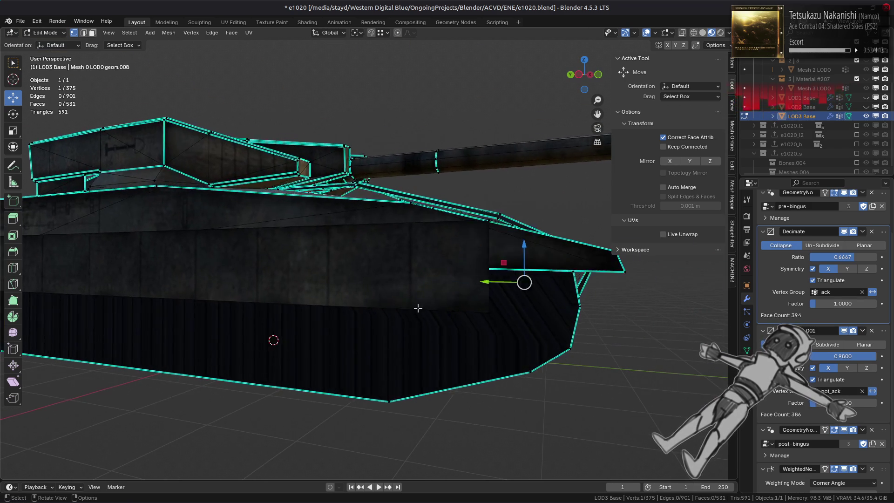
shift+click(482, 305)
drag(474, 298, 453, 311)
click(132, 429)
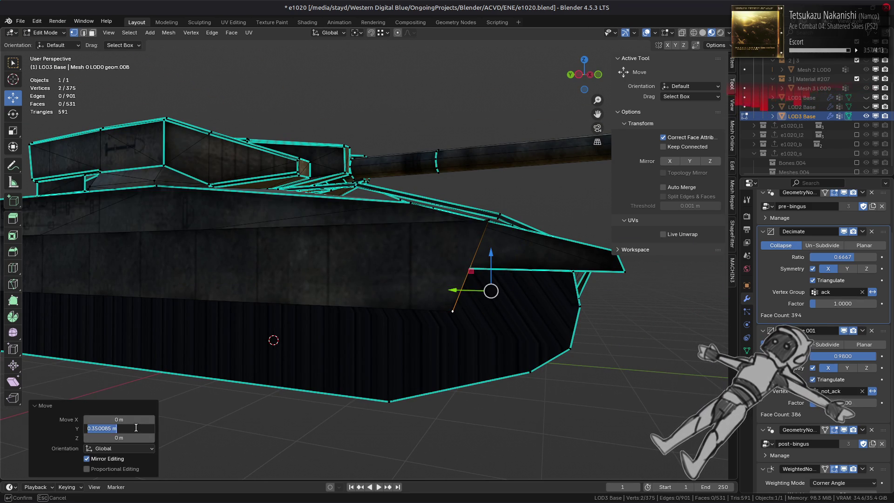
key(Return)
- Dissolve two hull vertices from the tank's side
click(454, 310)
middle_drag(454, 309, 300, 307)
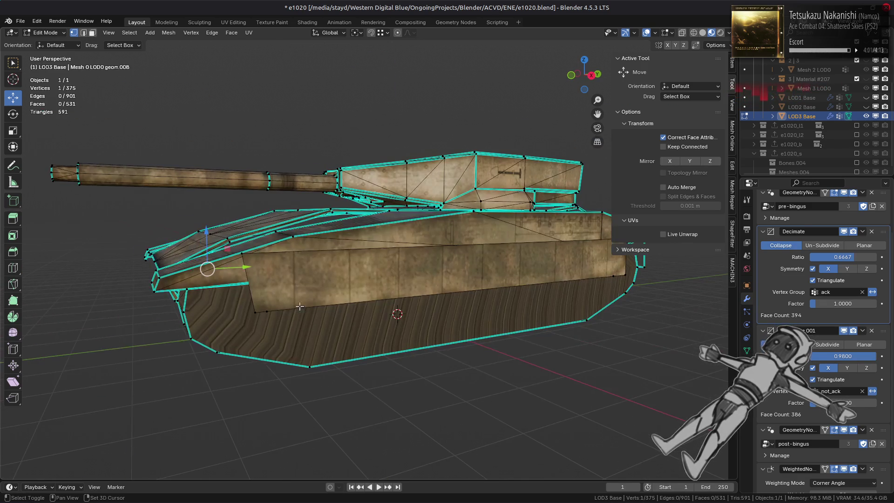
shift+click(267, 311)
right_click(363, 309)
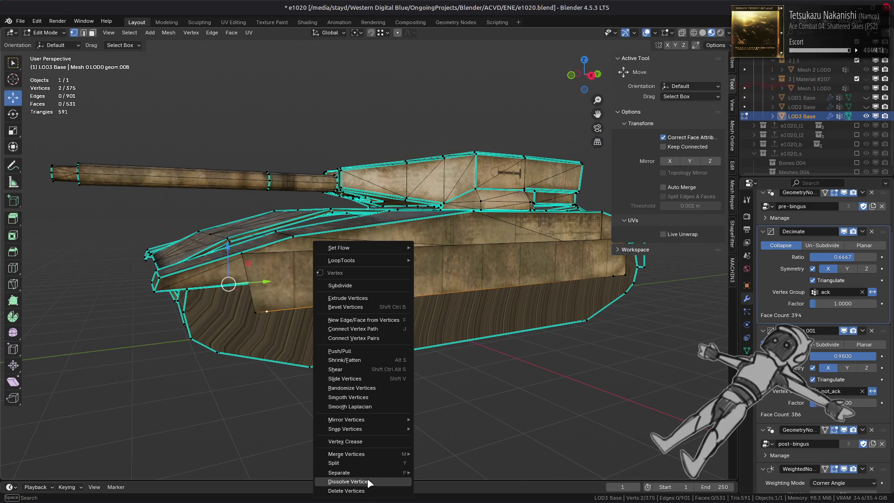
click(369, 482)
middle_drag(336, 321, 450, 323)
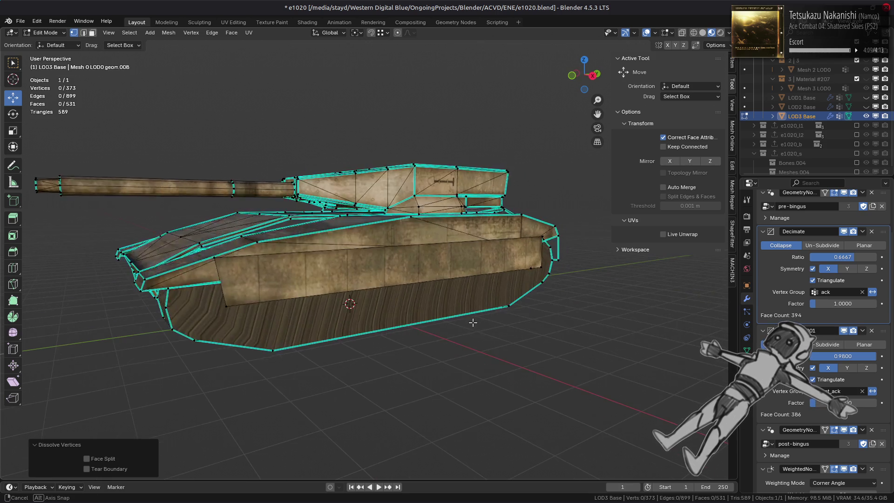
- Check the shape in Object Mode, then dissolve two more selected vertices
key(Tab)
mouse_move(393, 326)
middle_down()
mouse_move(400, 329)
mouse_move(381, 320)
mouse_move(386, 302)
middle_up()
key(Tab)
right_click(308, 333)
right_click(291, 333)
click(291, 333)
- Dissolve a vertex near the front hull and review the 371-vertex result
mouse_move(291, 334)
middle_down()
mouse_move(282, 310)
mouse_move(409, 289)
mouse_move(338, 304)
middle_up()
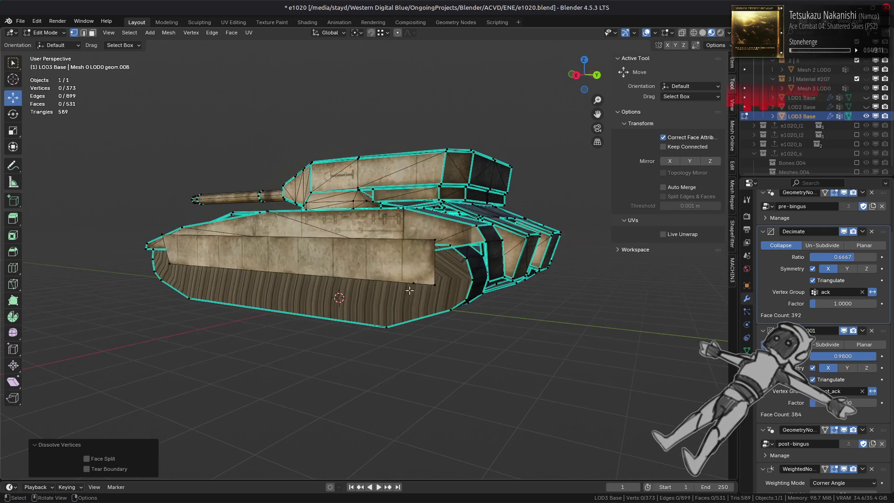
click(409, 290)
right_click(340, 301)
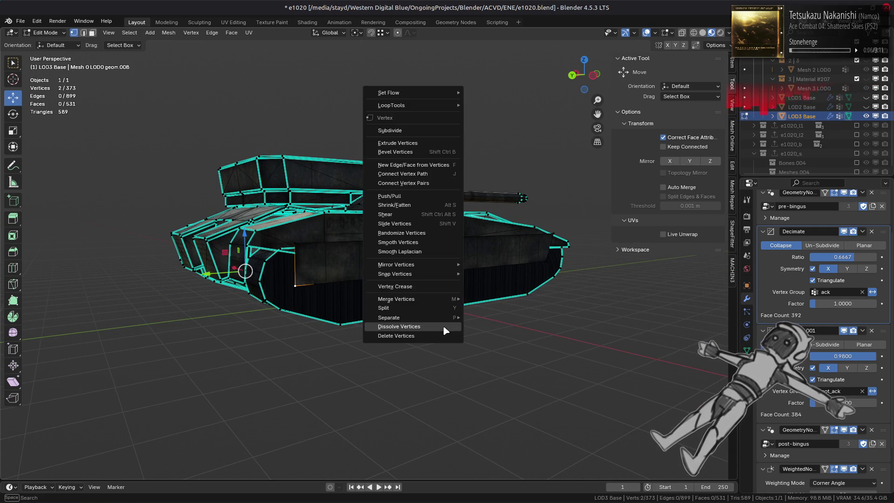
click(368, 326)
key(3)
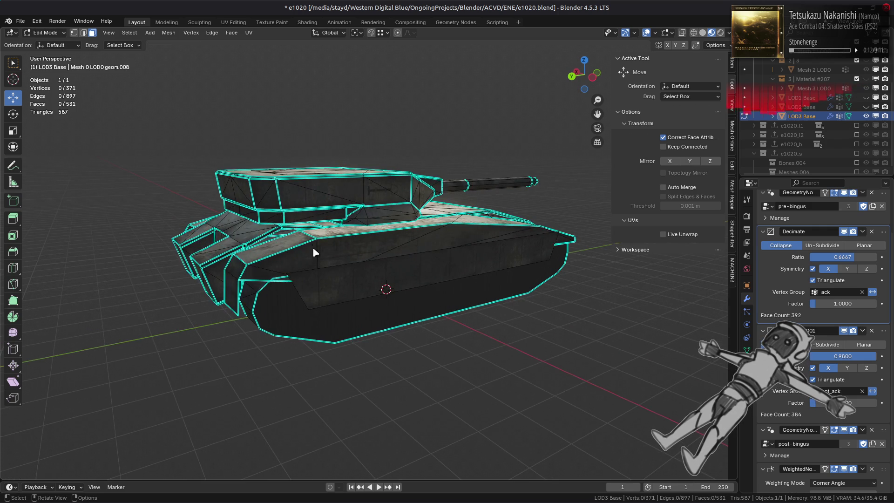
key(Tab)
mouse_move(315, 253)
middle_down()
mouse_move(320, 271)
mouse_move(359, 246)
mouse_move(393, 238)
mouse_move(367, 253)
mouse_move(423, 254)
mouse_move(397, 245)
mouse_move(336, 254)
mouse_move(321, 244)
mouse_move(425, 253)
middle_up()
key(Tab)
key(Tab)
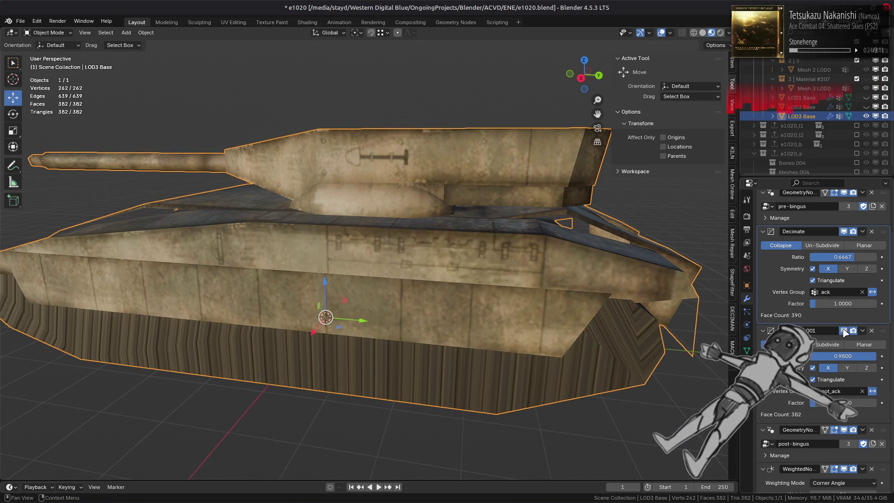
- Turn off viewport display for both the Decimate.001 and Decimate modifiers
click(844, 331)
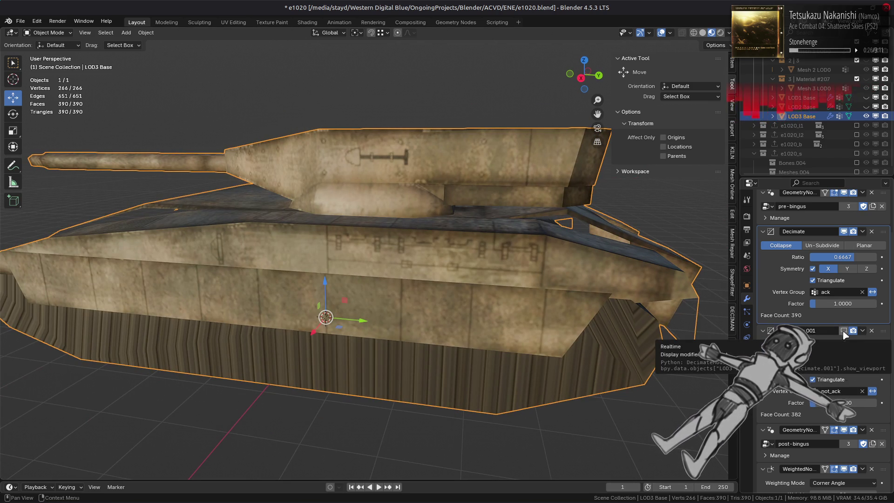
click(844, 231)
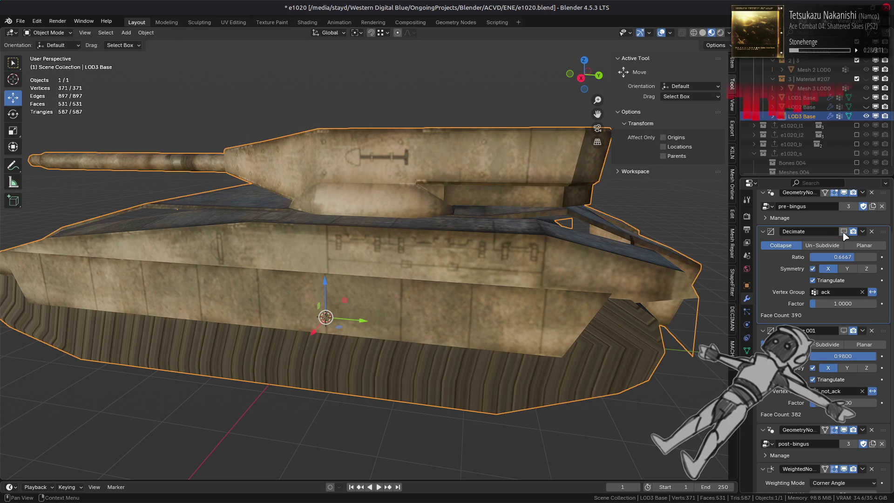
mouse_move(627, 256)
middle_down()
mouse_move(553, 277)
mouse_move(535, 269)
middle_up()
key(Tab)
middle_drag(448, 258, 341, 251)
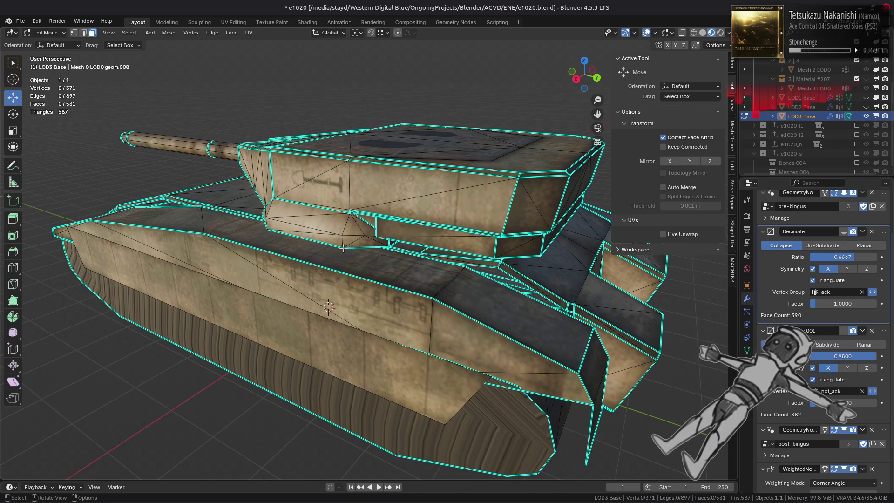
scroll(341, 250, up, 5)
mouse_move(343, 247)
middle_down()
mouse_move(326, 238)
mouse_move(391, 240)
mouse_move(286, 241)
mouse_move(268, 257)
mouse_move(264, 210)
middle_up()
- Slide a turret vertex along its edge with a double-G slide
key(1)
click(359, 227)
key(g)
key(g)
click(240, 246)
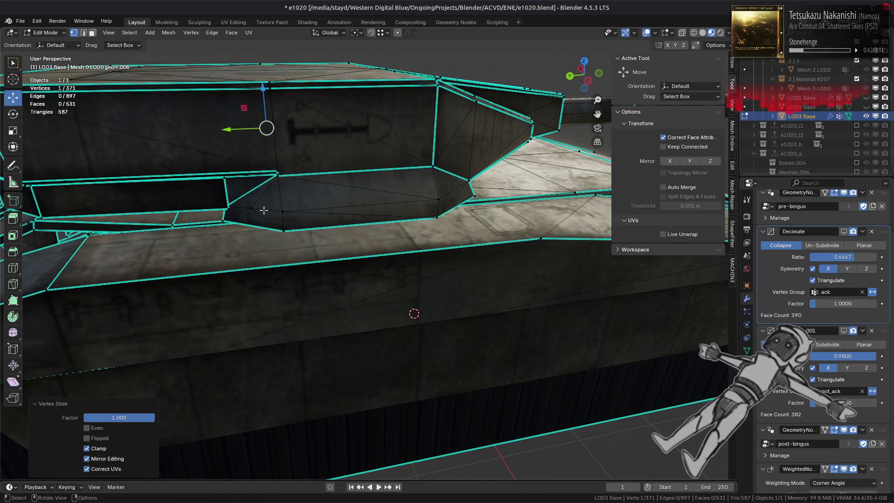
- Merge the turret part's duplicate vertices by distance, leaving 369 vertices
click(282, 212)
key(ctrl+l)
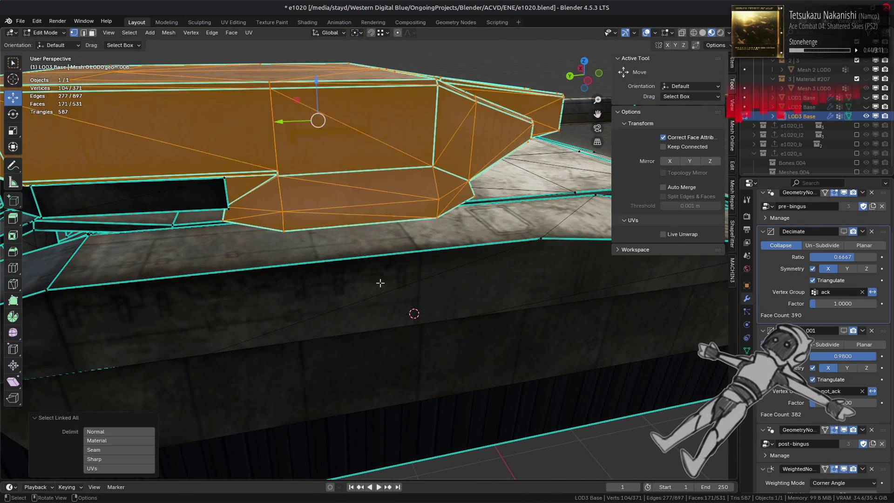
right_click(375, 279)
mouse_move(374, 255)
click(442, 308)
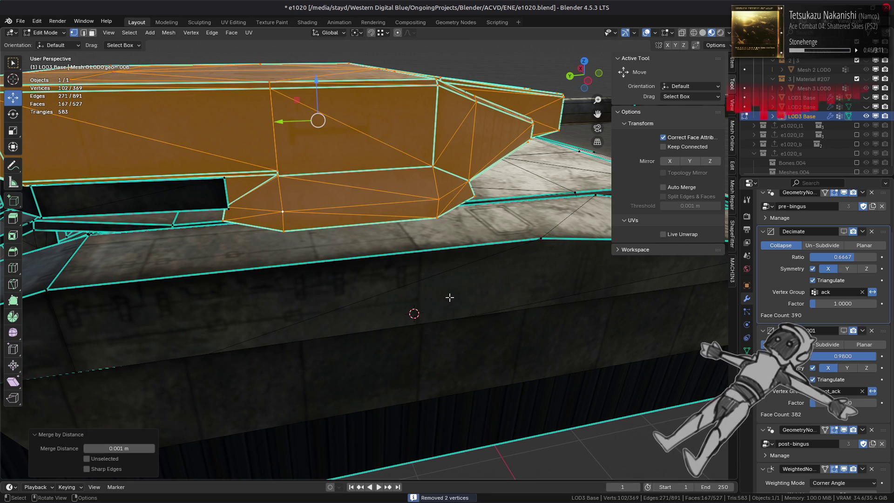
key(alt+a)
middle_drag(344, 269, 303, 280)
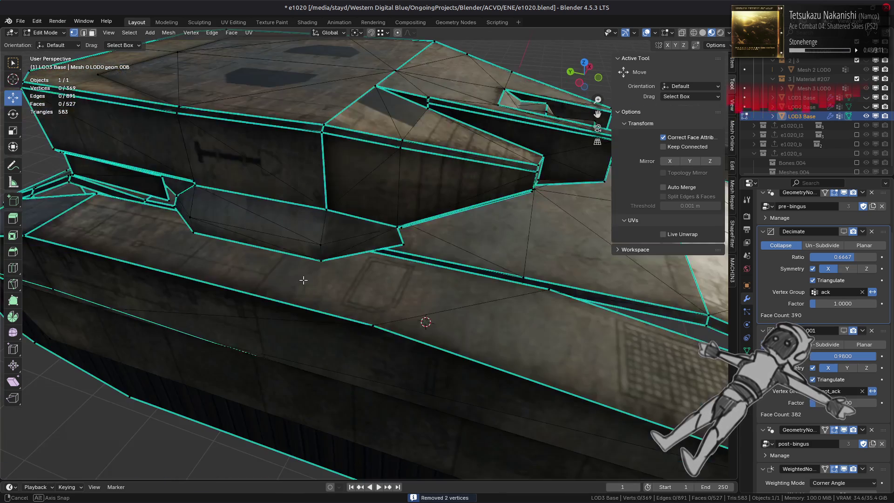
key(Tab)
scroll(367, 263, down, 3)
middle_drag(367, 263, 318, 257)
scroll(318, 258, down, 3)
key(alt+a)
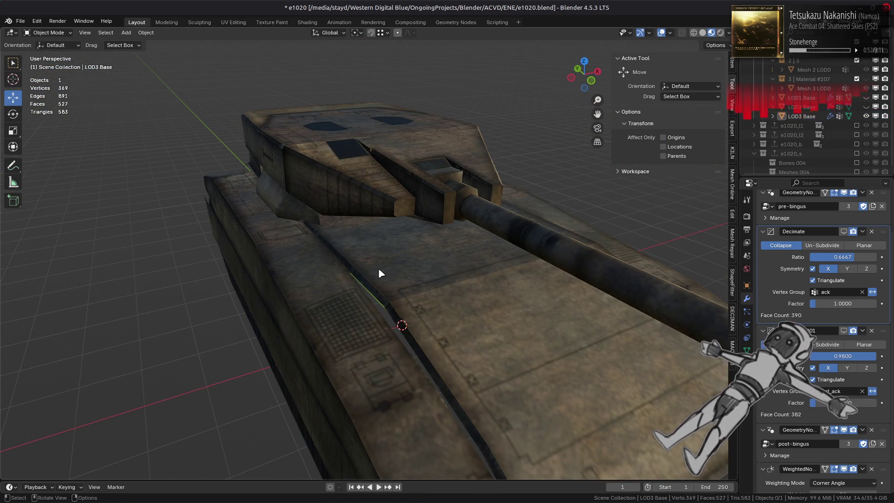
- Isolate the front fender part by hiding all other geometry
click(373, 276)
mouse_move(373, 276)
middle_down()
mouse_move(392, 267)
mouse_move(342, 259)
middle_up()
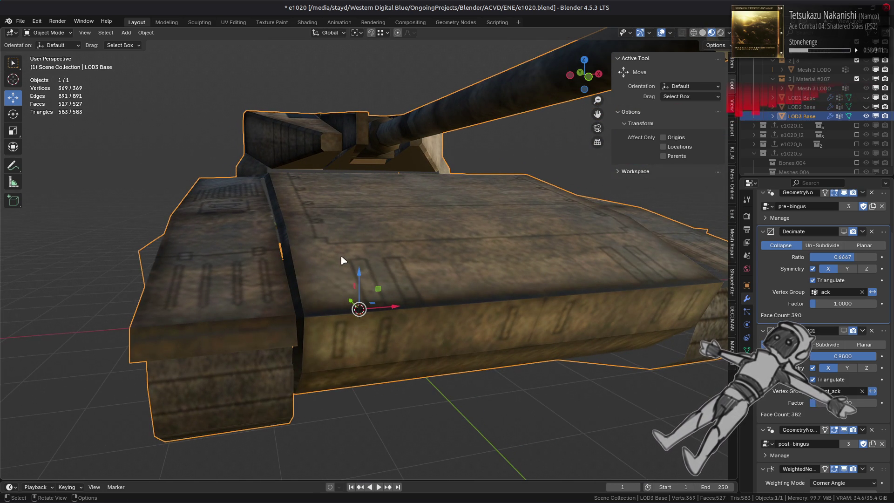
key(Tab)
click(341, 256)
key(ctrl+l)
key(shift+h)
mouse_move(341, 256)
middle_down()
mouse_move(440, 247)
mouse_move(507, 264)
middle_up()
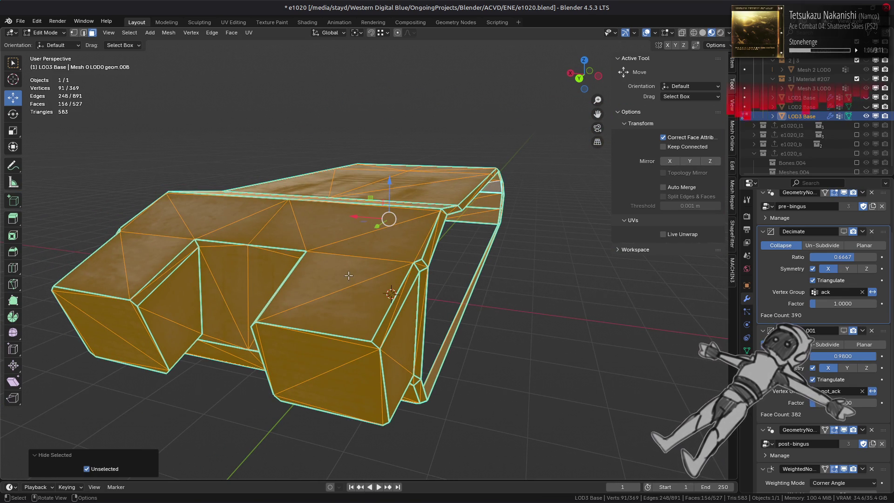
key(Tab)
- Re-enable the Decimate modifier in the viewport, showing 266 vertices and 388 faces
mouse_move(284, 266)
middle_down()
mouse_move(308, 279)
mouse_move(323, 272)
middle_up()
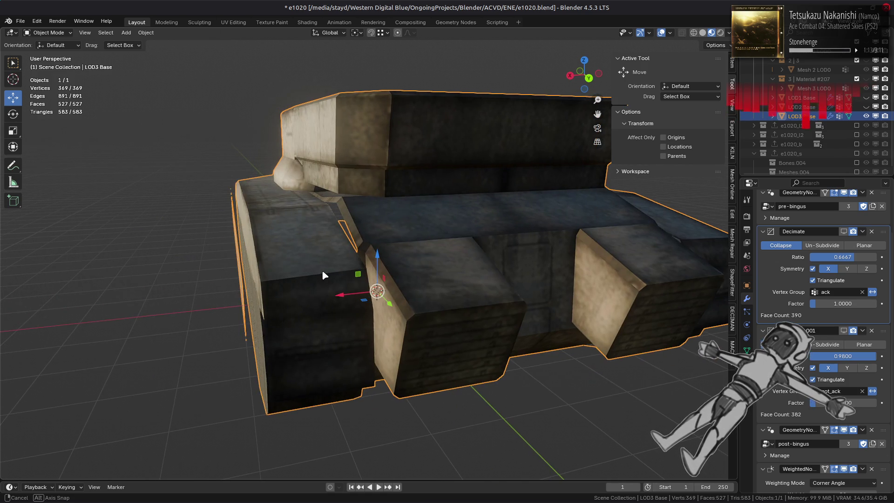
click(844, 232)
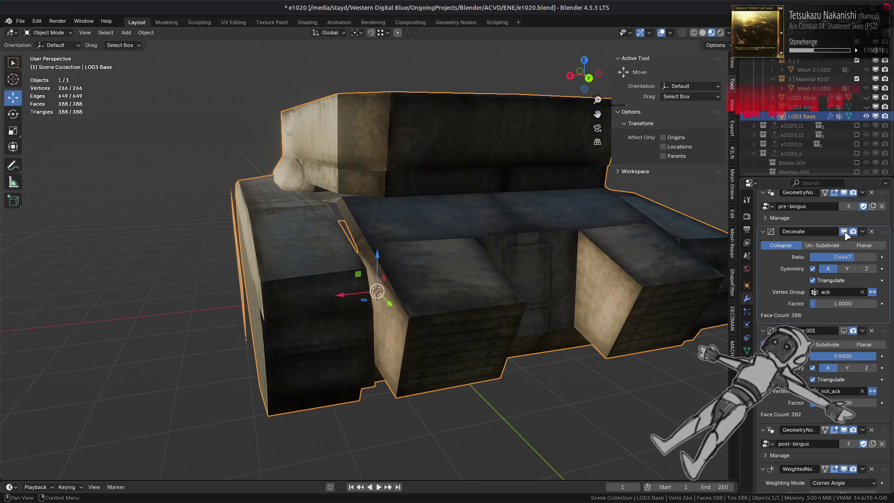
mouse_move(399, 243)
middle_down()
mouse_move(469, 265)
mouse_move(499, 259)
mouse_move(469, 325)
middle_up()
key(Tab)
middle_drag(412, 300, 373, 280)
- Select the side-skirt hull faces and move to the UV Editing workspace
scroll(389, 293, down, 5)
key(a)
click(359, 299)
scroll(378, 263, up, 3)
shift+click(378, 263)
click(233, 22)
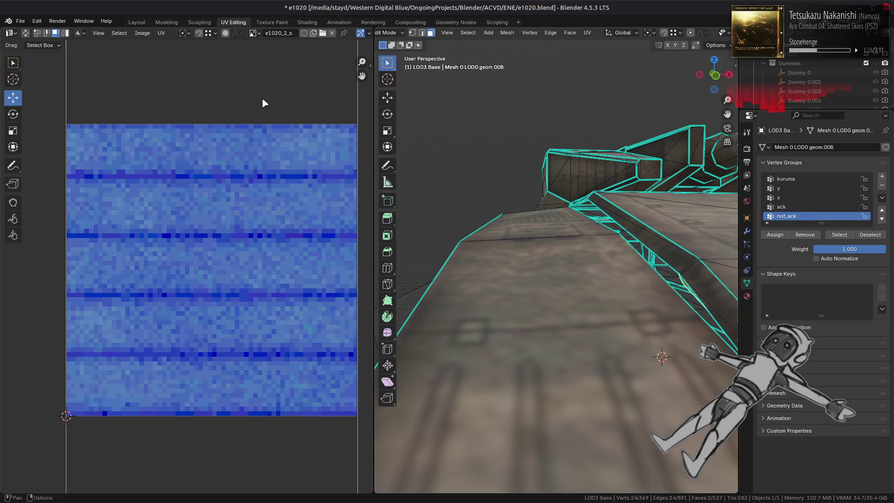
click(305, 21)
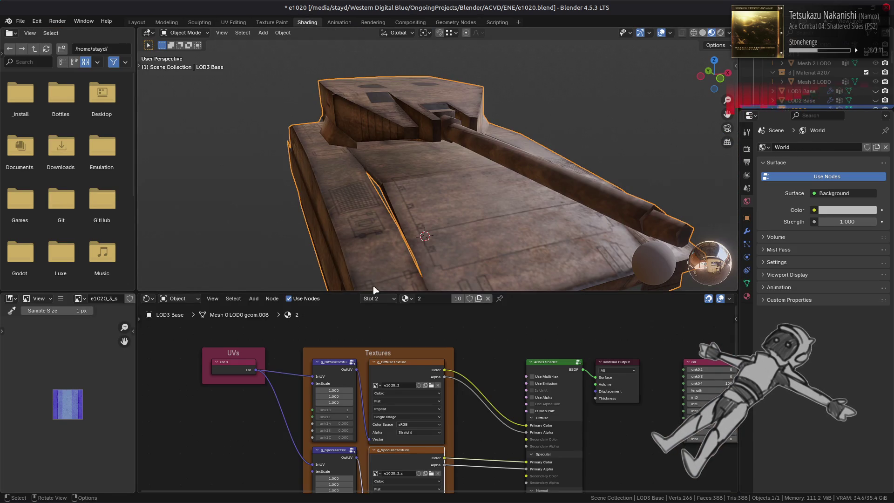
click(232, 23)
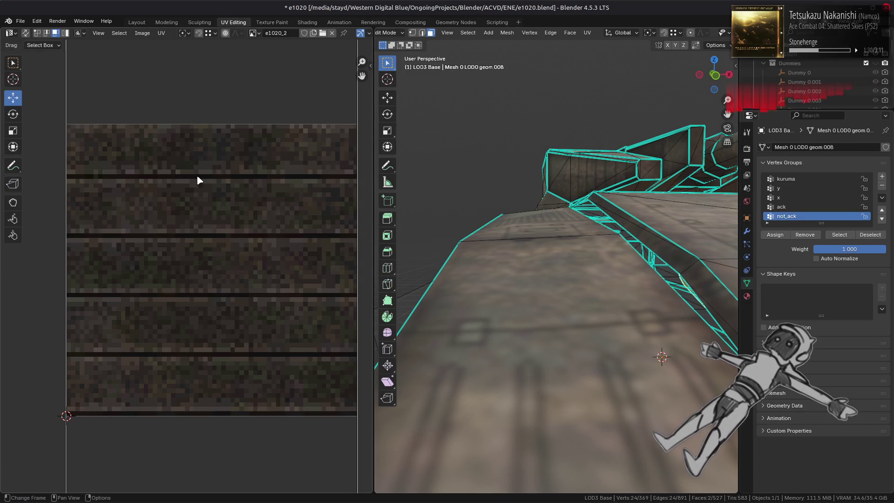
- Unwrap the selected faces with the Conformal method and island margin 0
click(161, 32)
mouse_move(210, 138)
click(287, 146)
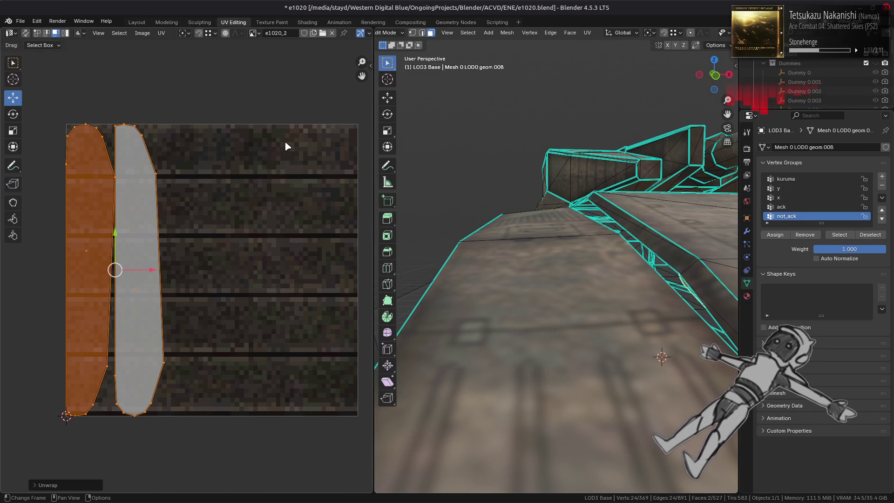
click(70, 485)
click(116, 430)
click(115, 444)
click(122, 430)
click(120, 461)
click(120, 409)
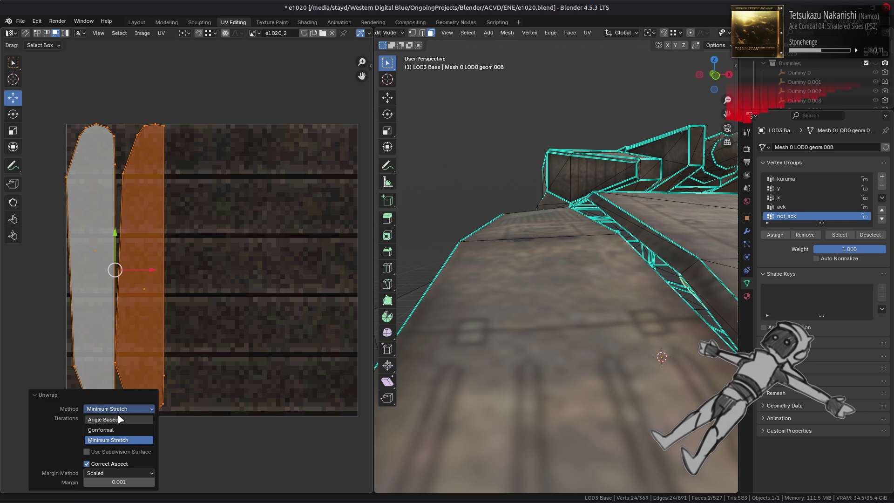
click(119, 420)
click(117, 431)
click(119, 451)
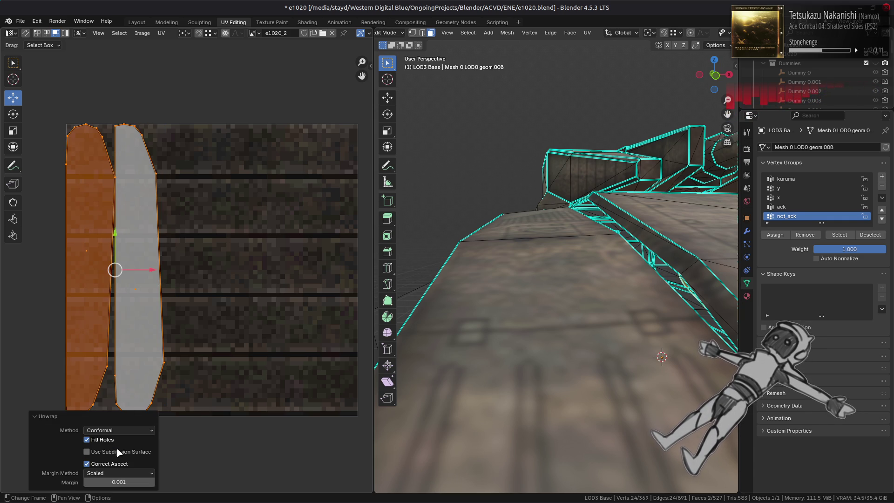
drag(119, 482, 83, 469)
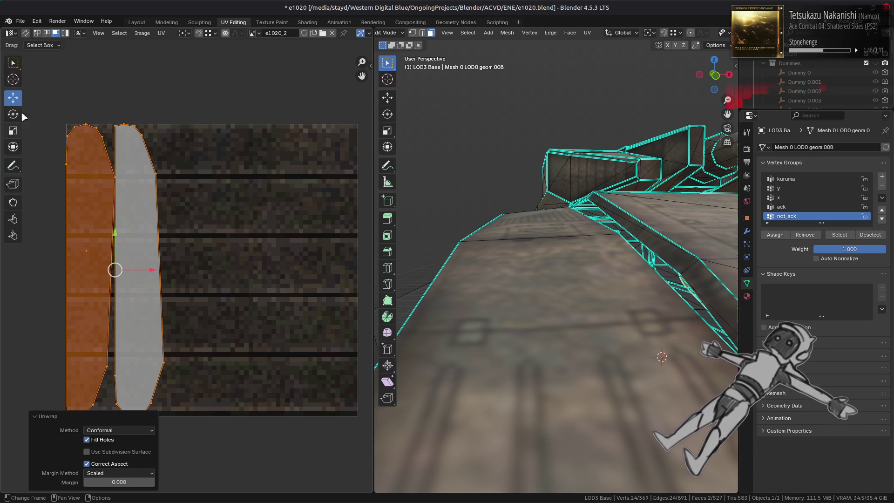
- Flip the left UV island with Y scale -1 and move it onto the right island
scroll(144, 226, down, 2)
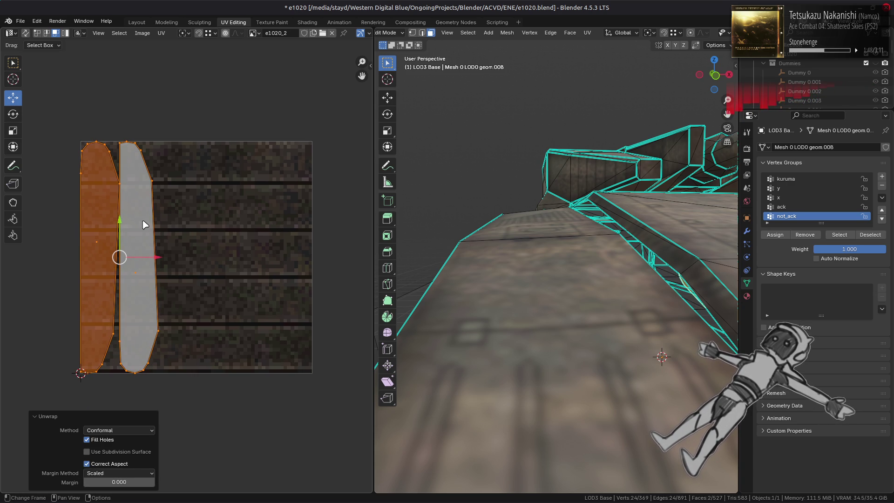
click(92, 242)
key(s)
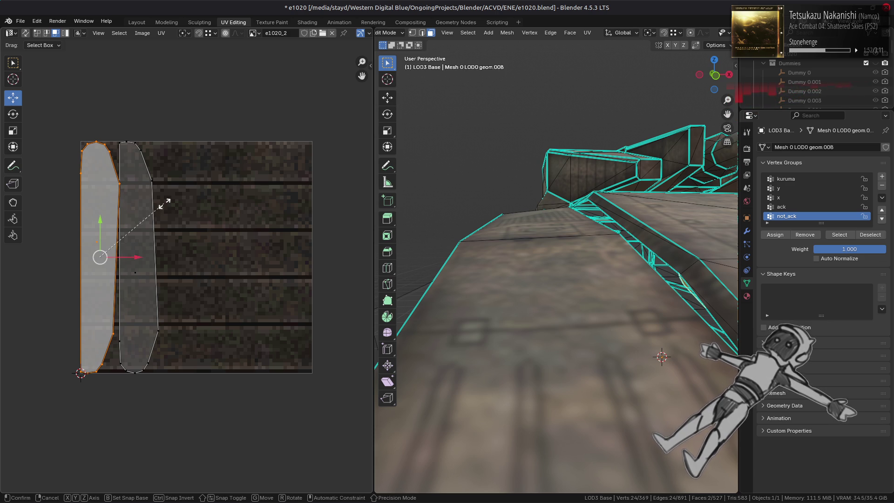
key(y)
key(1)
key(minus)
key(Return)
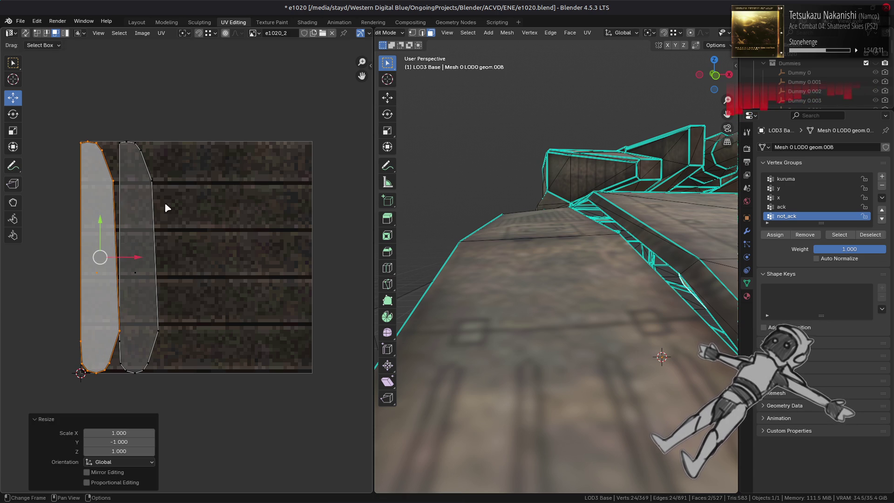
click(103, 256)
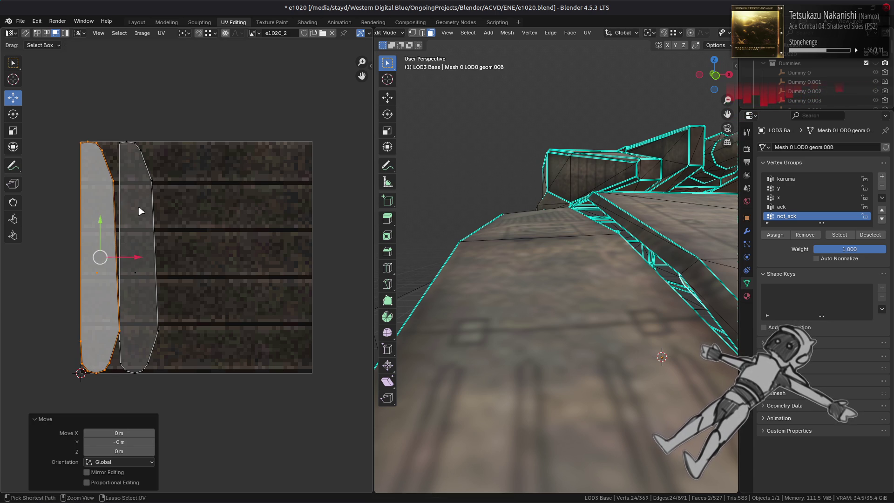
drag(104, 255, 150, 183)
click(150, 183)
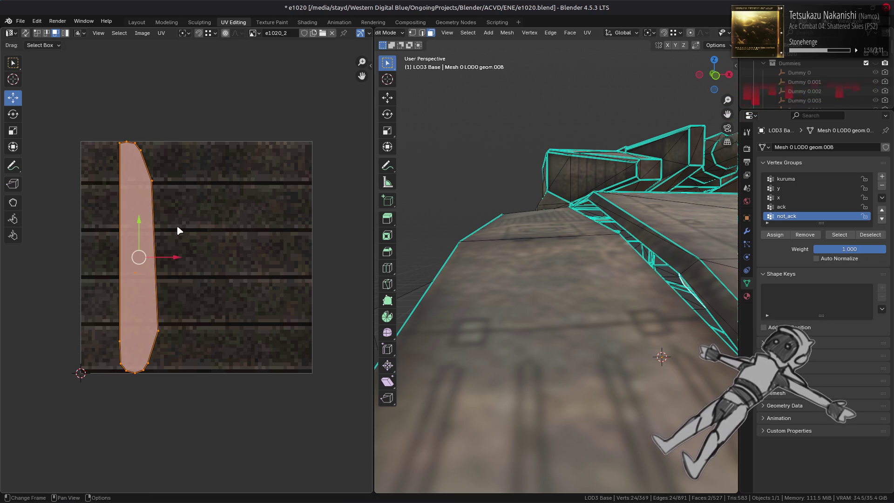
- Rotate the UV island 90° and shift it right across the texture
scroll(605, 242, down, 5)
mouse_move(605, 242)
middle_down()
mouse_move(624, 251)
mouse_move(521, 240)
mouse_move(544, 237)
middle_up()
scroll(624, 251, up, 4)
key(r)
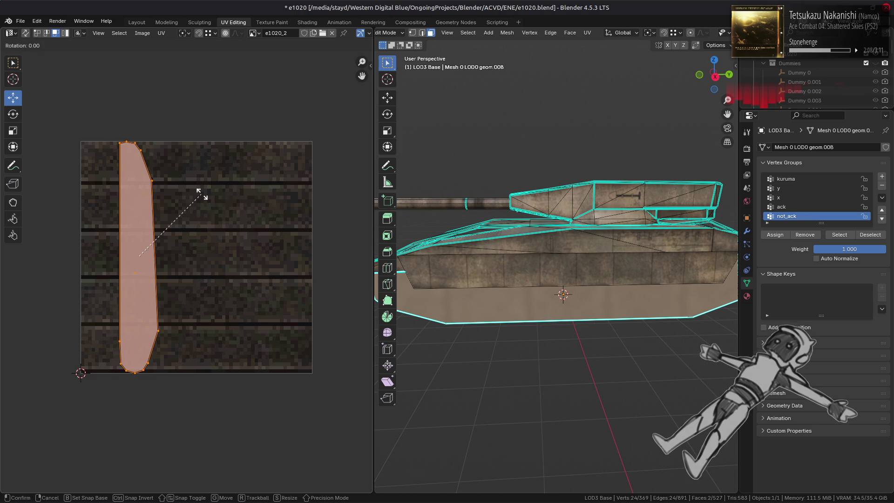
key(9)
key(0)
key(Return)
drag(181, 257, 233, 258)
drag(194, 224, 200, 221)
- Rotate the side-skirt UV island another 90° and scale it 2×
key(Tab)
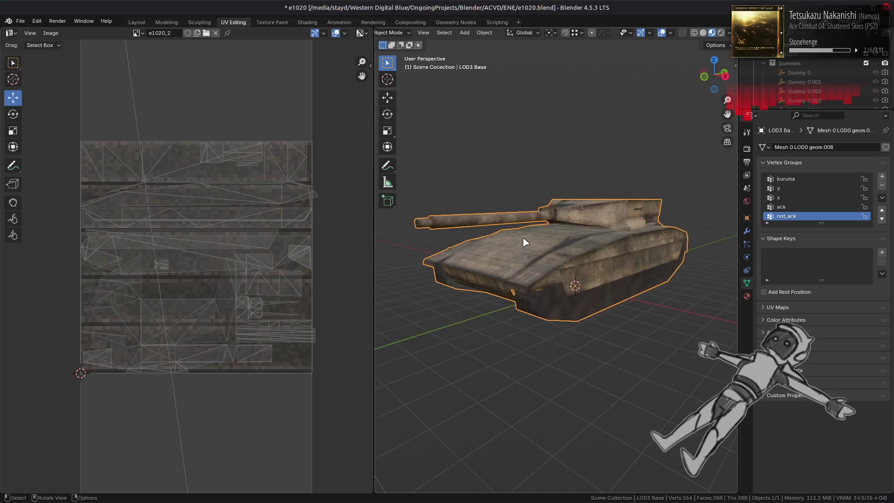
scroll(524, 240, up, 2)
key(Tab)
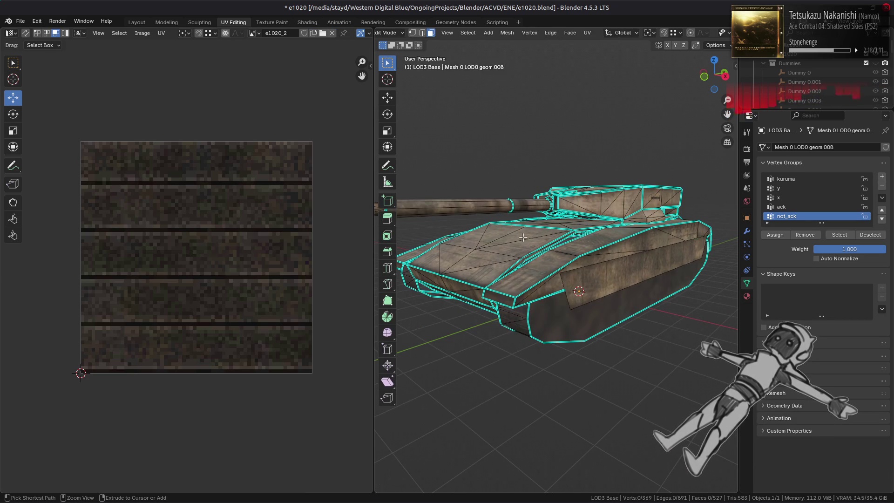
click(523, 237)
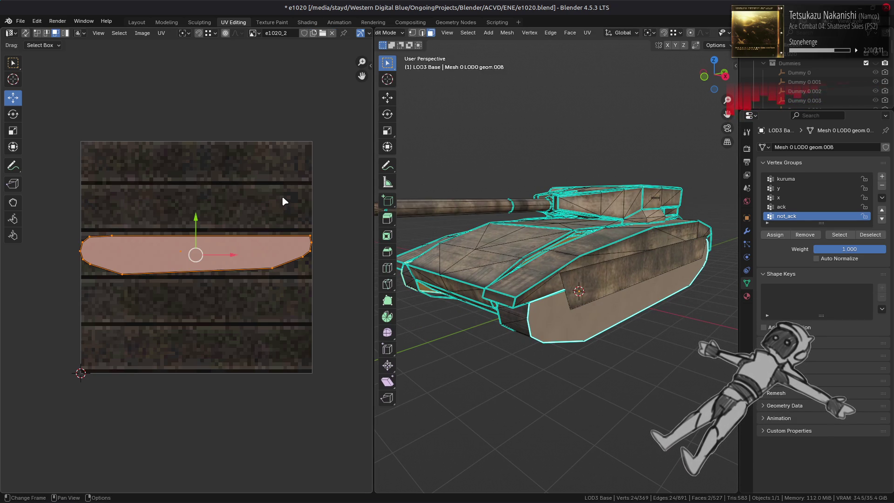
text(r90)
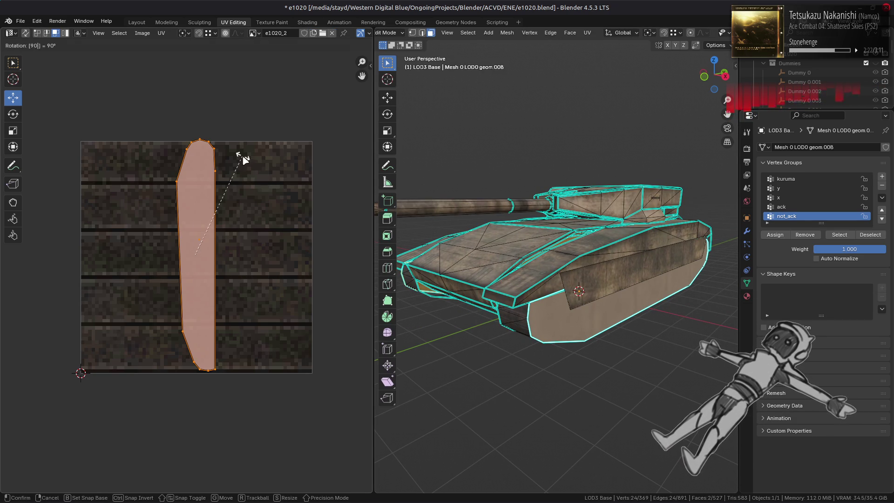
key(Return)
text(s2)
key(Return)
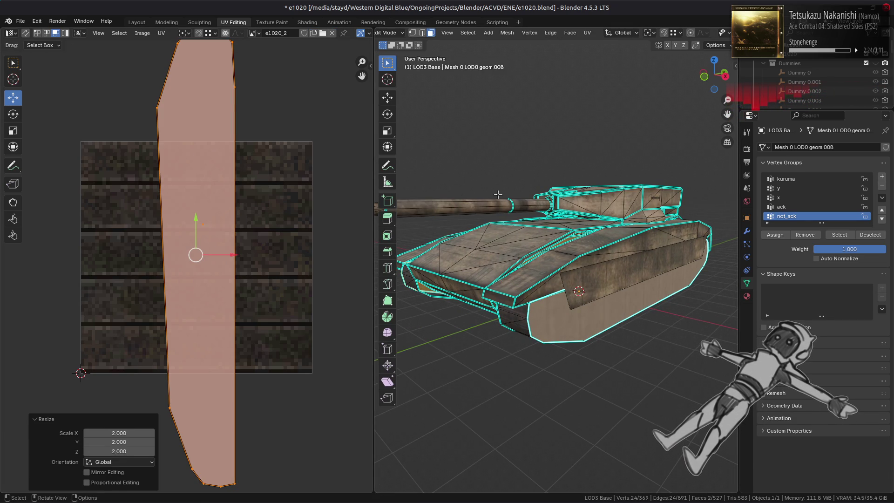
- Clear the face selection and return to the Layout workspace
middle_drag(491, 193, 461, 195)
key(alt+a)
click(139, 22)
mouse_move(262, 157)
middle_down()
mouse_move(376, 202)
mouse_move(310, 214)
mouse_move(336, 223)
mouse_move(372, 217)
middle_up()
key(Tab)
key(Tab)
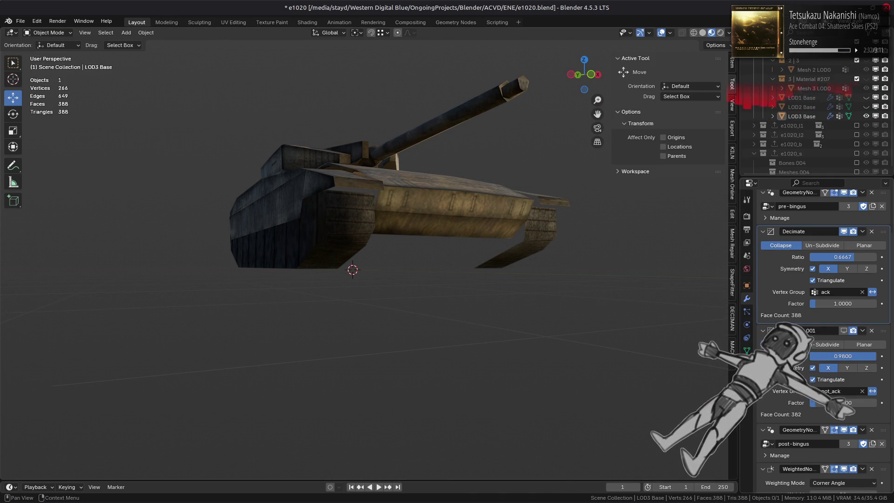
- In Edit Mode, triangulate the front hull face and the large hull side face
scroll(825, 410, down, 3)
key(Tab)
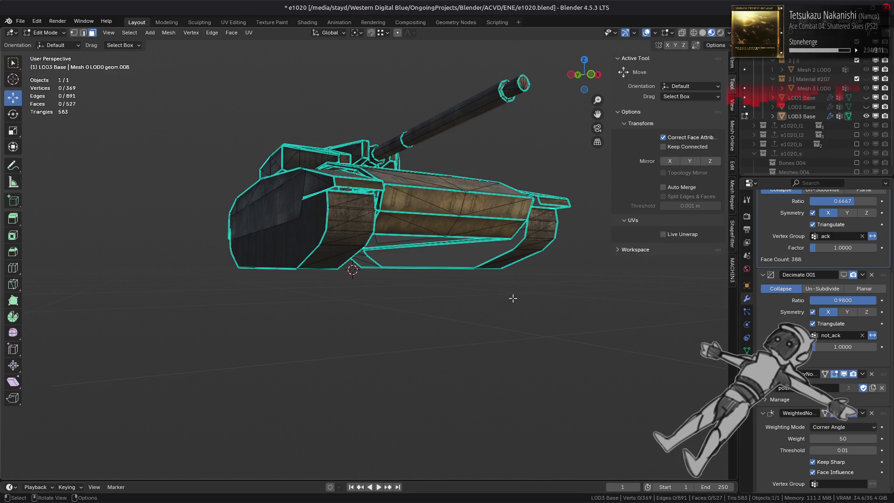
click(311, 231)
scroll(312, 231, up, 3)
middle_drag(326, 232, 375, 236)
shift+click(375, 236)
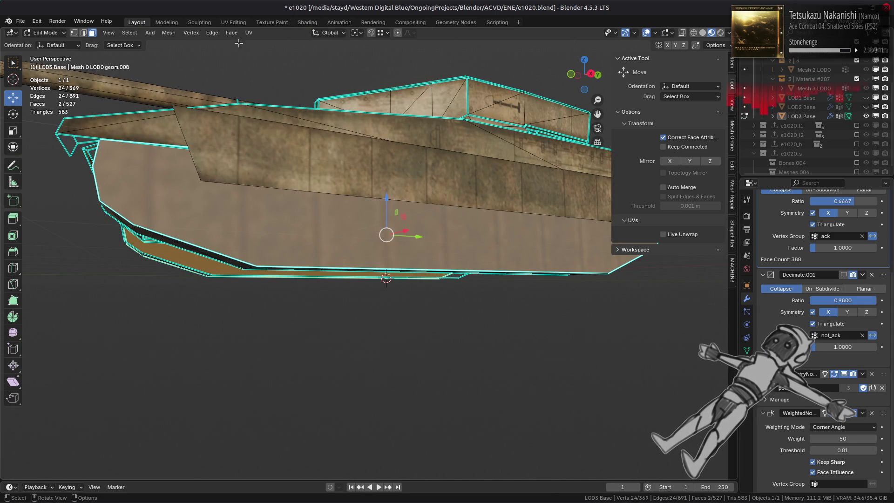
click(232, 32)
click(259, 93)
- Check the triangulated hull, then select LOD3 Base in Object Mode and save e1020.blend
key(Tab)
middle_drag(289, 144, 416, 150)
key(Tab)
scroll(395, 142, up, 3)
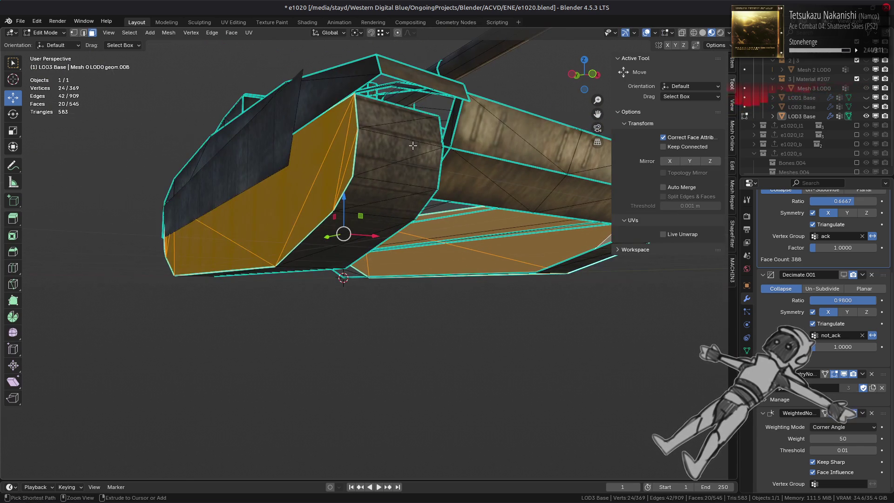
key(Tab)
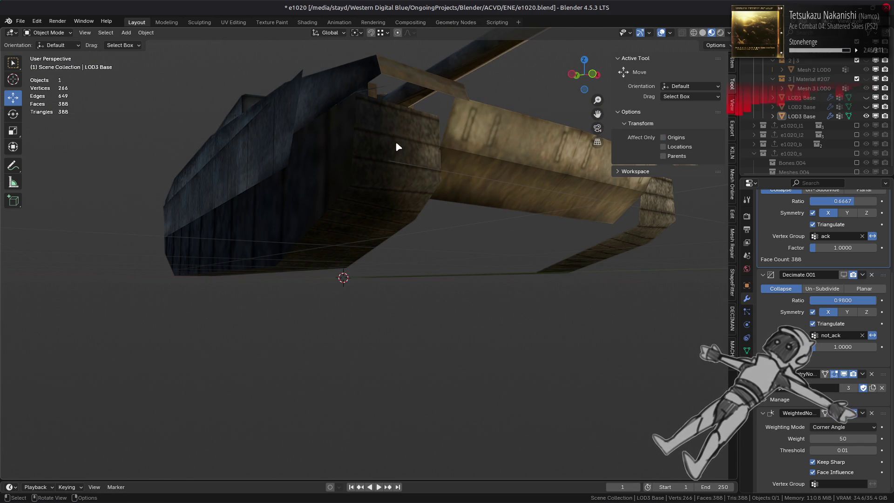
click(404, 134)
key(ctrl+s)
- Show the post-bingus node tree in Geometry Nodes and try a Greater Than threshold of 0
key(ctrl+Page_Up)
key(ctrl+Page_Up)
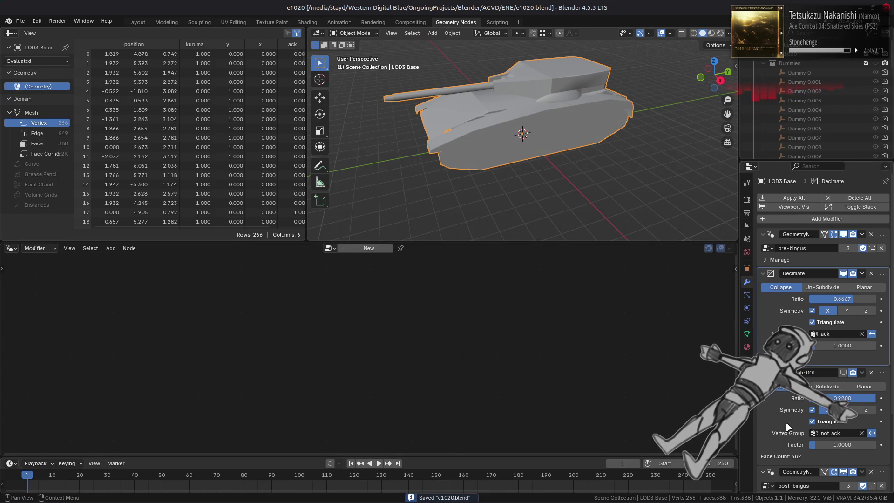
click(869, 467)
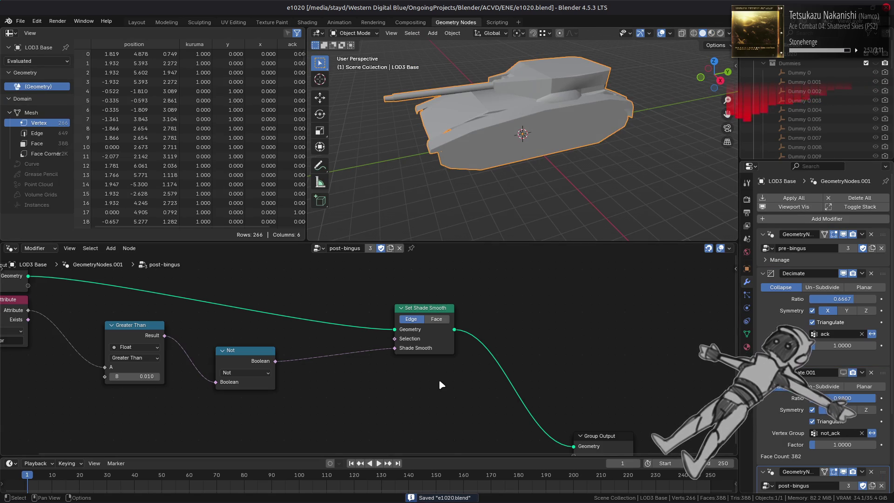
click(159, 376)
text(0)
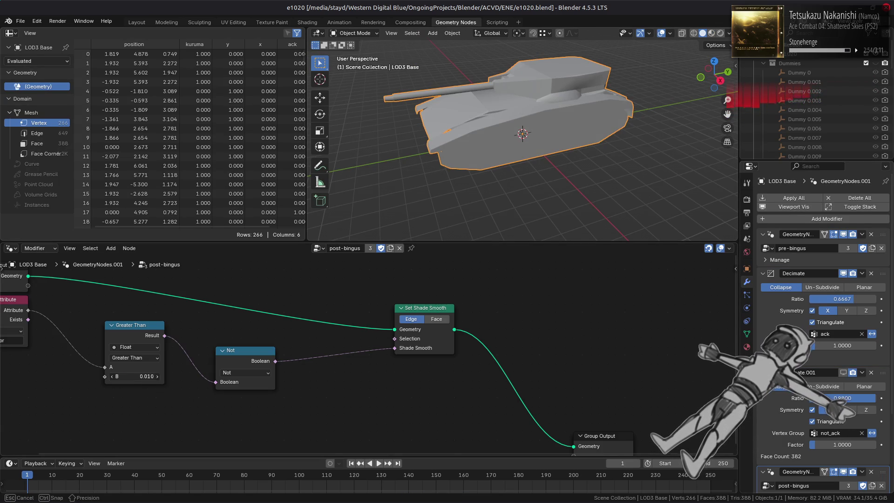
key(Return)
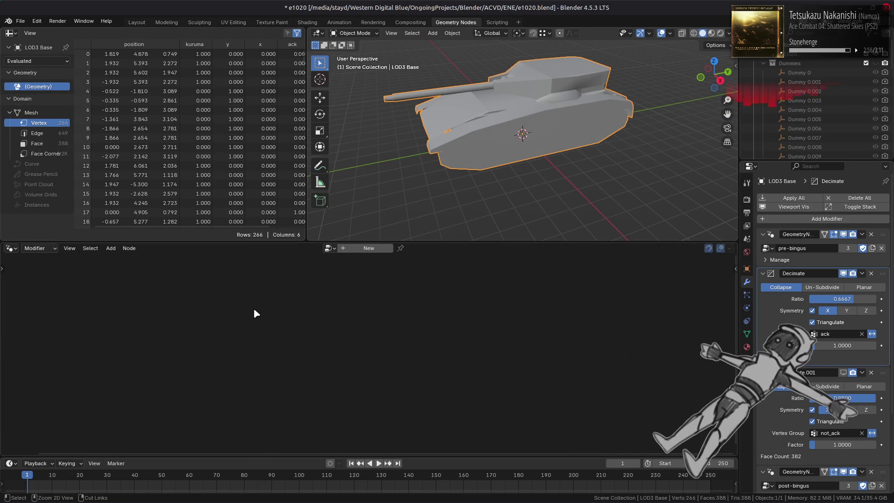
- Settle the Greater Than threshold at 0.001 after trying 0.01, then return to Layout
click(142, 376)
text(0.01)
key(Return)
click(142, 375)
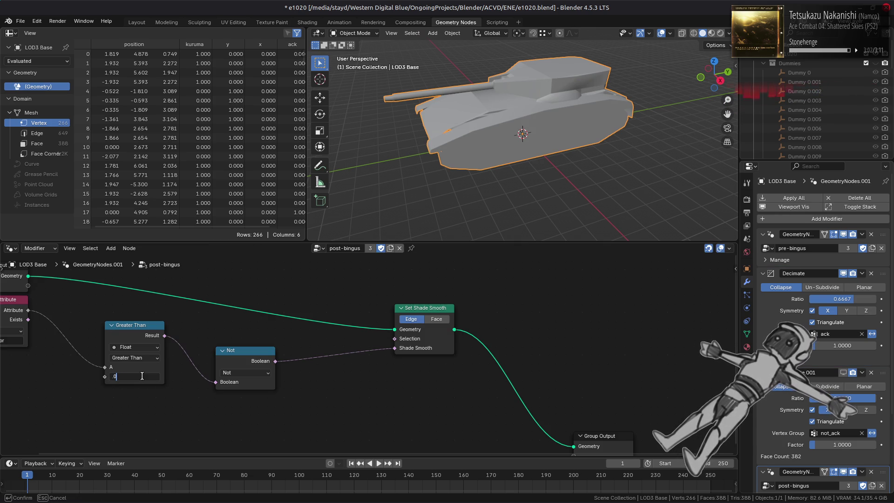
text(1)
key(Return)
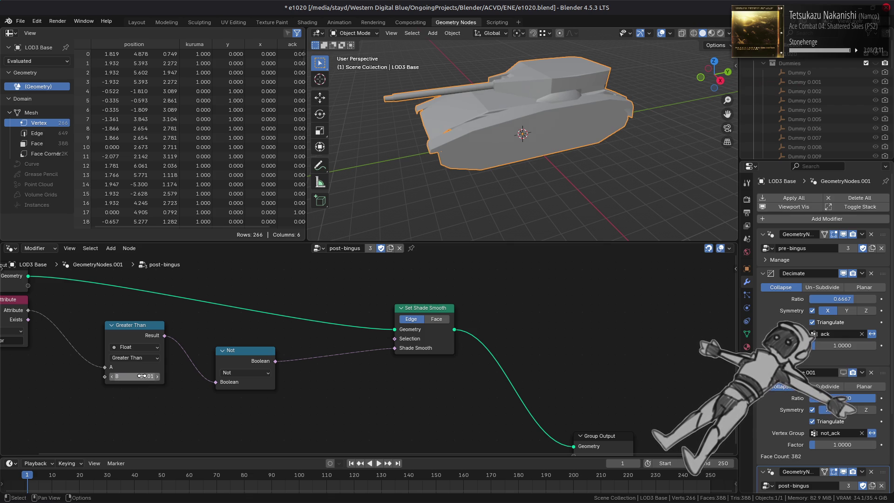
click(137, 22)
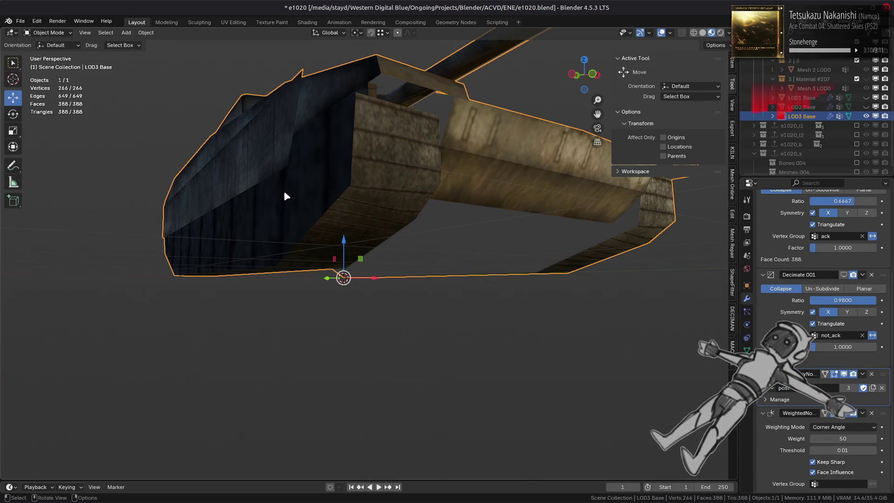
- Deselect the tank, view it from the front-left and save the file
key(alt+a)
mouse_move(338, 201)
middle_down()
mouse_move(307, 208)
mouse_move(395, 214)
mouse_move(351, 212)
middle_up()
key(ctrl+s)
scroll(350, 212, up, 2)
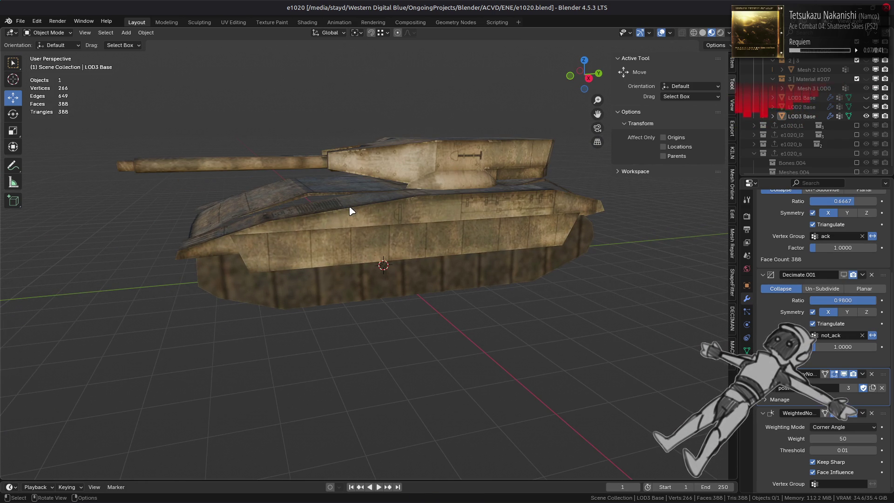
mouse_move(350, 212)
middle_down()
mouse_move(289, 205)
mouse_move(339, 220)
mouse_move(248, 200)
mouse_move(374, 261)
middle_up()
- Enable Show in Viewport on Decimate.001, dropping the tank to 262 vertices, then enter Edit Mode
key(Tab)
scroll(326, 233, up, 5)
key(Tab)
key(Tab)
key(Tab)
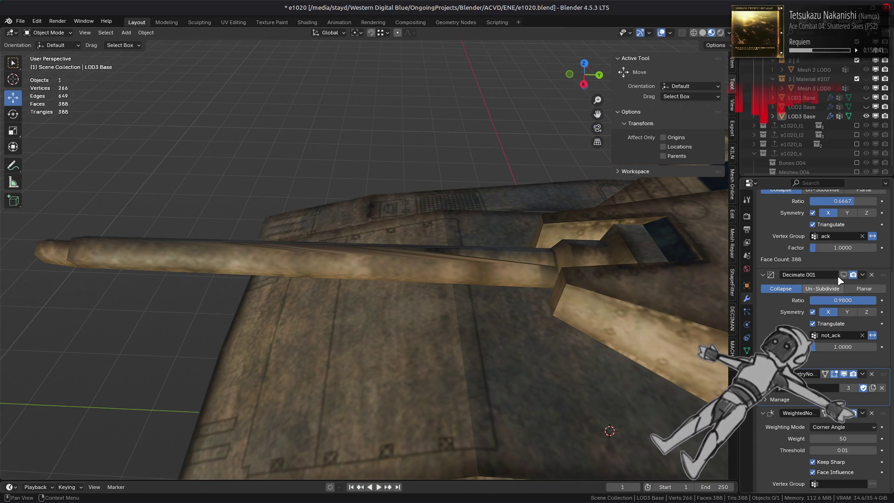
click(845, 276)
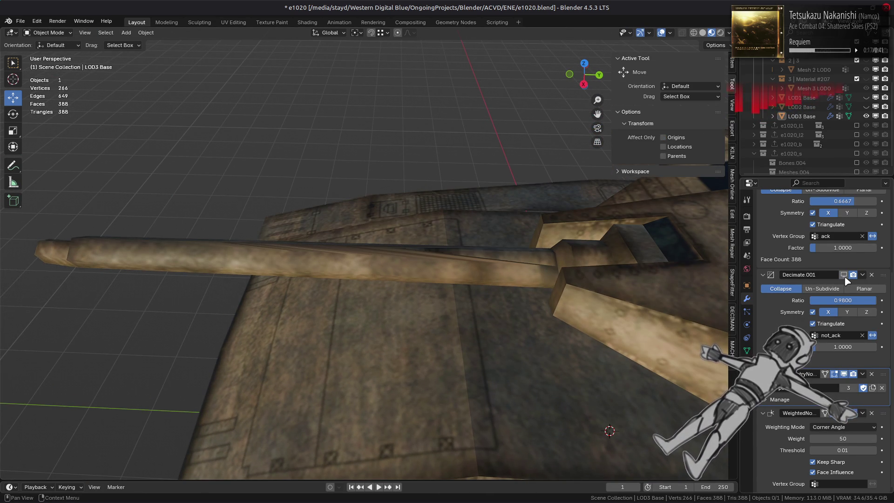
click(844, 275)
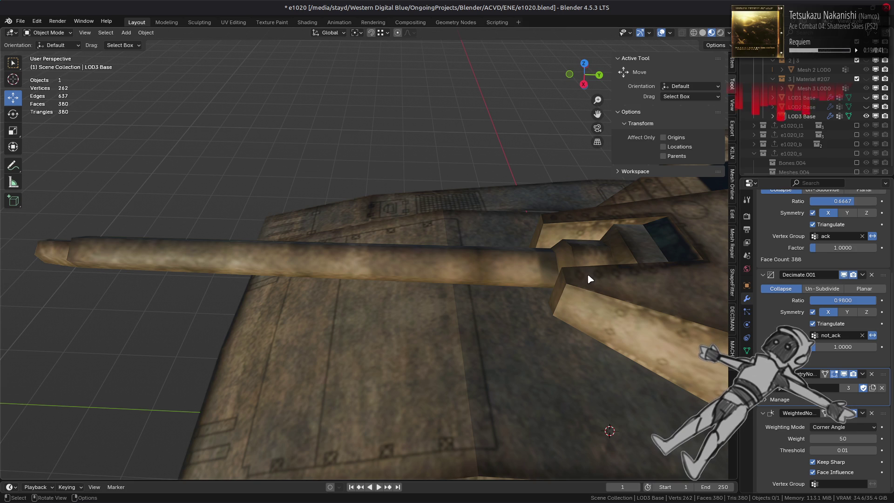
key(Tab)
- Select the gun barrel's mesh island and hide the rest of the tank
middle_drag(559, 279, 444, 289)
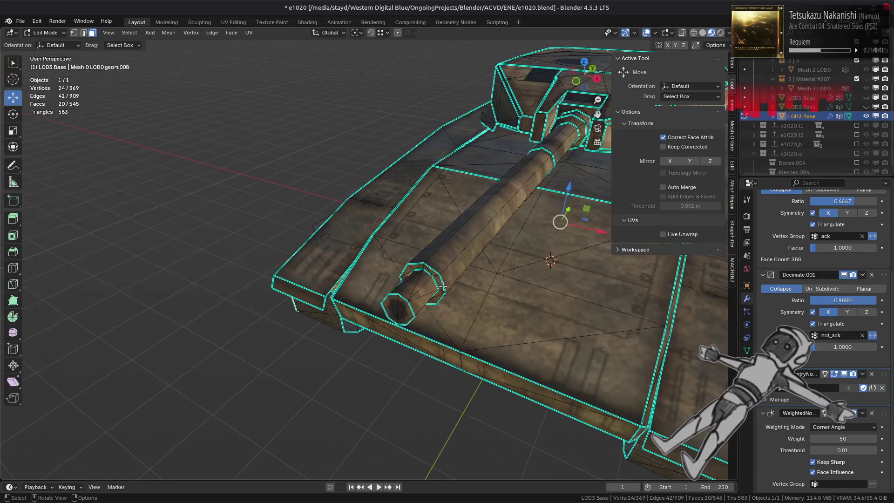
key(ctrl+l)
click(241, 30)
click(310, 106)
key(ctrl+z)
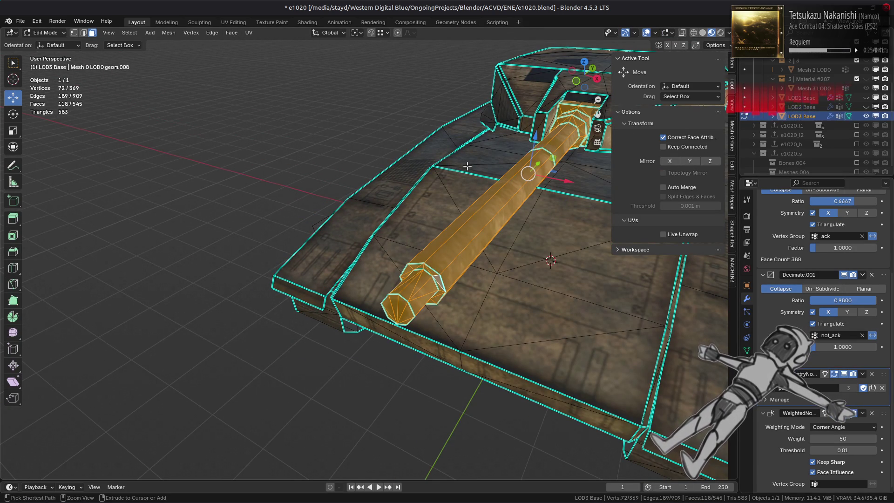
key(shift+h)
middle_drag(373, 258, 307, 258)
scroll(307, 258, down, 3)
key(alt+h)
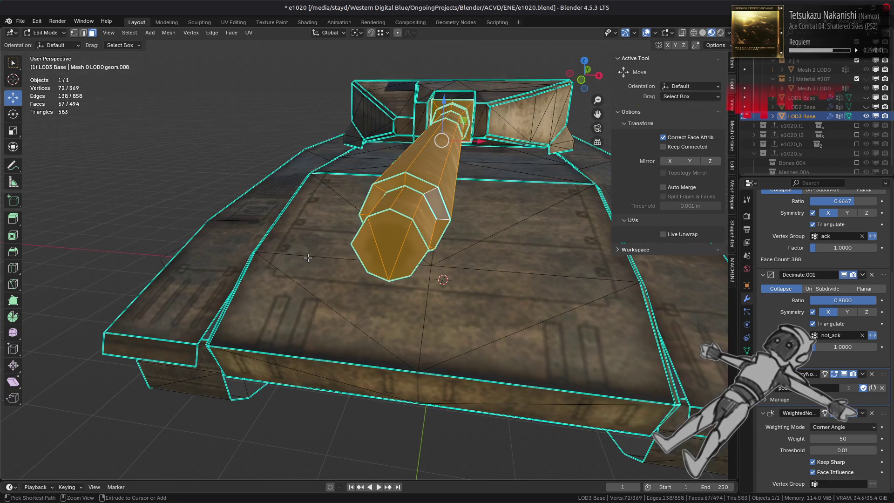
key(ctrl+z)
- Dissolve the edges at the barrel's end ring using vertex selection
key(1)
click(393, 236)
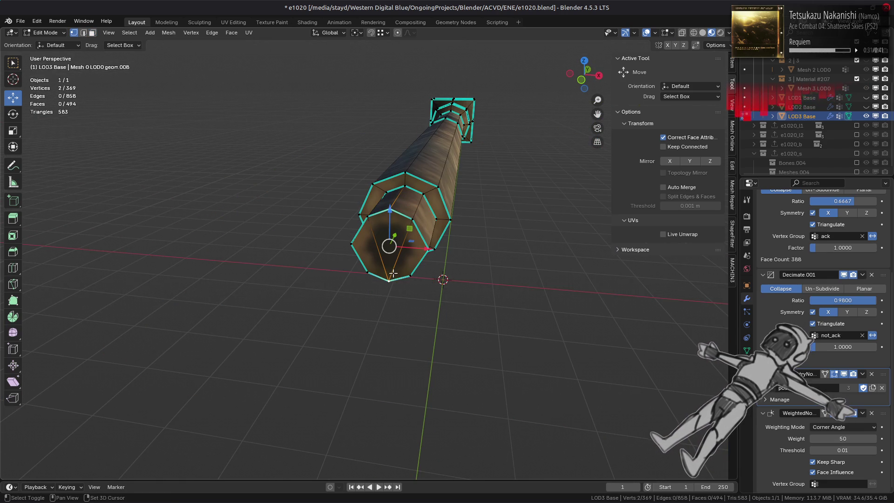
right_click(240, 344)
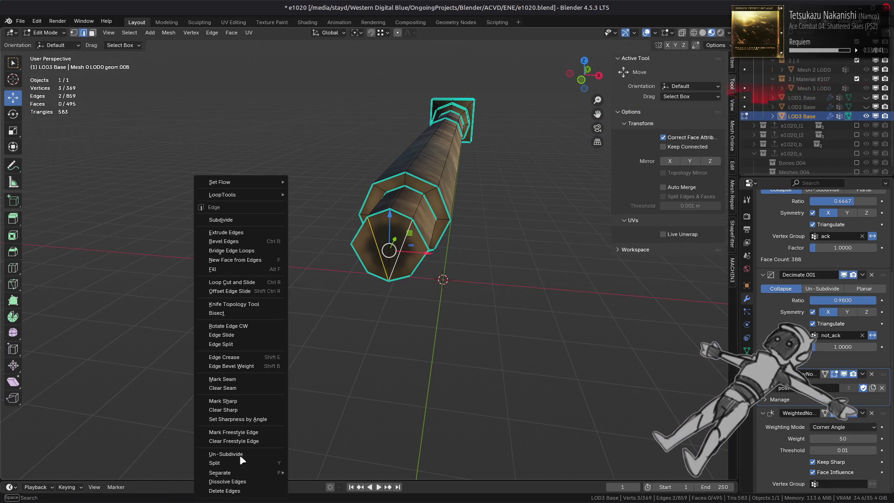
click(237, 483)
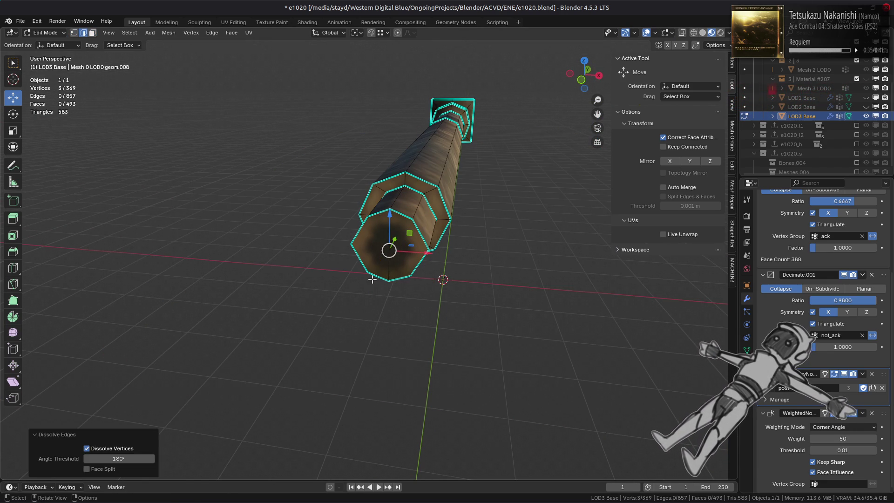
key(alt+a)
- Dissolve the edge loop near the muzzle, leaving 361 vertices, and inspect from above
middle_drag(372, 279, 348, 246)
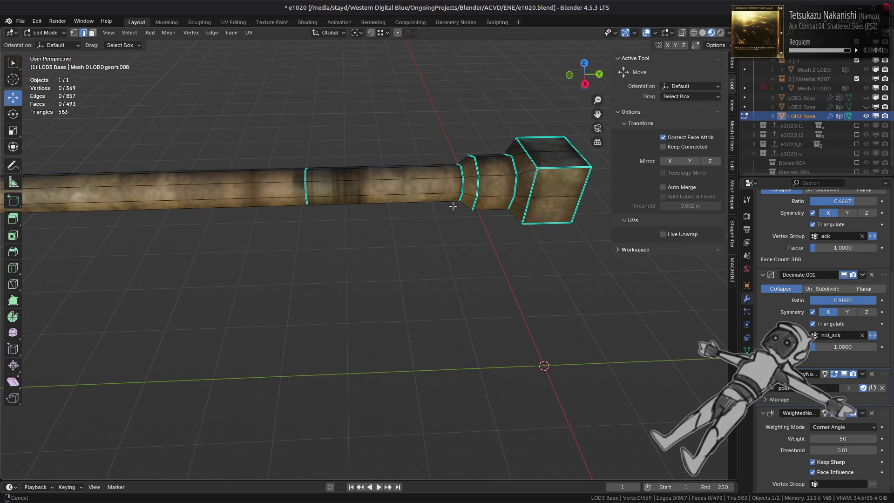
shift+middle_drag(453, 205, 364, 240)
scroll(365, 239, up, 3)
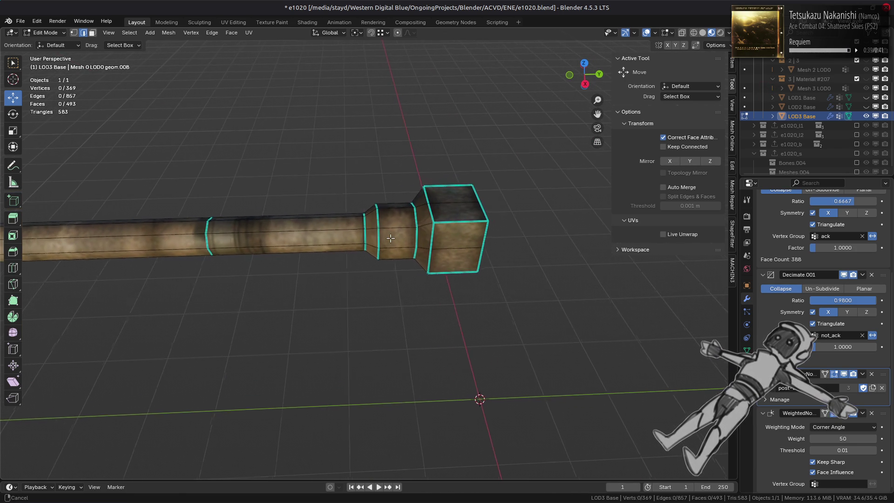
right_click(238, 332)
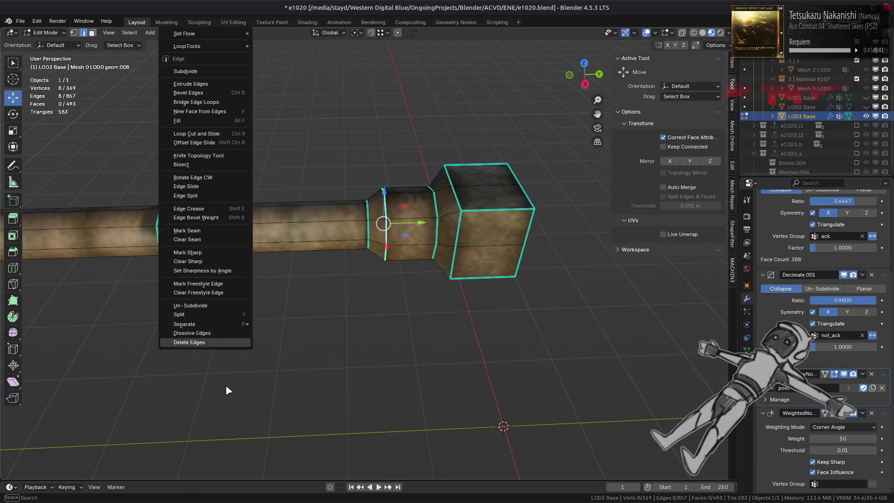
click(229, 332)
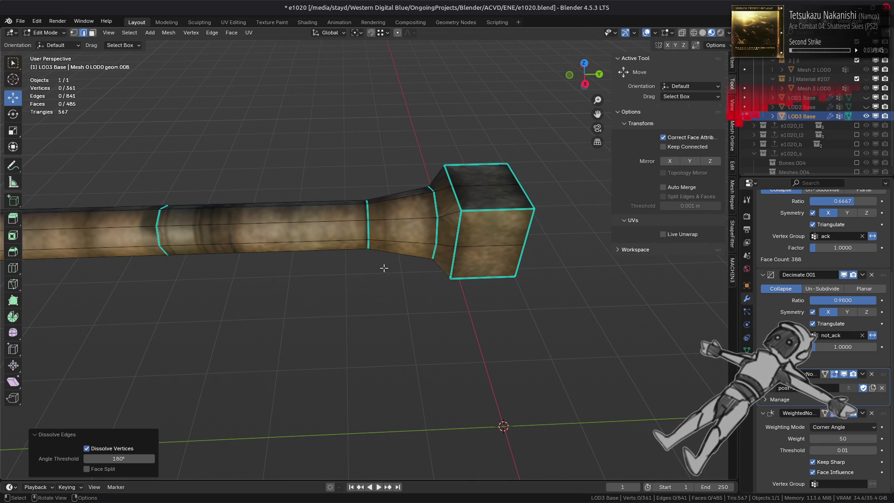
key(alt+h)
middle_drag(384, 268, 400, 288)
key(h)
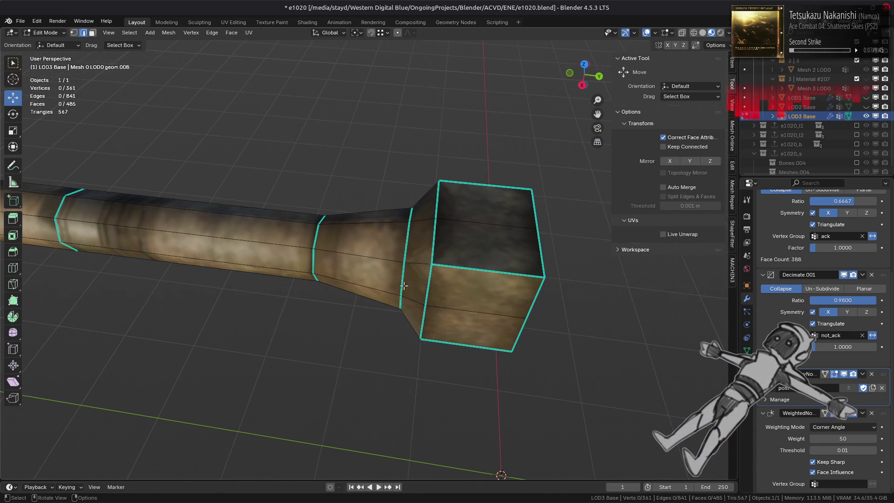
middle_drag(463, 255, 420, 241)
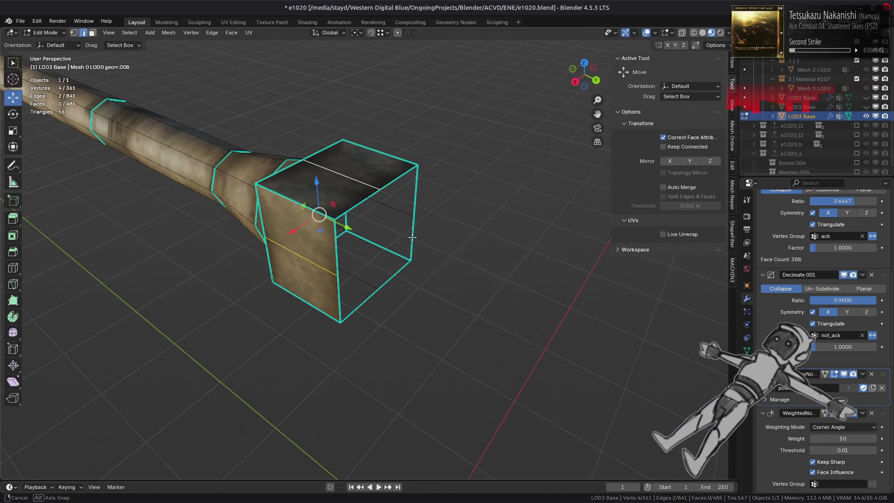
- Dissolve the selected edges where the barrel meets the muzzle block
middle_drag(358, 270, 285, 364)
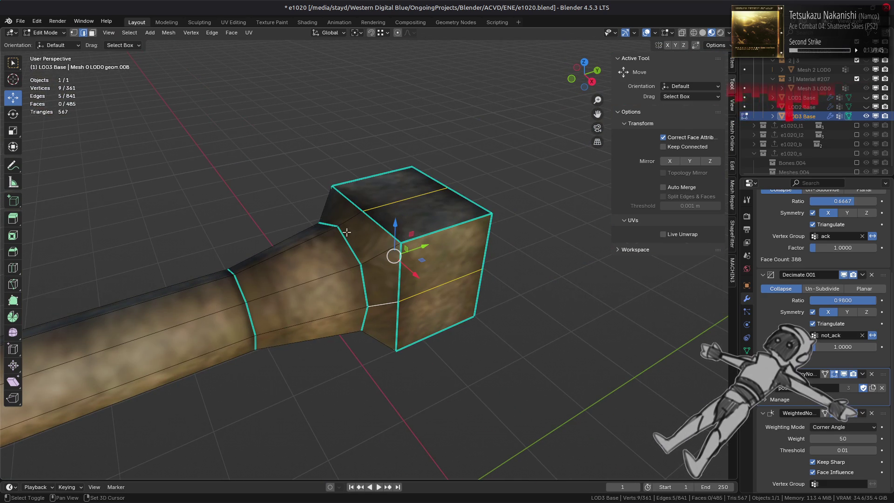
middle_drag(309, 253, 418, 255)
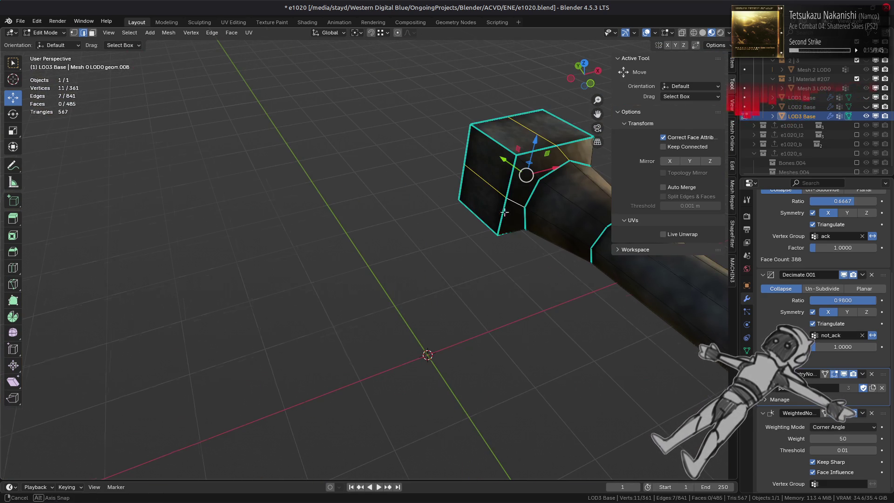
middle_drag(511, 219, 466, 195)
shift+click(467, 156)
key(ctrl+e)
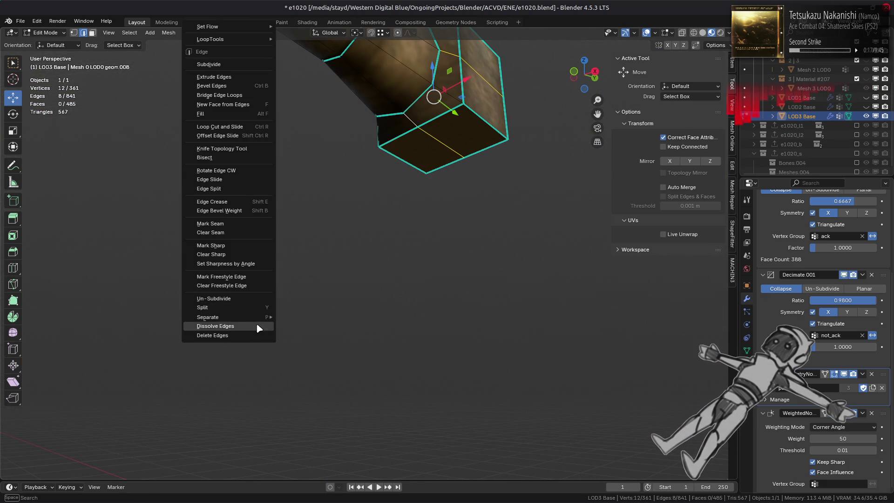
click(258, 326)
middle_drag(331, 192, 324, 224)
key(ctrl+z)
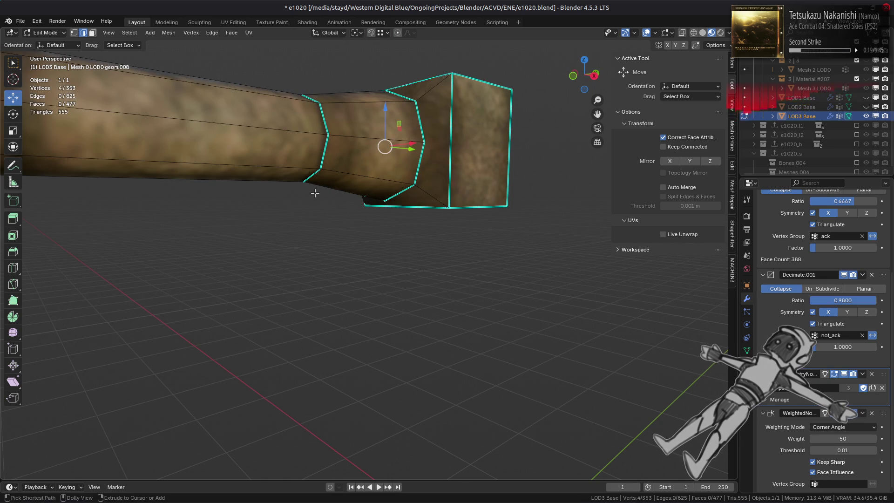
- In face mode, select two faces on the muzzle block, keeping the edge dissolve
middle_drag(314, 193, 405, 233)
key(3)
click(460, 226)
shift+click(458, 259)
key(ctrl+z)
key(ctrl+z)
key(ctrl+z)
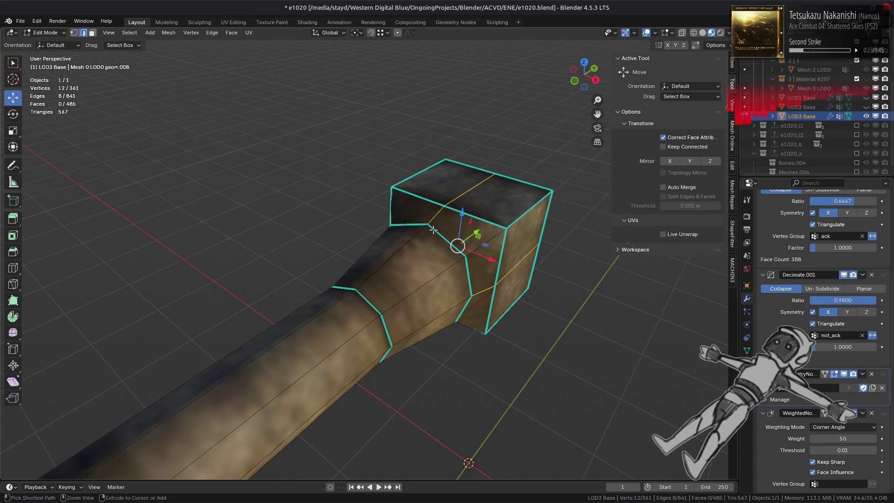
key(ctrl+shift+z)
key(ctrl+shift+z)
key(ctrl+shift+z)
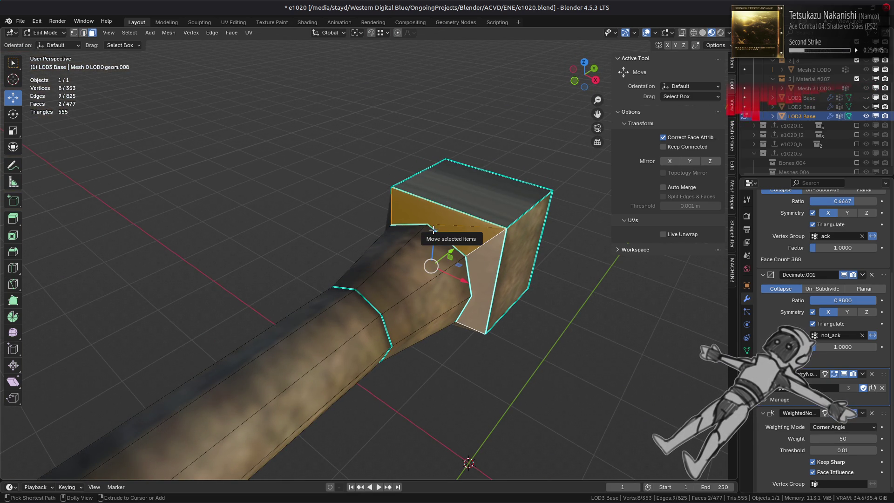
- Add the remaining barrel-to-muzzle transition faces and triangulate them, leaving 353 vertices
mouse_move(433, 236)
middle_down()
mouse_move(481, 257)
mouse_move(461, 142)
middle_up()
shift+click(486, 249)
shift+click(460, 139)
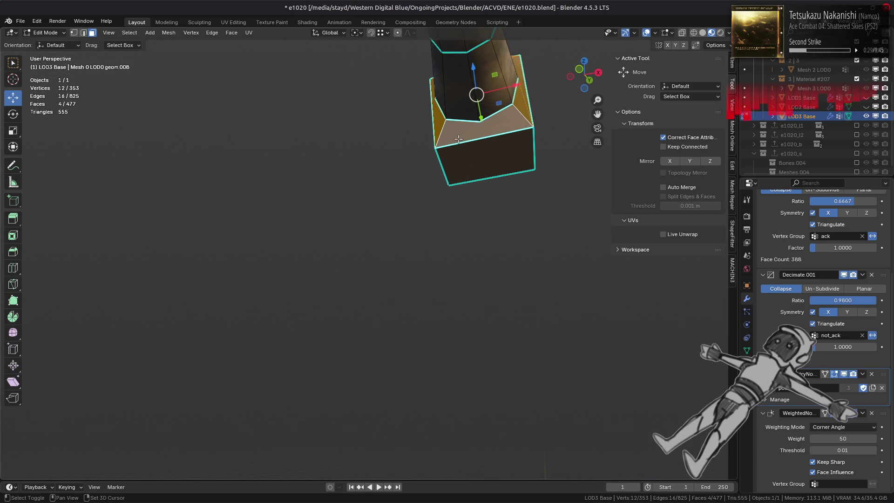
click(232, 33)
click(266, 92)
key(alt+a)
middle_drag(354, 181, 342, 212)
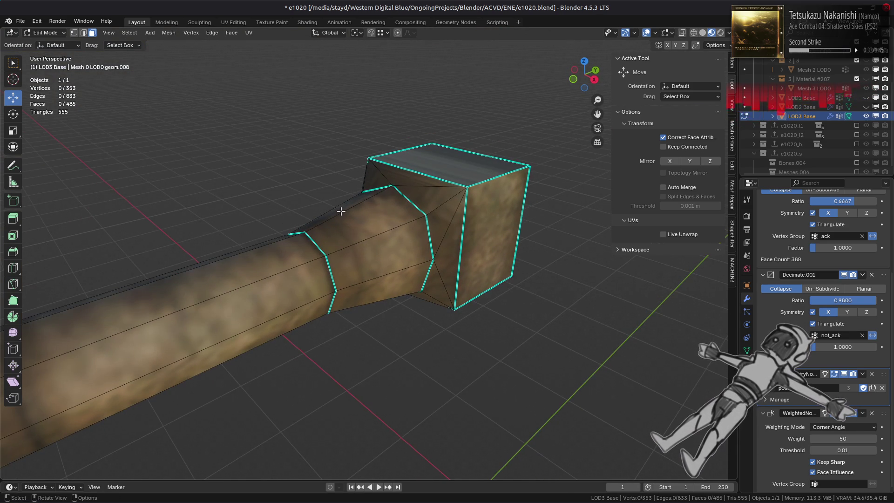
key(ctrl+z)
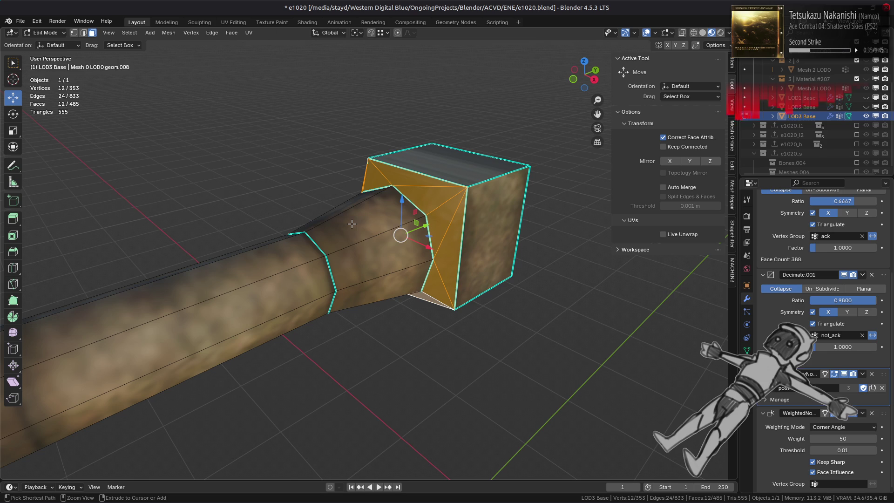
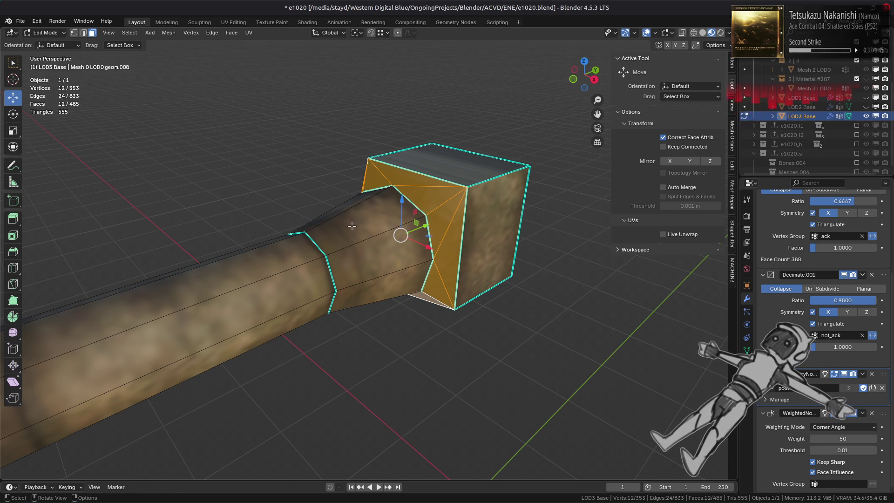
- Select two chamfer edge loops along the barrel and dissolve them
alt+click(358, 249)
mouse_move(358, 250)
middle_down()
mouse_move(366, 221)
mouse_move(424, 164)
mouse_move(487, 157)
mouse_move(500, 186)
middle_up()
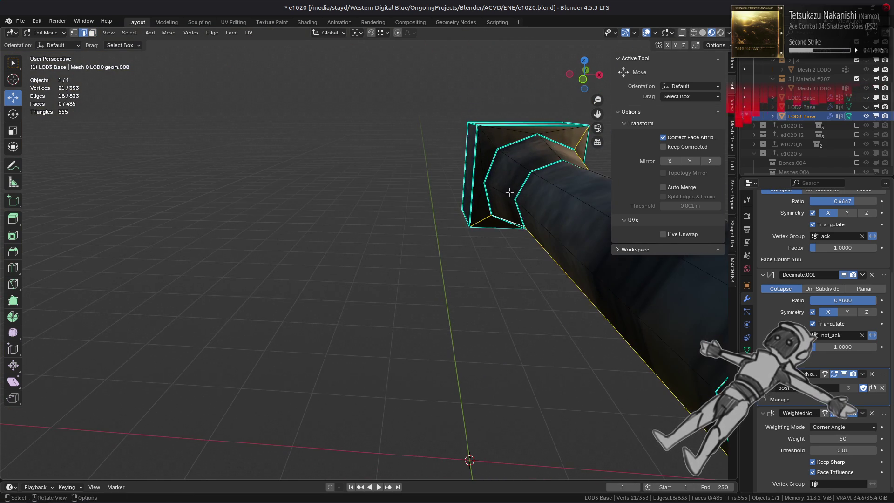
alt+shift+click(541, 181)
scroll(329, 262, down, 3)
mouse_move(330, 261)
middle_down()
mouse_move(335, 278)
mouse_move(329, 257)
middle_up()
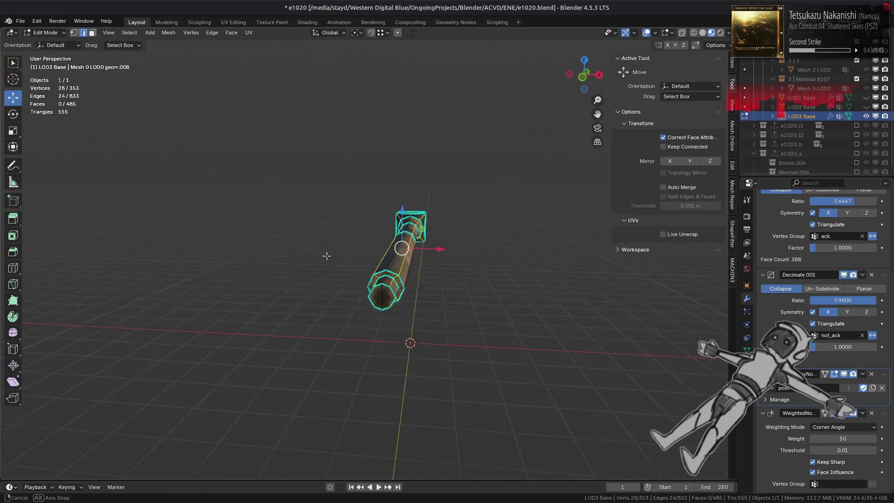
right_click(442, 337)
click(433, 482)
- Dissolve the barrel's middle edge ring as well
middle_drag(429, 275, 431, 282)
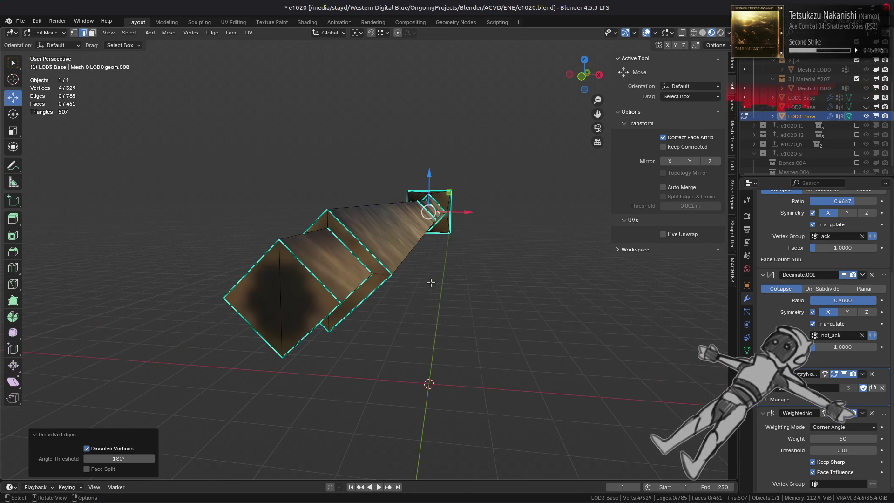
alt+click(353, 261)
right_click(417, 282)
click(413, 326)
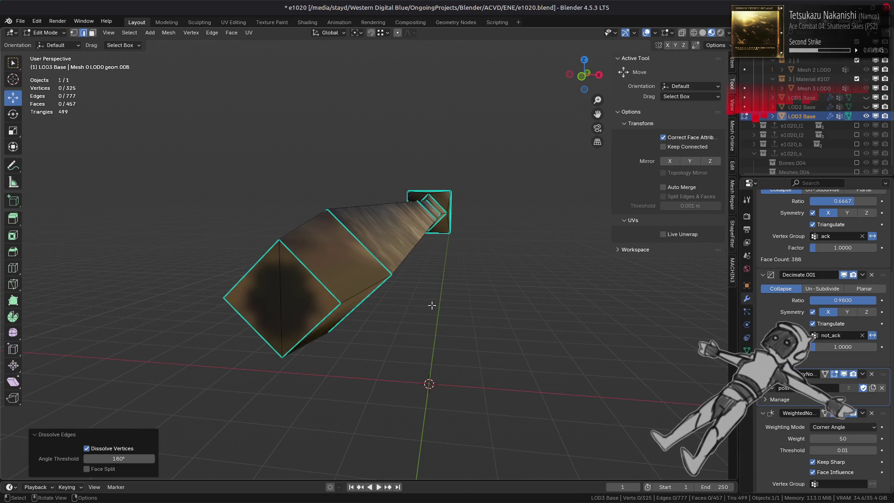
scroll(419, 305, up, 5)
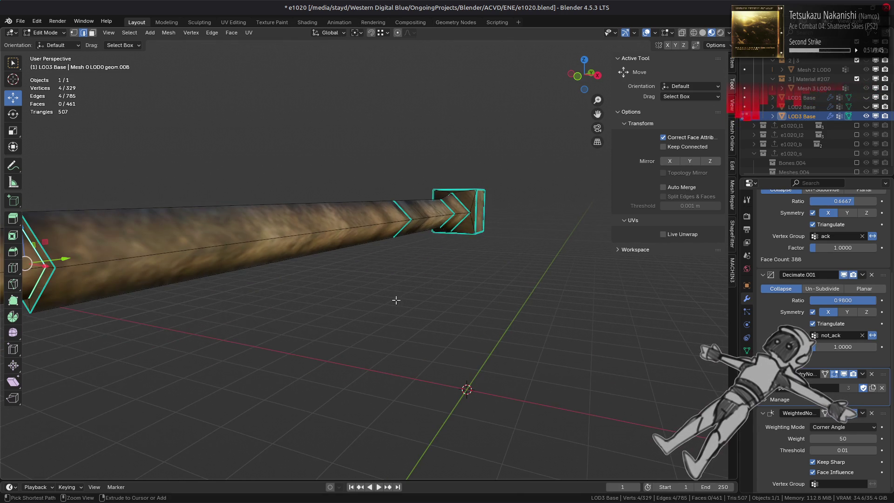
scroll(405, 301, down, 3)
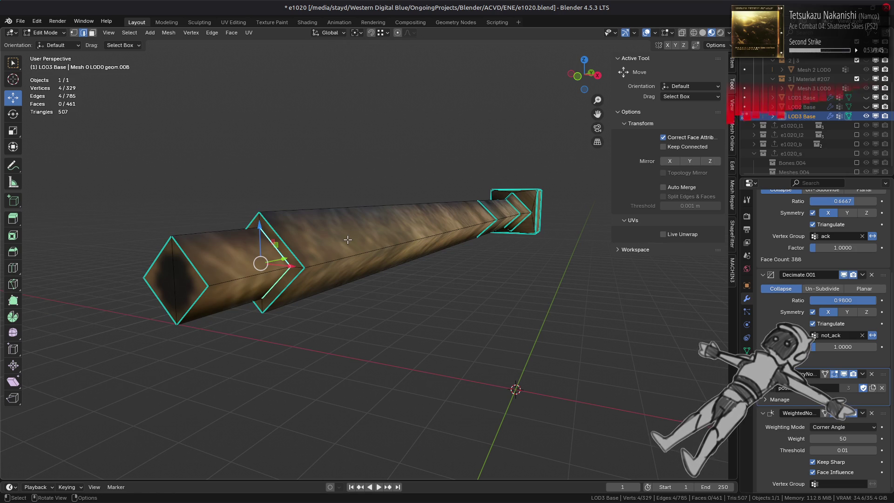
- Keep the remaining barrel loop and edge-slide it fully to one end
key(ctrl+x)
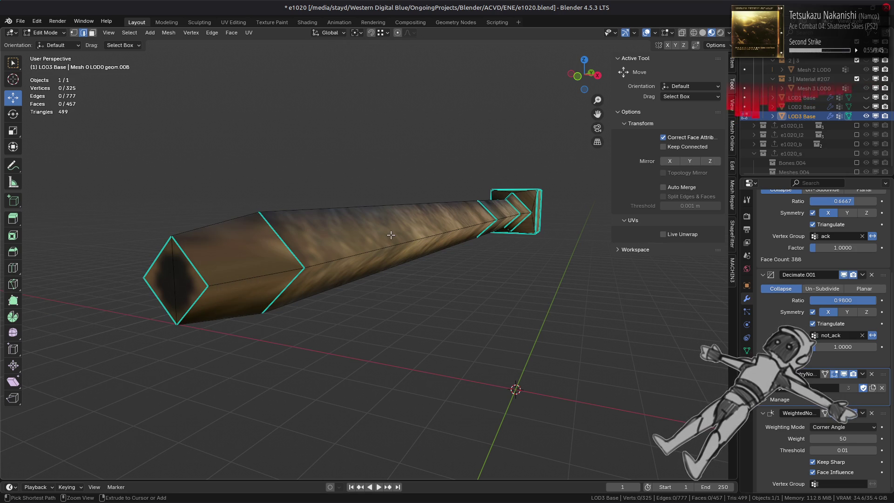
key(ctrl+z)
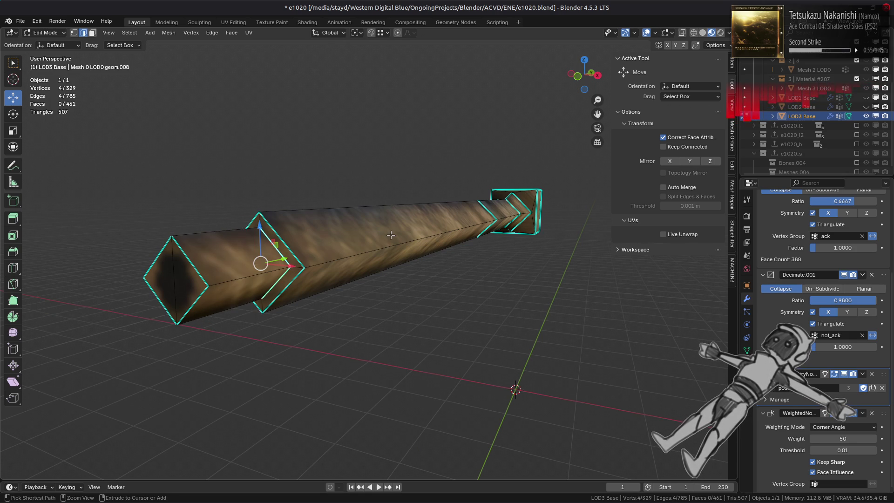
key(ctrl+e)
click(378, 186)
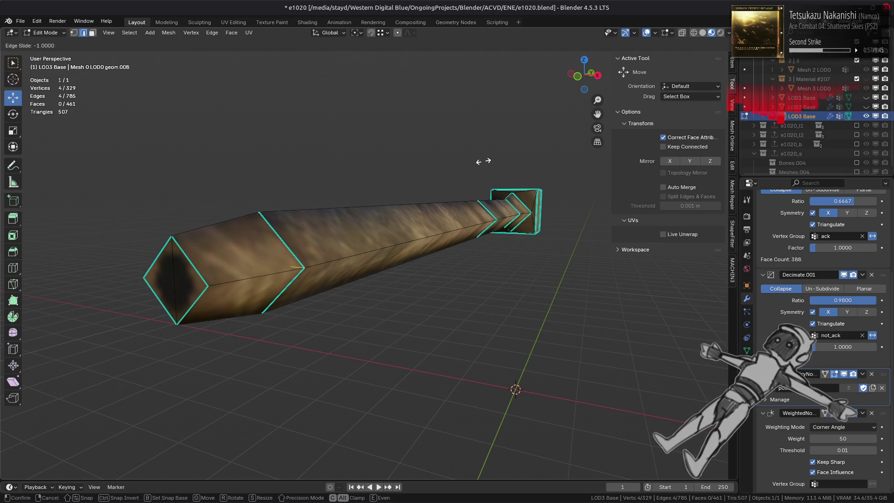
click(482, 161)
- Select all linked barrel vertices and merge them by distance
key(1)
key(ctrl+l)
right_click(382, 322)
mouse_move(391, 454)
click(429, 455)
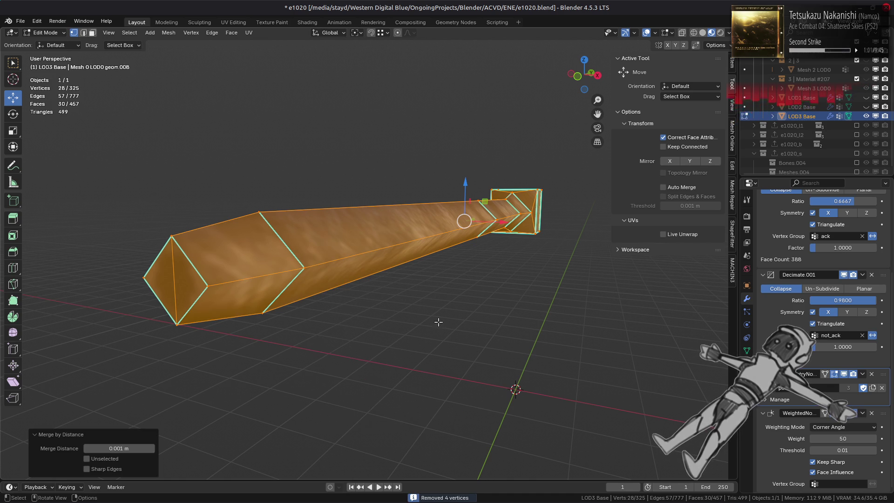
- Clear the selection and return to Object Mode to view the whole tank
key(2)
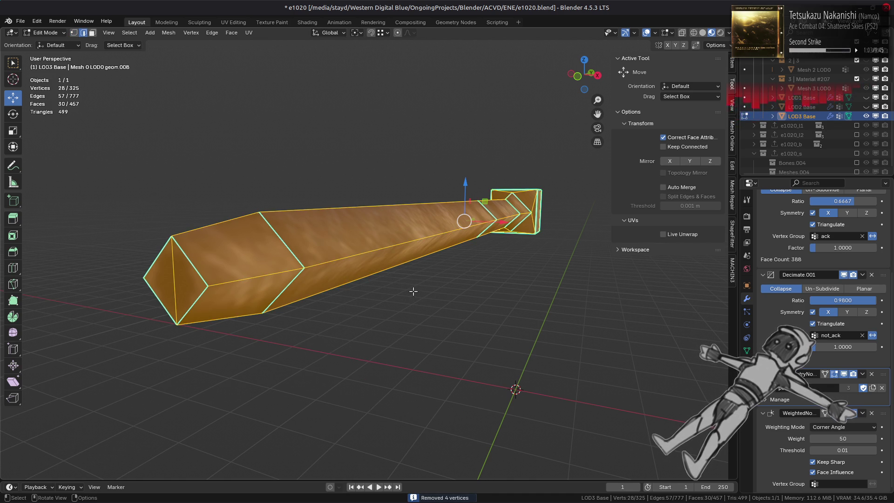
key(alt+a)
scroll(414, 291, down, 2)
key(Tab)
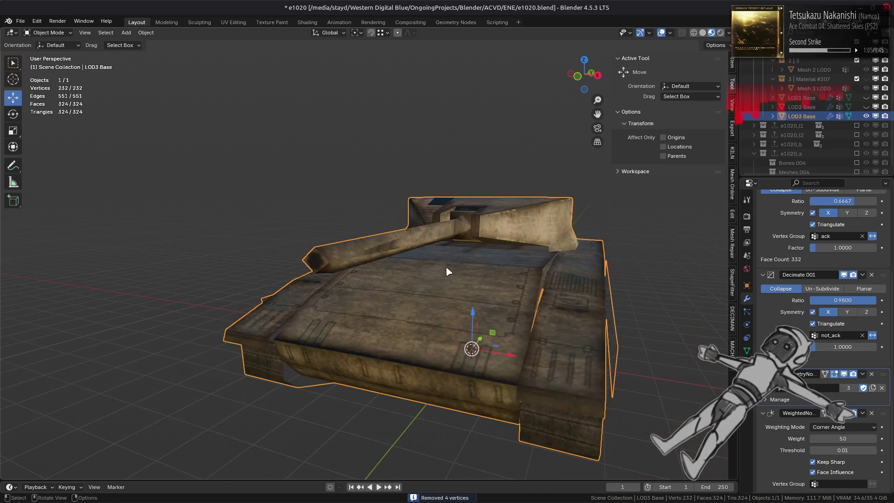
- Turn off viewport display for the Decimate.001 and Decimate modifiers
middle_drag(434, 283, 416, 279)
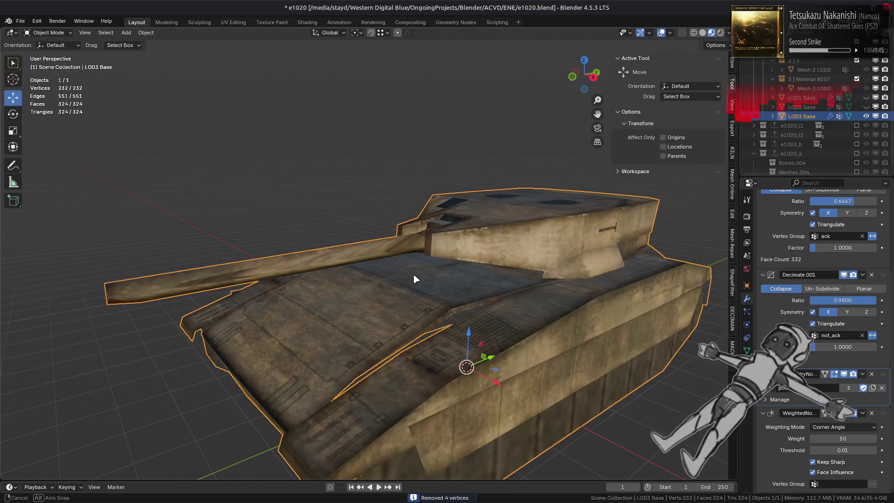
click(845, 275)
scroll(773, 308, up, 3)
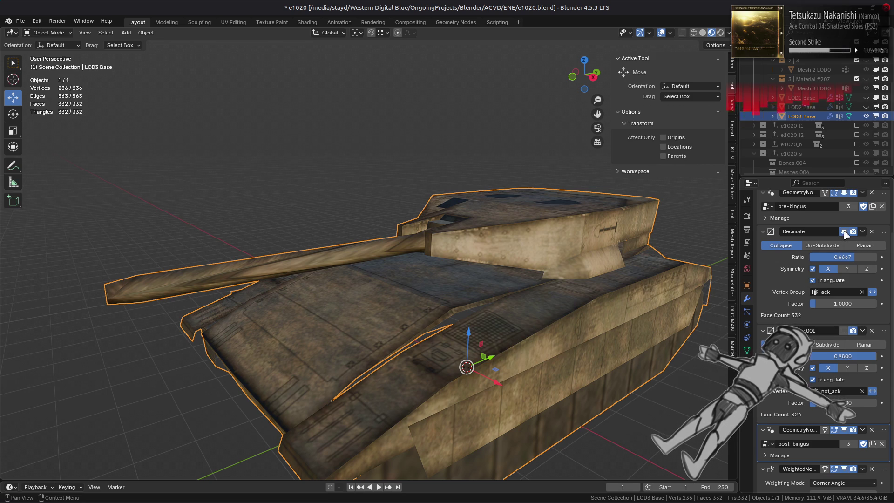
click(845, 234)
scroll(512, 294, up, 3)
- In Edit Mode, edge-slide the barrel's end loop flush with its neighbour
key(Tab)
mouse_move(466, 296)
shift+middle_down()
mouse_move(398, 321)
mouse_move(429, 309)
shift+middle_up()
scroll(316, 292, up, 4)
key(2)
right_click(435, 291)
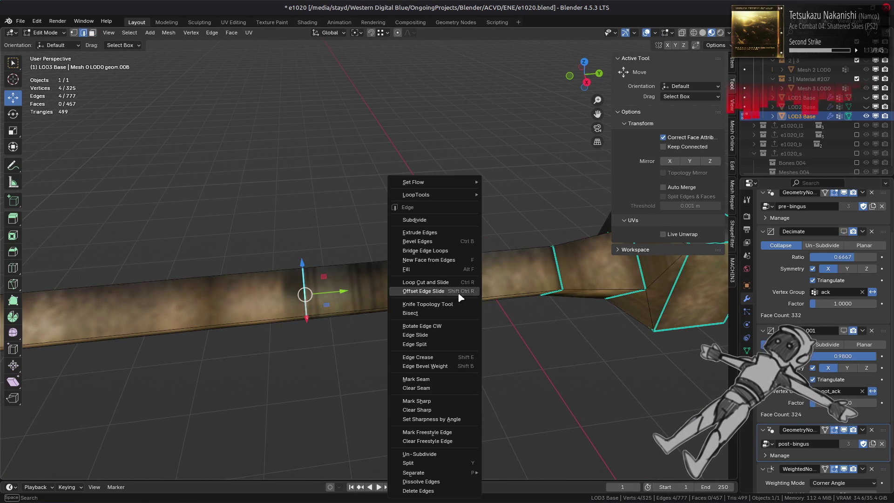
click(448, 339)
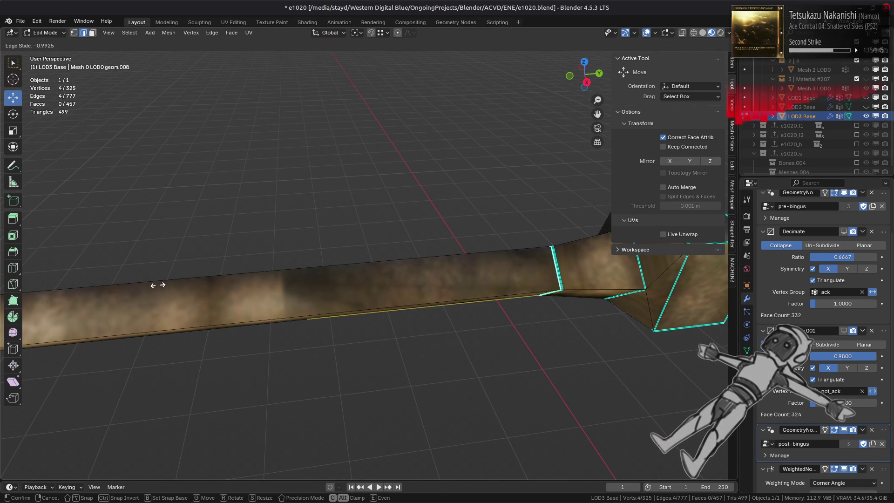
click(359, 293)
middle_drag(358, 293, 346, 258)
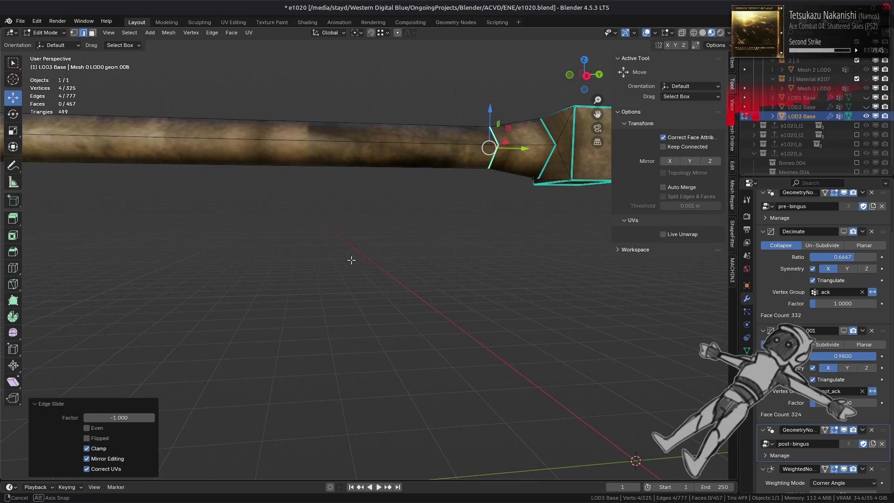
- Select all barrel vertices and merge by distance, removing 4 duplicates
key(1)
key(a)
right_click(337, 260)
mouse_move(349, 455)
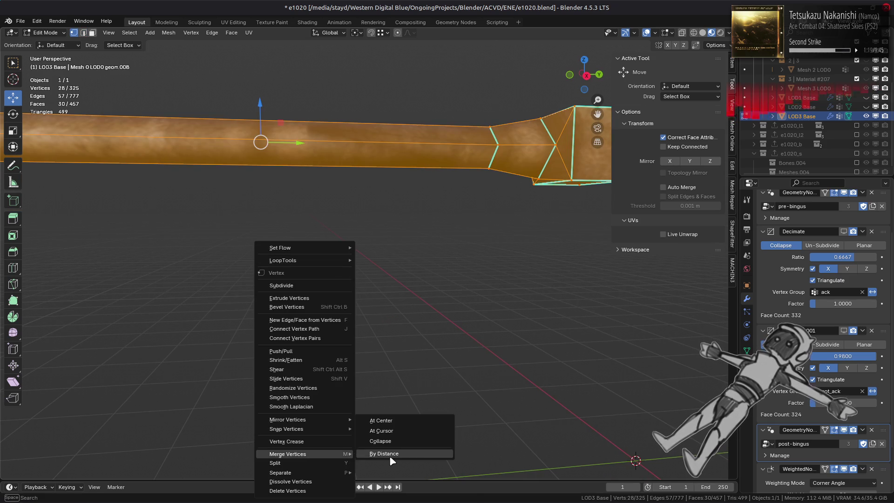
click(391, 457)
scroll(407, 236, down, 6)
- Reveal the hidden tank geometry, deselect it, and leave Edit Mode
click(330, 223)
mouse_move(330, 224)
middle_down()
mouse_move(329, 255)
mouse_move(366, 232)
middle_up()
key(alt+h)
key(alt+a)
key(Tab)
scroll(368, 237, up, 2)
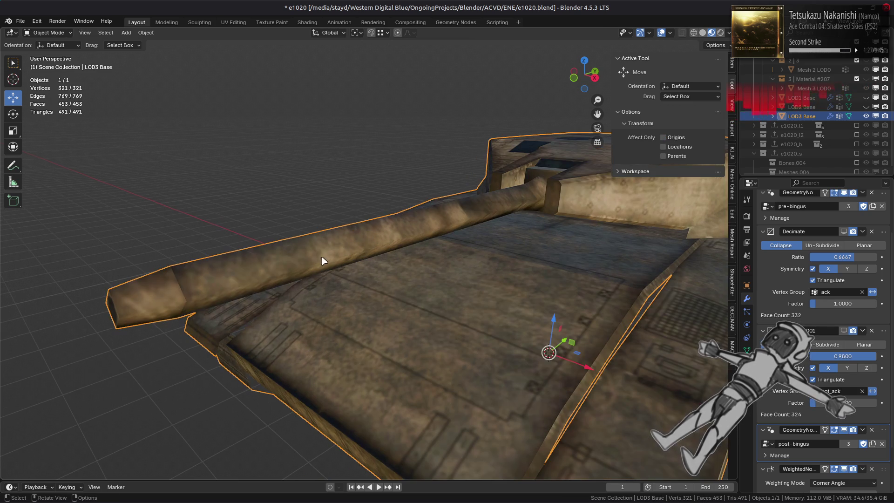
- Delete the chamfer face ring at the barrel tip and move the end ring along Y
key(Tab)
scroll(266, 258, down, 1)
alt+click(223, 285)
right_click(250, 294)
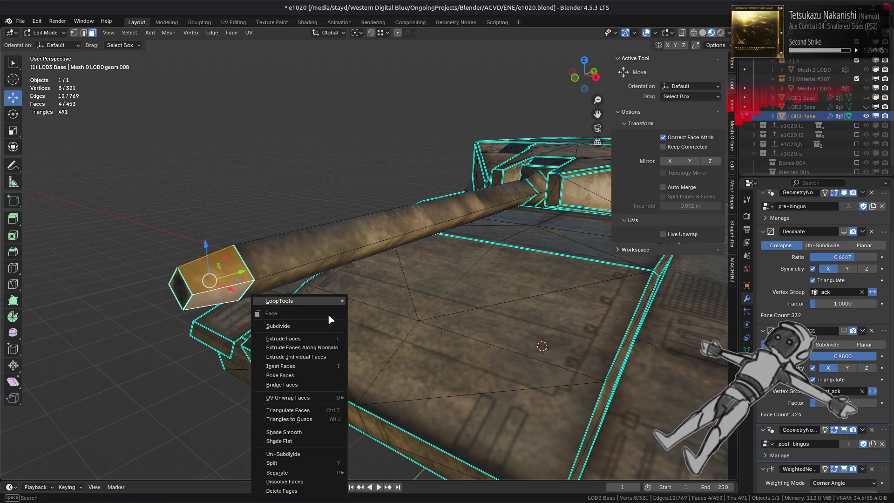
click(279, 492)
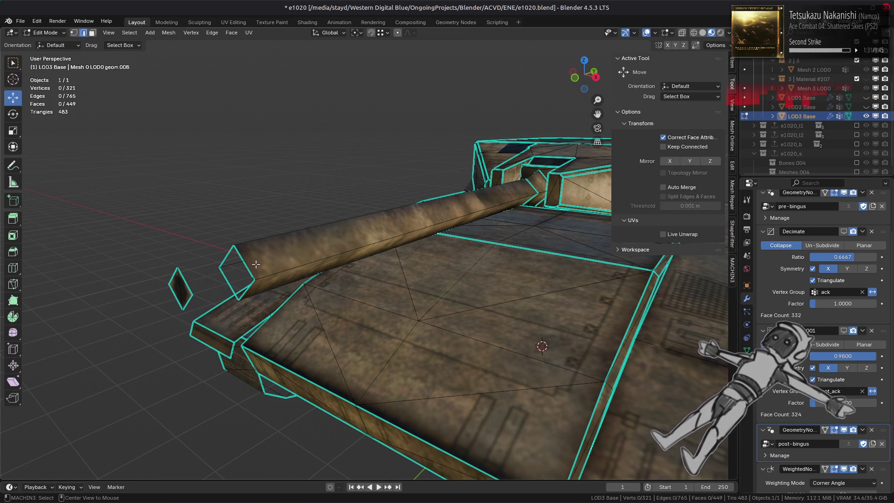
mouse_move(272, 262)
mouse_down()
mouse_move(332, 224)
mouse_move(204, 268)
mouse_up()
scroll(204, 268, up, 1)
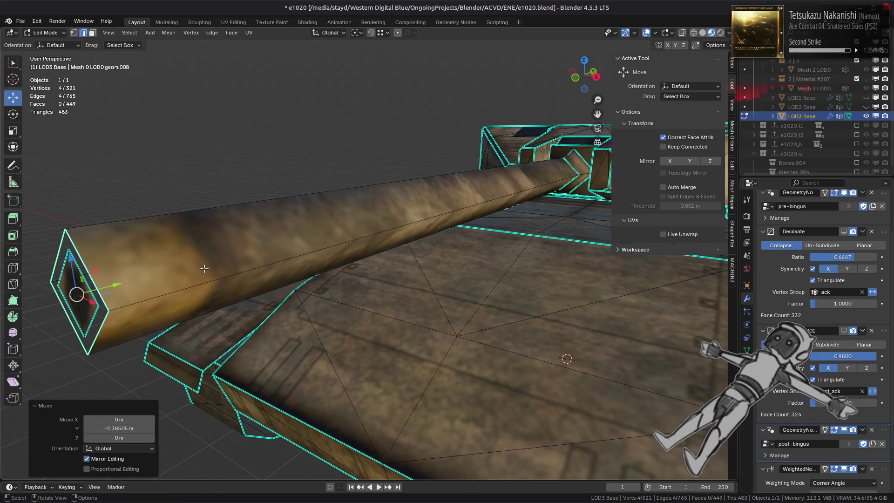
- Move the tip's bottom, top, right and left vertices out to form a clean diamond
middle_drag(204, 269, 227, 280)
click(362, 283)
drag(361, 284, 362, 302)
click(361, 186)
drag(361, 186, 361, 164)
click(408, 241)
drag(408, 241, 429, 242)
click(312, 234)
drag(311, 234, 294, 234)
- Select the linked barrel piece and merge 4 duplicate vertices by distance
click(384, 221)
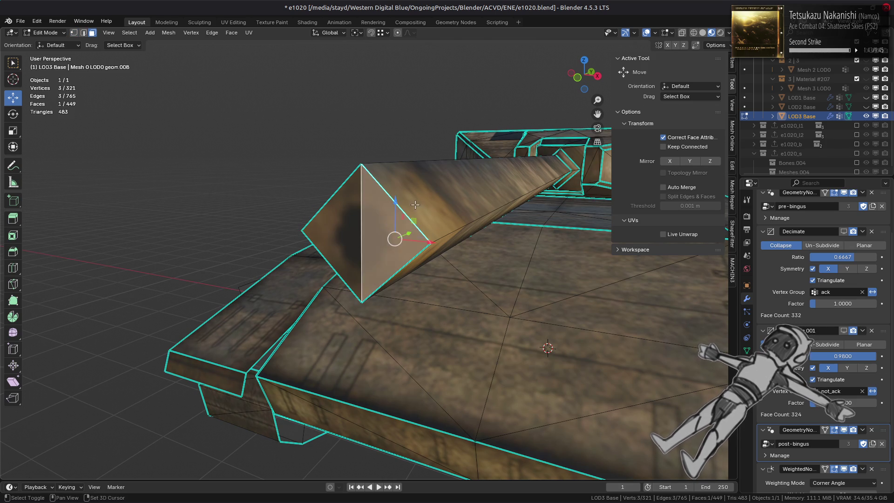
key(ctrl+l)
right_click(329, 277)
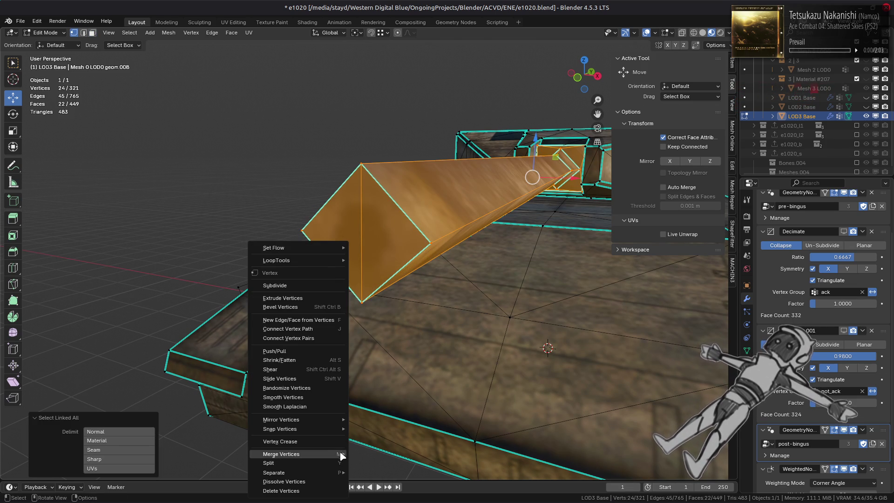
mouse_move(343, 454)
click(381, 455)
- Deselect, reveal hidden geometry and return to Object Mode
mouse_move(396, 279)
middle_down()
mouse_move(418, 249)
mouse_move(344, 283)
mouse_move(308, 272)
mouse_move(316, 314)
mouse_move(342, 272)
middle_up()
key(alt+a)
key(alt+h)
key(Tab)
scroll(308, 272, up, 3)
mouse_move(342, 272)
middle_down()
mouse_move(419, 264)
mouse_move(401, 240)
middle_up()
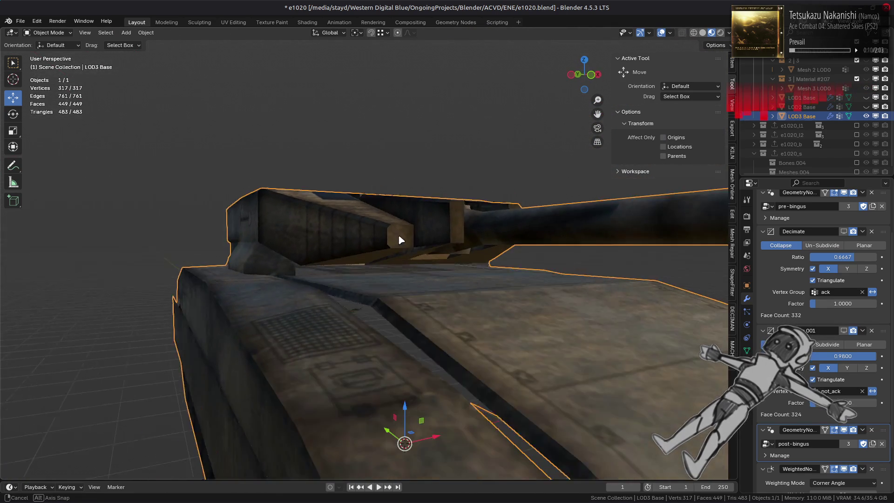
- Vertex-slide the stray vertex under the turret onto its neighbour
key(Tab)
scroll(396, 251, up, 8)
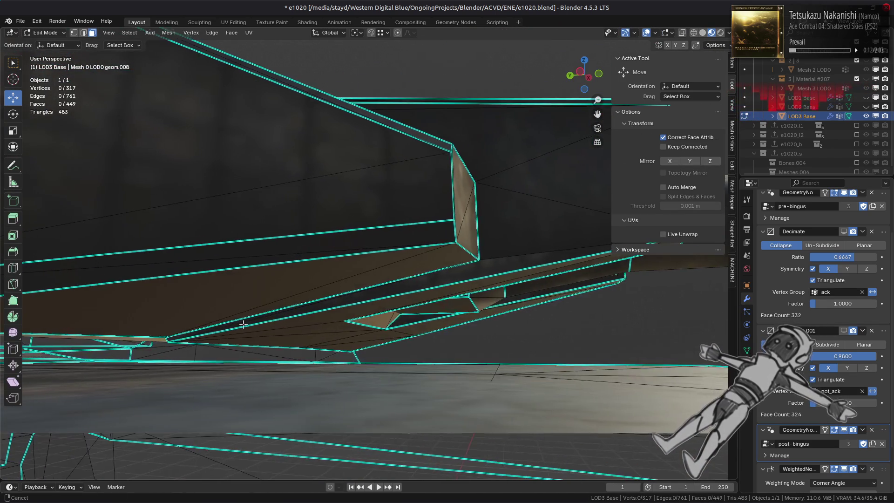
shift+middle_drag(205, 328, 381, 295)
click(305, 311)
middle_drag(305, 311, 508, 296)
key(shift+v)
click(371, 328)
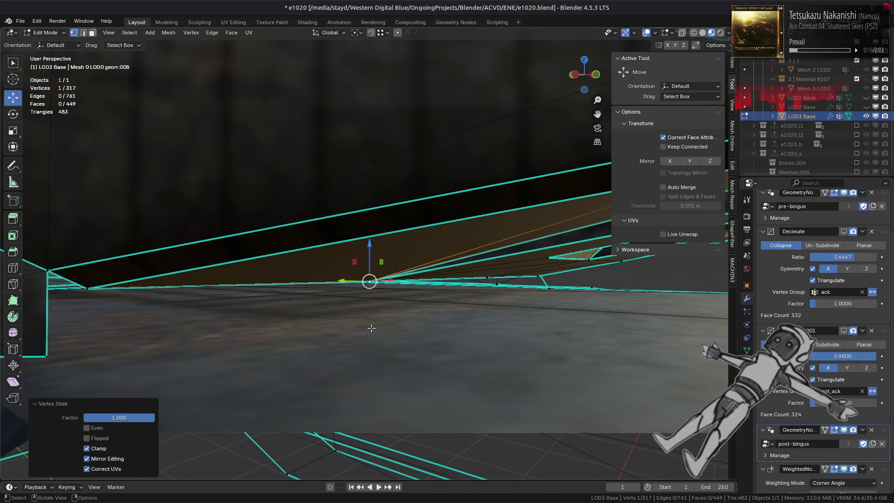
- Select the linked piece and merge the overlapping vertex by distance
key(ctrl+l)
right_click(361, 326)
key(Escape)
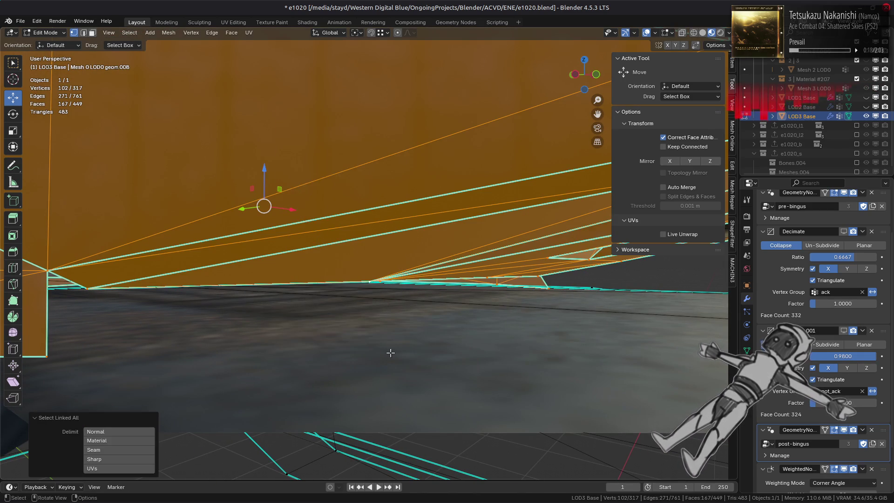
right_click(339, 318)
mouse_move(339, 319)
click(393, 370)
mouse_move(494, 317)
middle_down()
mouse_move(519, 269)
mouse_move(348, 299)
mouse_move(361, 297)
middle_up()
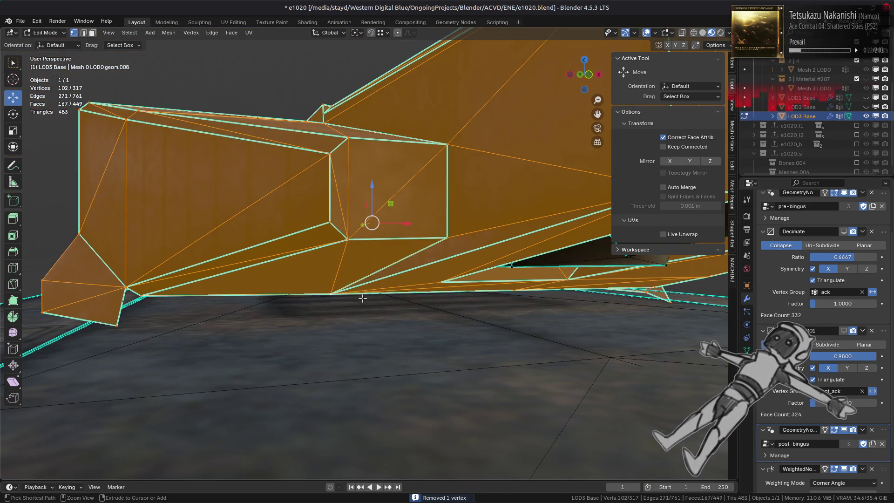
- Mark one edge of the hull piece as sharp
key(2)
click(373, 271)
right_click(265, 369)
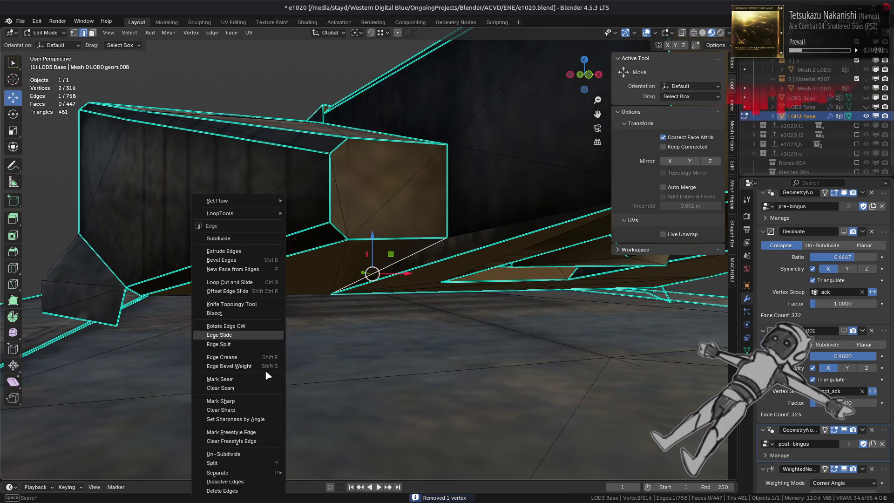
click(261, 400)
key(3)
mouse_move(273, 367)
middle_down()
mouse_move(385, 275)
mouse_move(390, 295)
mouse_move(362, 304)
mouse_move(425, 275)
mouse_move(379, 245)
mouse_move(393, 216)
mouse_move(389, 197)
mouse_move(364, 191)
mouse_move(388, 192)
middle_up()
- Select the entire mesh to inspect the turret, then leave Edit Mode
key(a)
scroll(377, 192, up, 2)
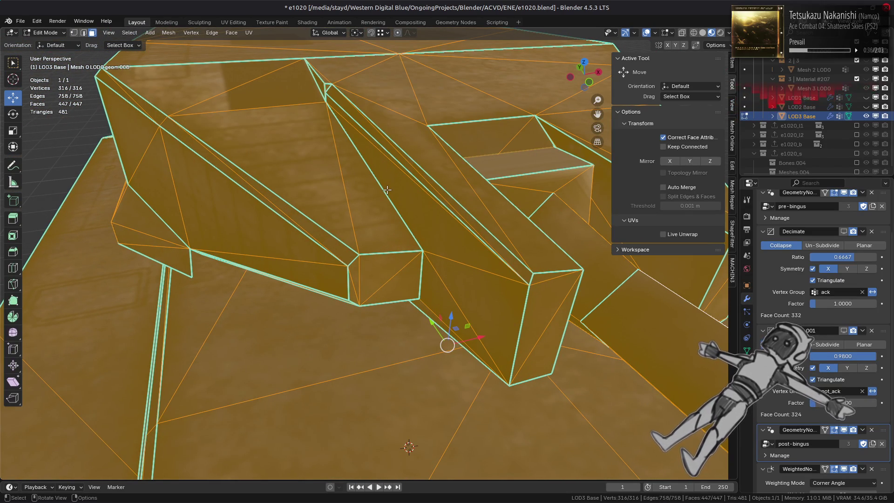
middle_drag(263, 199, 197, 251)
scroll(429, 224, up, 3)
scroll(429, 224, down, 5)
mouse_move(429, 224)
middle_down()
mouse_move(350, 254)
mouse_move(329, 245)
mouse_move(354, 254)
mouse_move(300, 255)
mouse_move(402, 319)
middle_up()
key(Tab)
key(Tab)
click(403, 319)
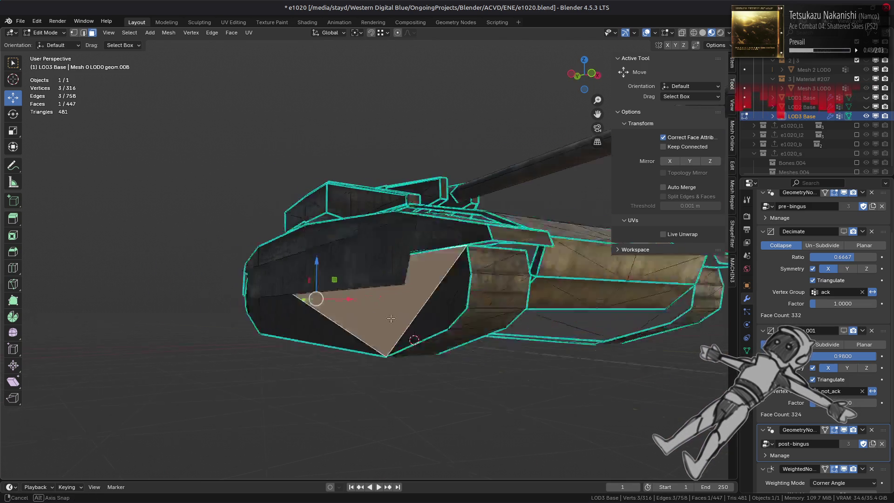
- Select the linked flat underside faces and Limited Dissolve them into two large faces
middle_drag(359, 295, 252, 294)
key(q)
click(307, 302)
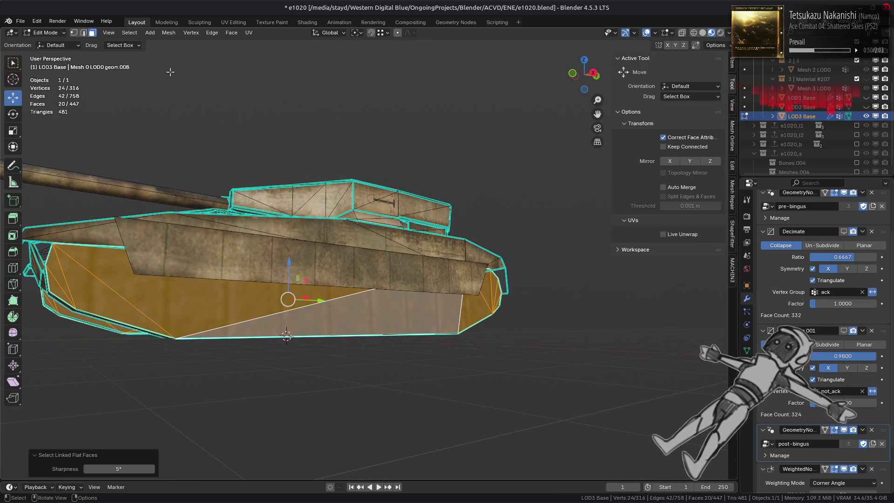
click(169, 33)
mouse_move(219, 249)
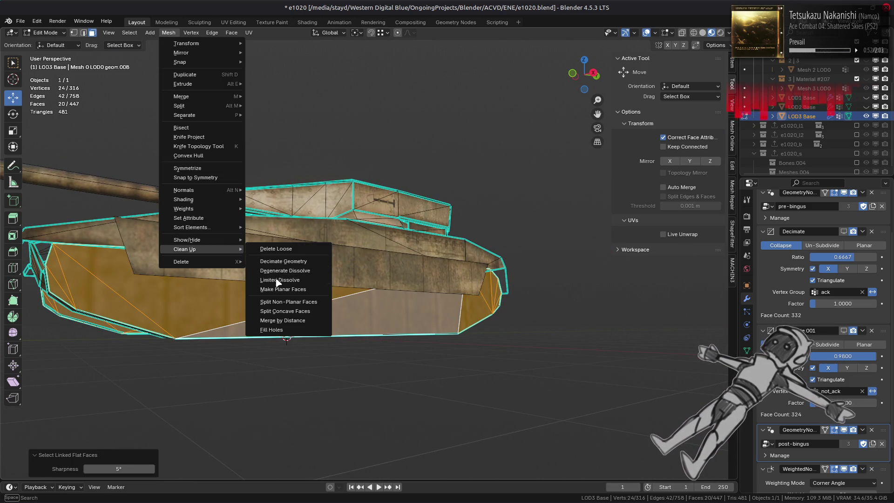
click(278, 279)
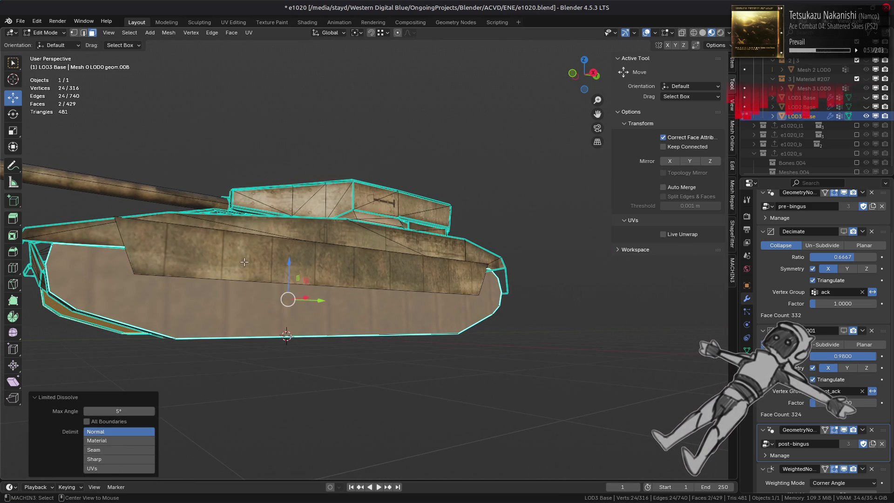
- Select the hull piece linked in Edit Mode and hide everything else
key(Tab)
mouse_move(245, 264)
middle_down()
mouse_move(281, 266)
mouse_move(273, 240)
mouse_move(273, 258)
mouse_move(229, 250)
mouse_move(287, 242)
mouse_move(278, 255)
mouse_move(242, 261)
mouse_move(265, 260)
mouse_move(284, 271)
mouse_move(305, 259)
mouse_move(311, 271)
mouse_move(386, 284)
middle_up()
click(265, 260)
key(Tab)
click(283, 271)
key(ctrl+l)
key(shift+h)
- In edge selection, select the loop along the hull's upper side
scroll(283, 272, up, 4)
scroll(319, 271, up, 2)
key(2)
alt+click(347, 285)
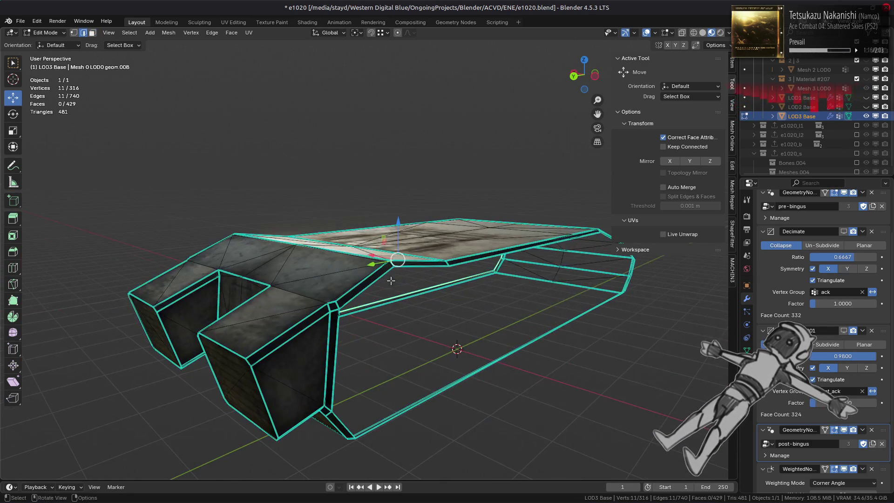
- Grow the side-strip selection and convert its triangles to quads with Triangles to Quads
key(1)
key(ctrl+KP_Add)
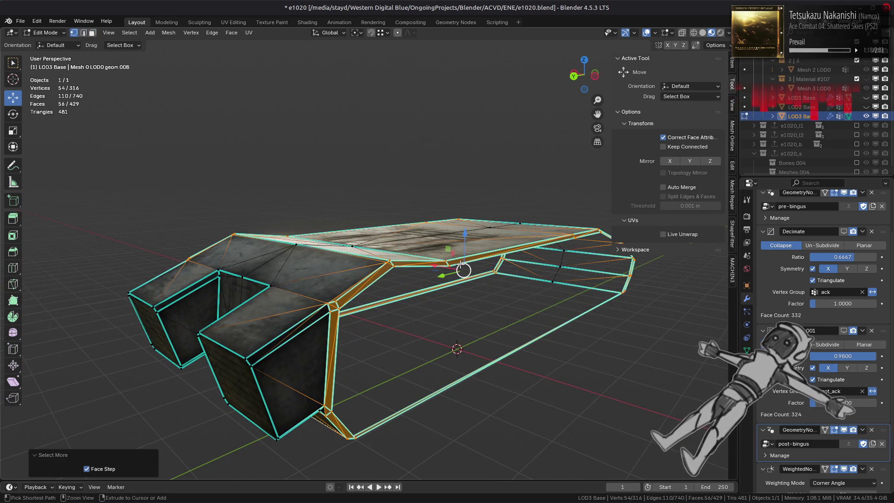
key(3)
click(232, 33)
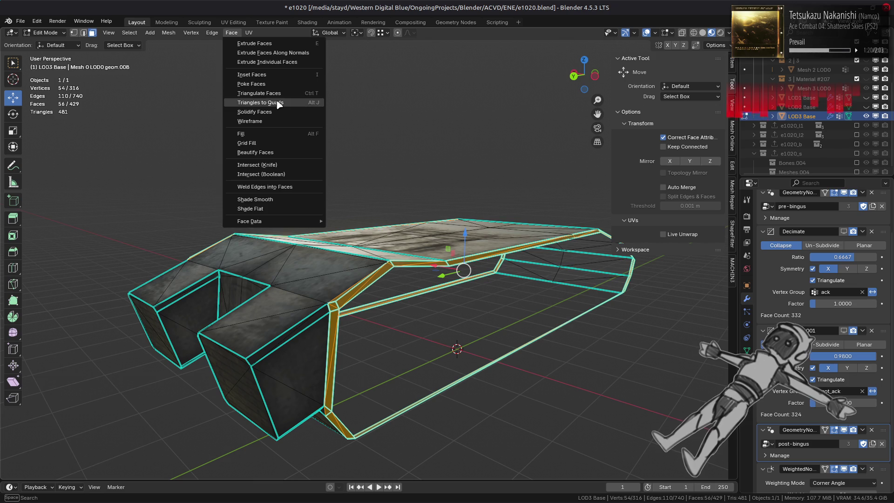
click(280, 102)
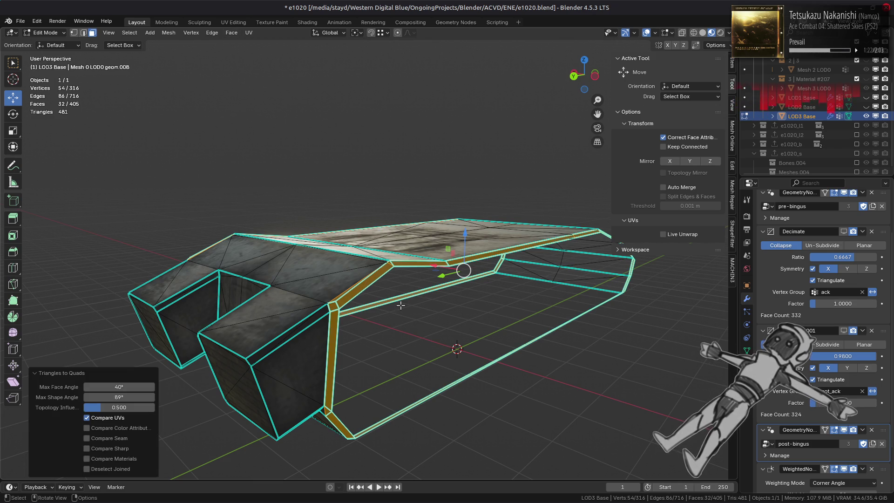
- Inspect the hull from below and try selecting the loop along the upper inner edge
mouse_move(348, 301)
middle_down()
mouse_move(402, 306)
mouse_move(285, 300)
middle_up()
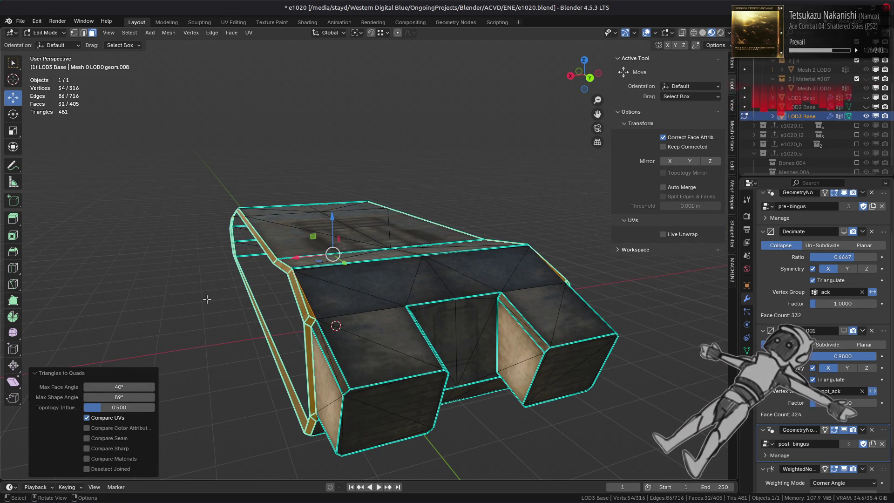
click(207, 300)
mouse_move(208, 299)
middle_down()
mouse_move(205, 345)
mouse_move(277, 293)
mouse_move(354, 339)
middle_up()
scroll(205, 346, up, 3)
scroll(205, 345, down, 3)
key(2)
click(329, 347)
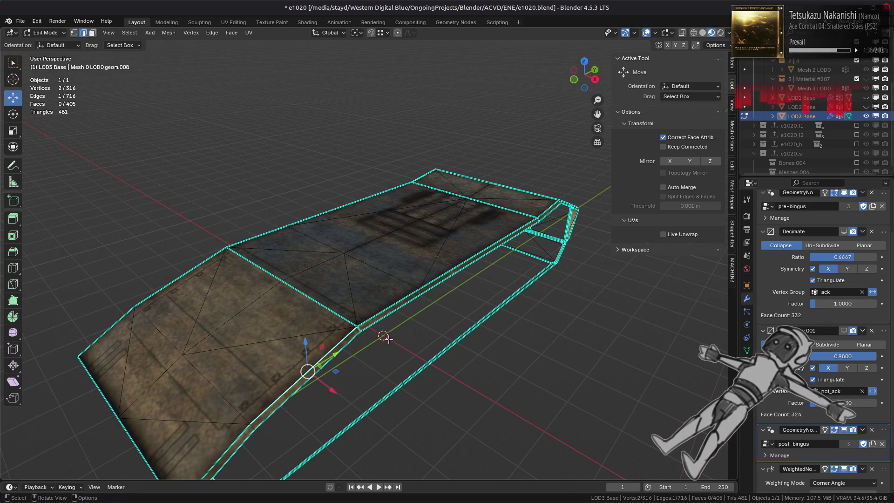
middle_drag(385, 337, 284, 322)
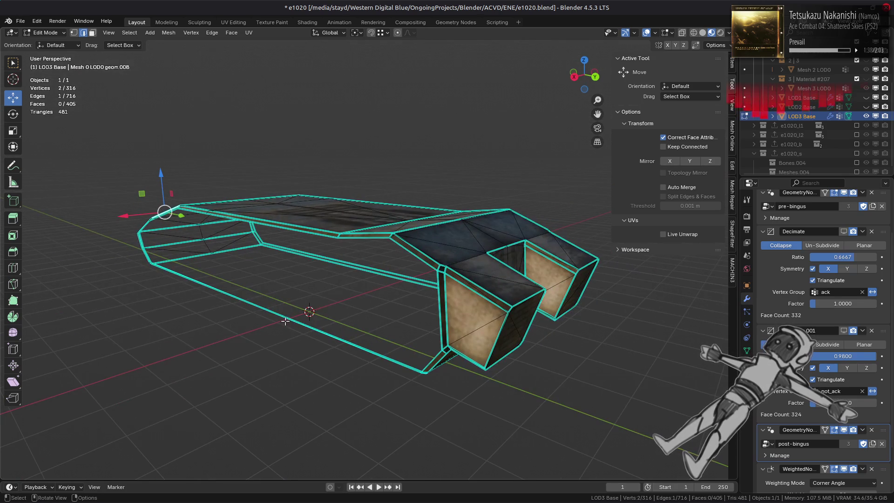
alt+click(363, 240)
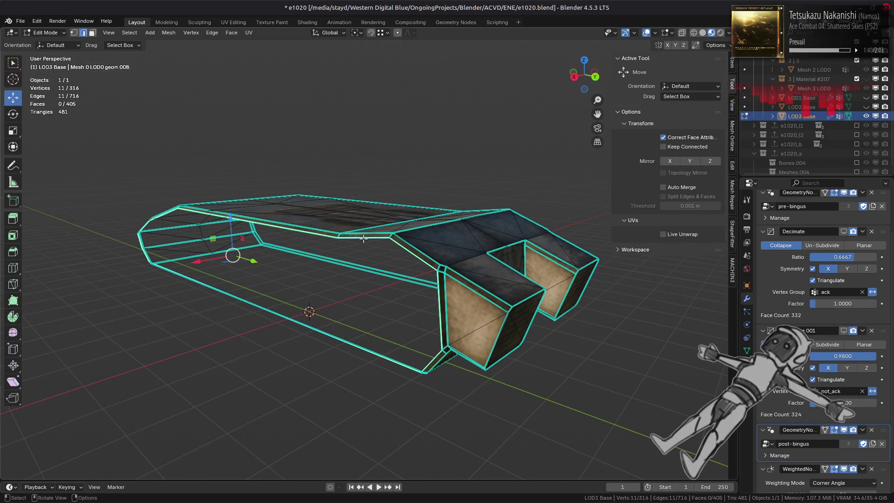
key(ctrl+KP_Add)
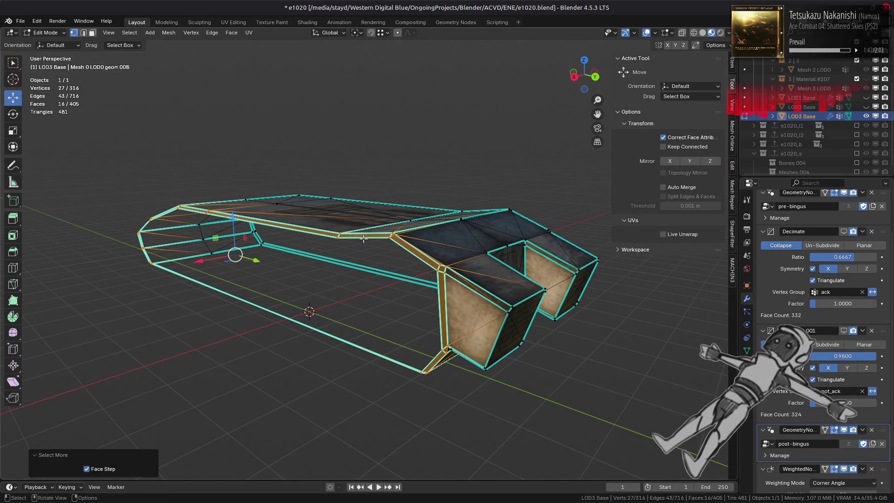
click(581, 328)
- Select the linked flat faces around the track opening, split them off and hide them
key(3)
scroll(512, 319, up, 5)
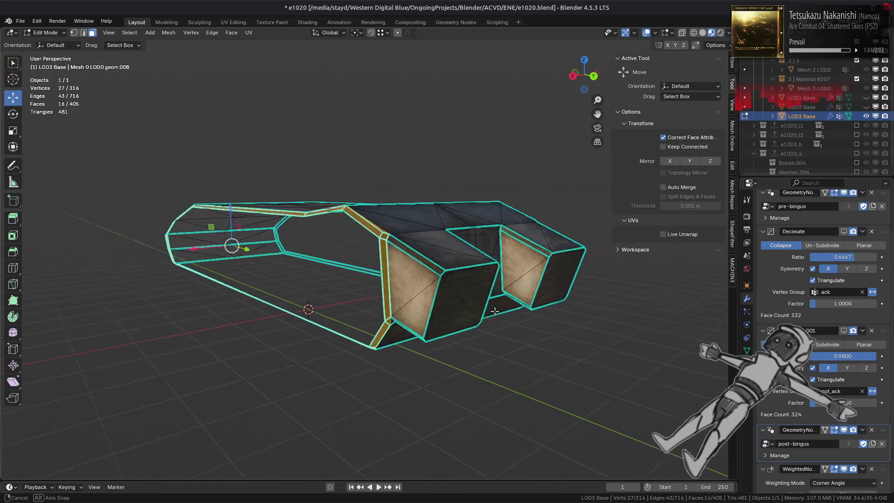
click(430, 293)
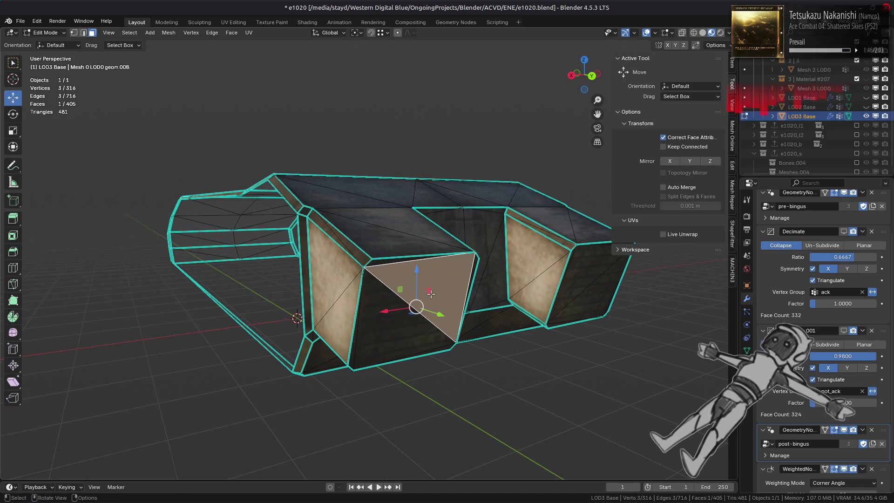
shift+click(567, 297)
key(q)
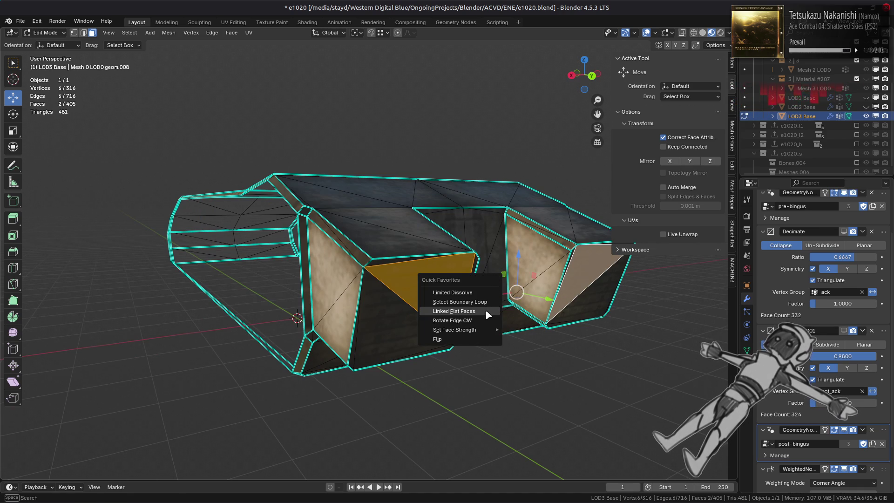
click(486, 311)
key(ctrl+KP_Add)
right_click(382, 312)
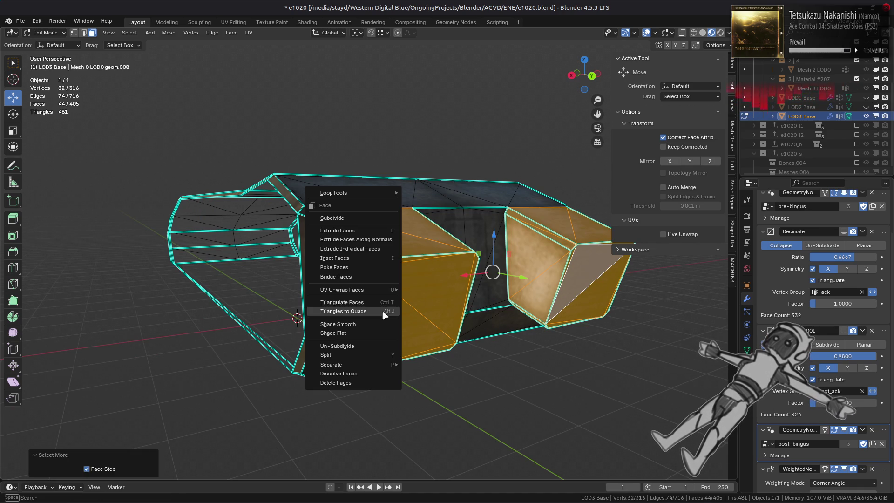
click(355, 354)
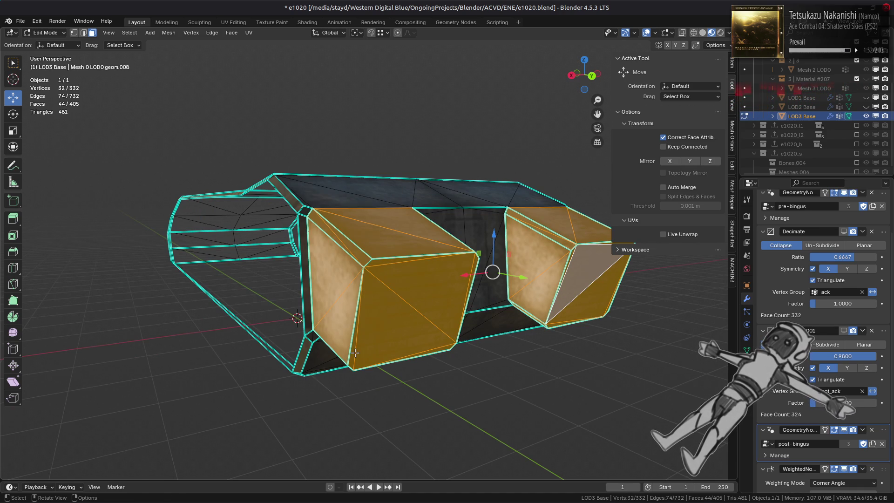
key(h)
- Cap the hull-side hole by filling its border loop with a new face
key(2)
alt+click(417, 278)
key(f)
key(alt+a)
mouse_move(426, 288)
middle_down()
mouse_move(413, 303)
mouse_move(413, 292)
middle_up()
scroll(414, 289, up, 3)
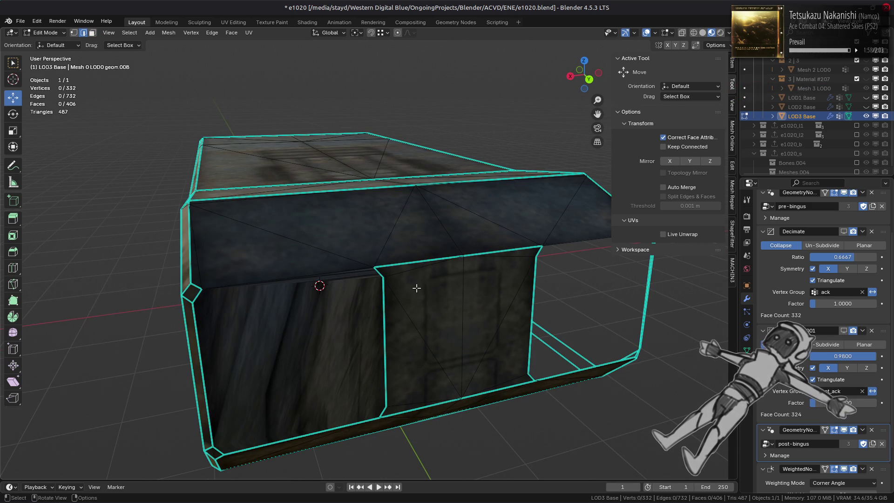
- Delete the large filled face on the left again
key(ctrl+z)
key(x)
key(f)
- Flatten a vertical chamfer vertex path to one X position by scaling X to 0
key(1)
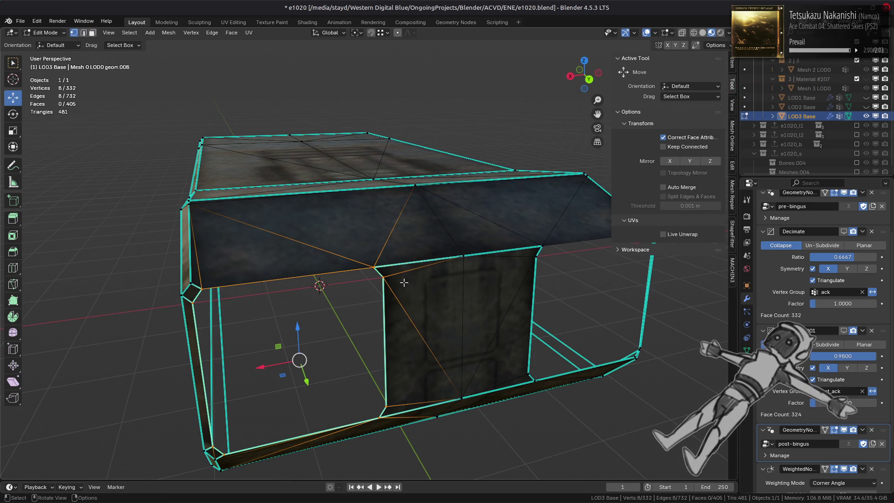
click(374, 271)
ctrl+click(377, 411)
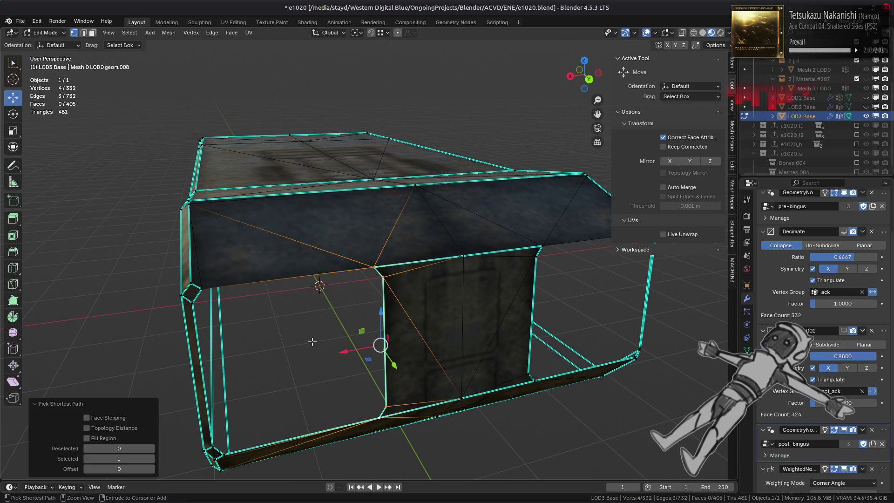
key(s)
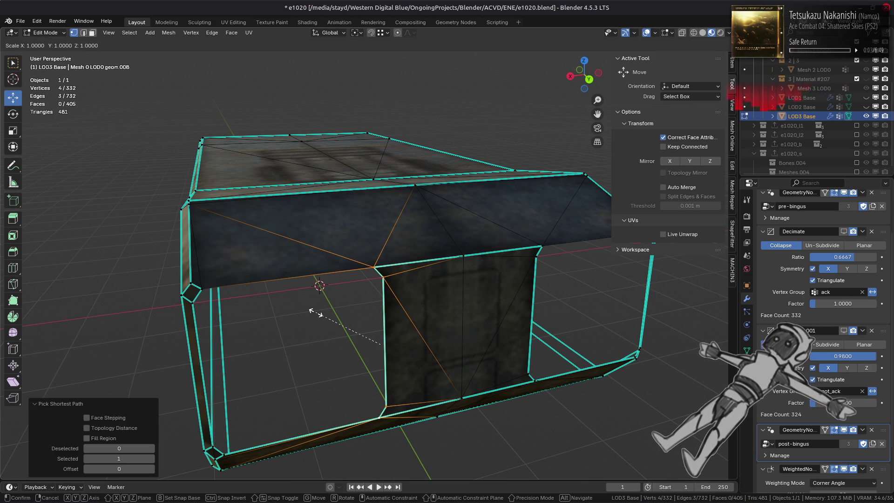
key(x)
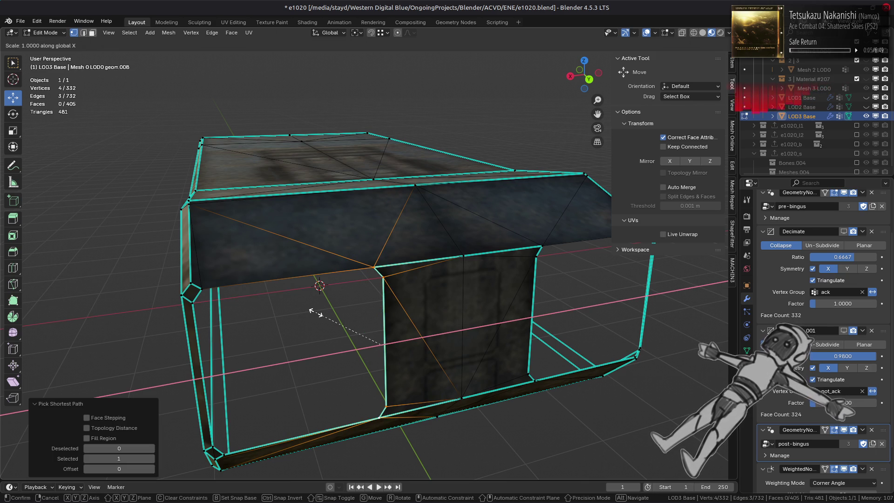
key(0)
key(Return)
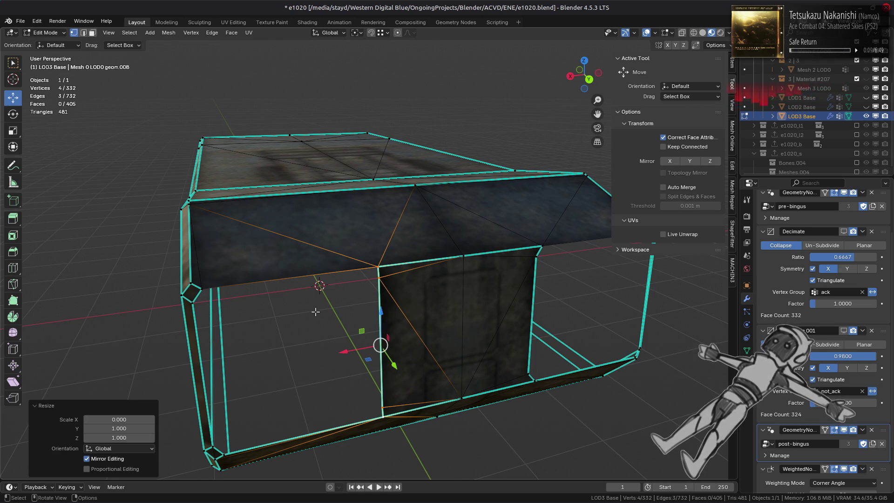
- Shift the flattened chamfer vertices along X
middle_drag(315, 312, 461, 318)
mouse_move(474, 305)
mouse_down()
mouse_move(444, 308)
mouse_move(348, 235)
mouse_up()
mouse_move(349, 235)
middle_down()
mouse_move(340, 284)
mouse_move(293, 306)
mouse_move(325, 328)
middle_up()
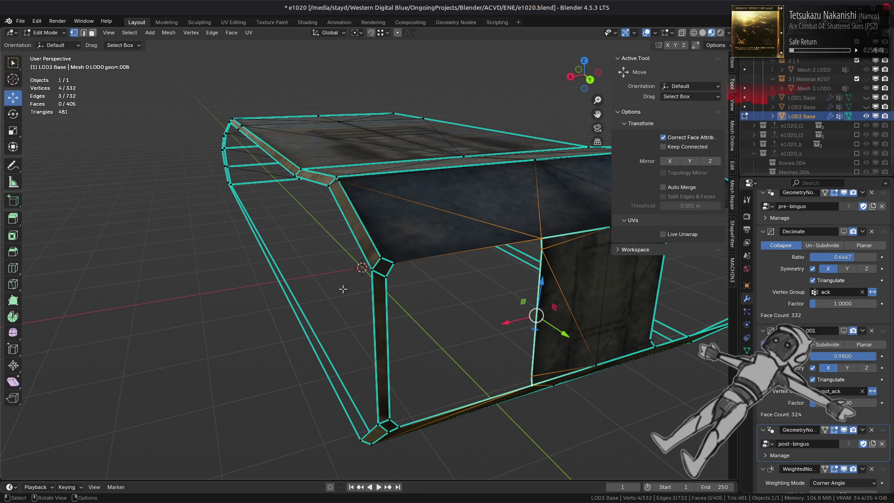
- In Back orthographic view, box-select the vertices along the mesh's left edge
alt+middle_drag(343, 288, 327, 272)
scroll(366, 310, up, 5)
drag(288, 65, 294, 324)
mouse_move(295, 321)
middle_down()
mouse_move(335, 275)
mouse_move(524, 278)
mouse_move(331, 284)
middle_up()
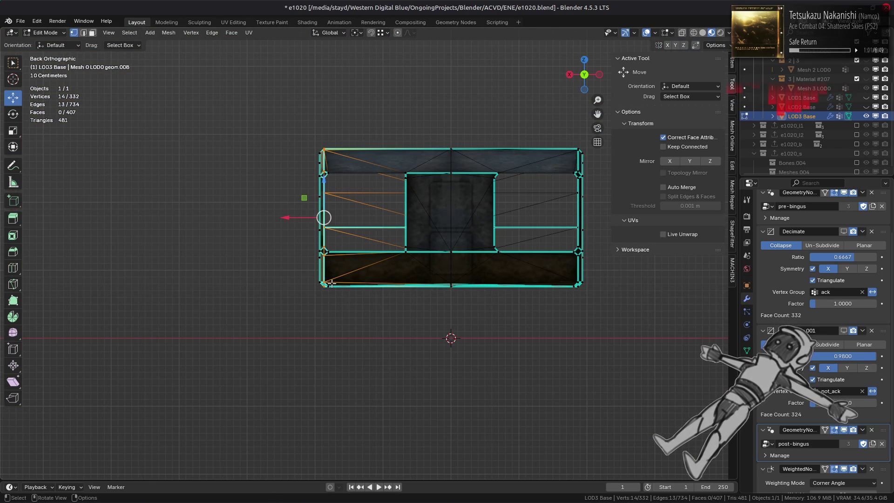
- Shift the selected vertices along X to narrow the front-corner bevel strip, comparing via undo/redo
scroll(294, 262, up, 2)
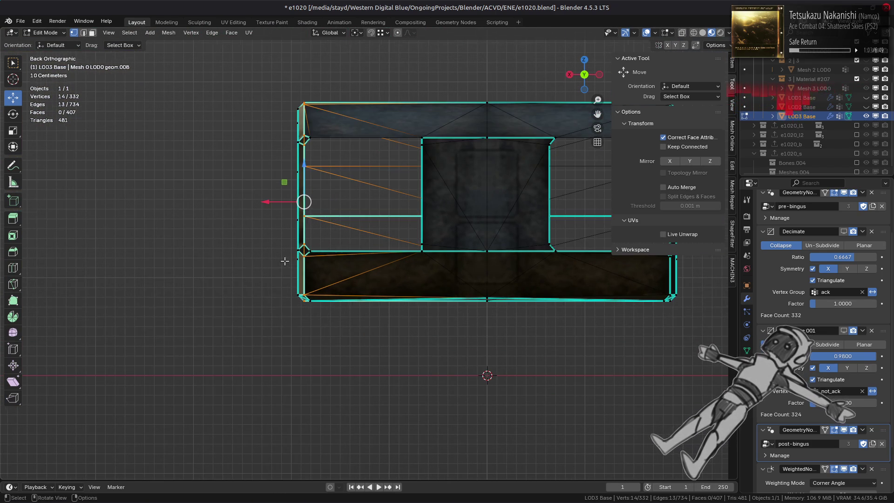
scroll(285, 261, up, 1)
middle_drag(248, 192, 273, 217)
mouse_move(292, 219)
mouse_down()
mouse_move(419, 228)
mouse_move(380, 229)
mouse_up()
scroll(380, 229, up, 3)
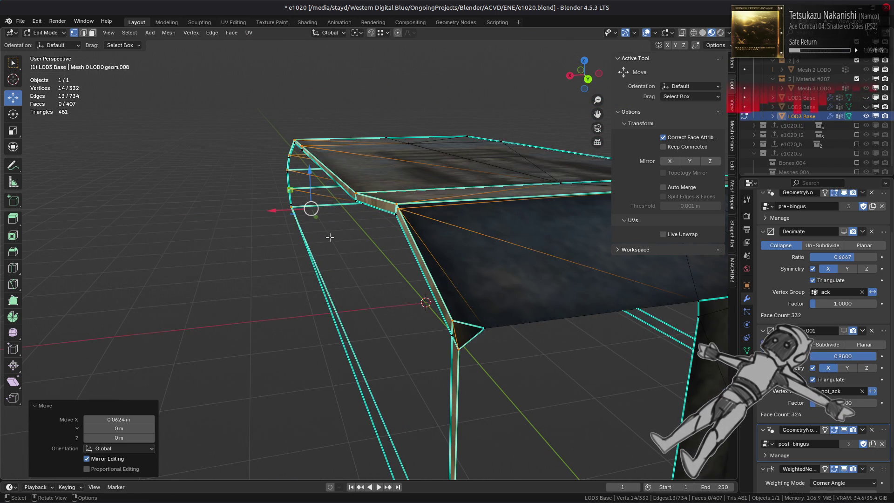
key(ctrl+z)
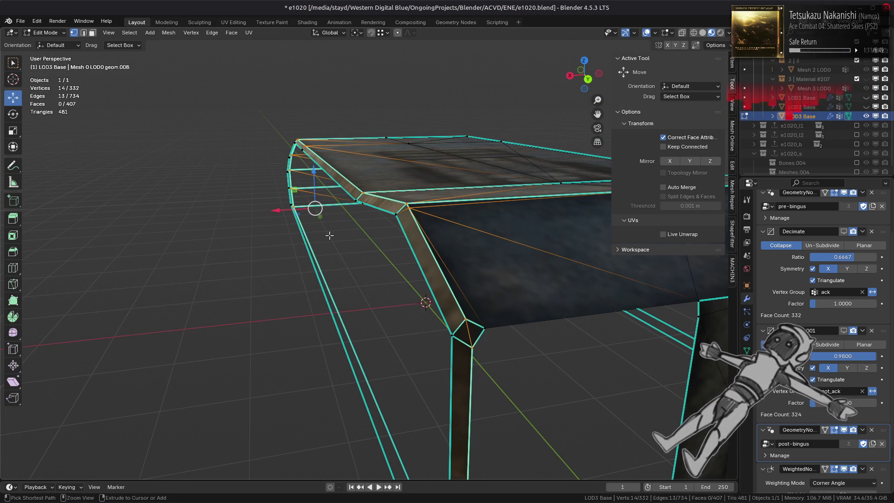
key(ctrl+z)
key(ctrl+shift+z)
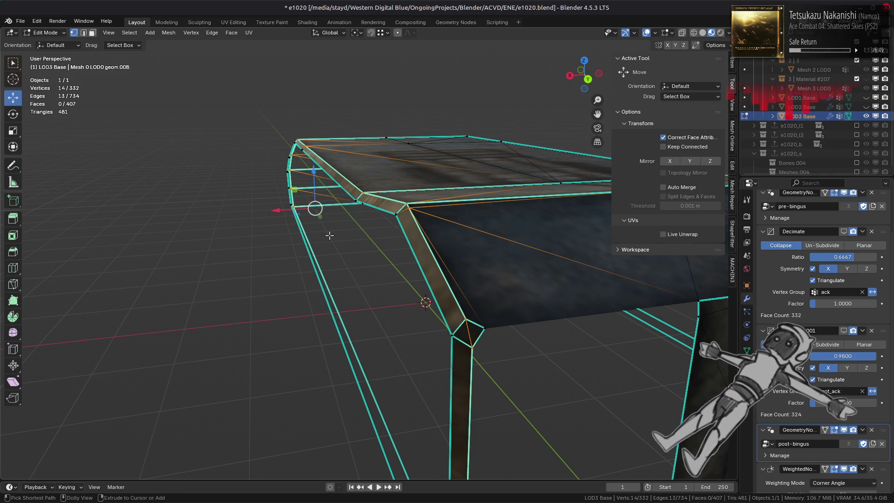
key(ctrl+shift+z)
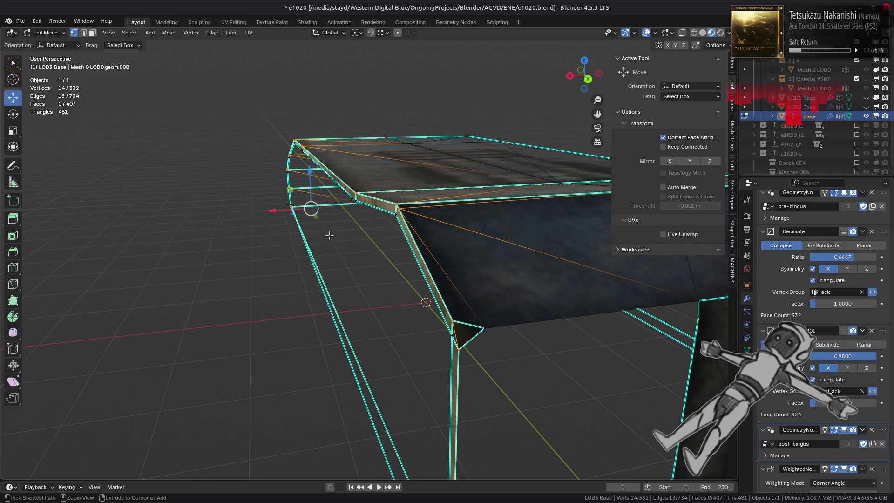
key(ctrl+z)
key(ctrl+shift+z)
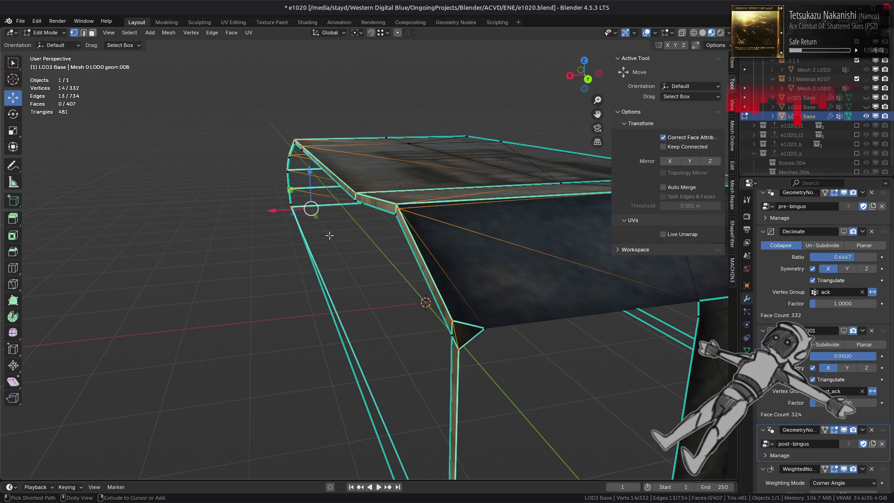
- Move a single chamfer vertex along X until the chamfer is flat
scroll(330, 236, down, 3)
middle_drag(320, 219, 358, 236)
scroll(326, 224, up, 6)
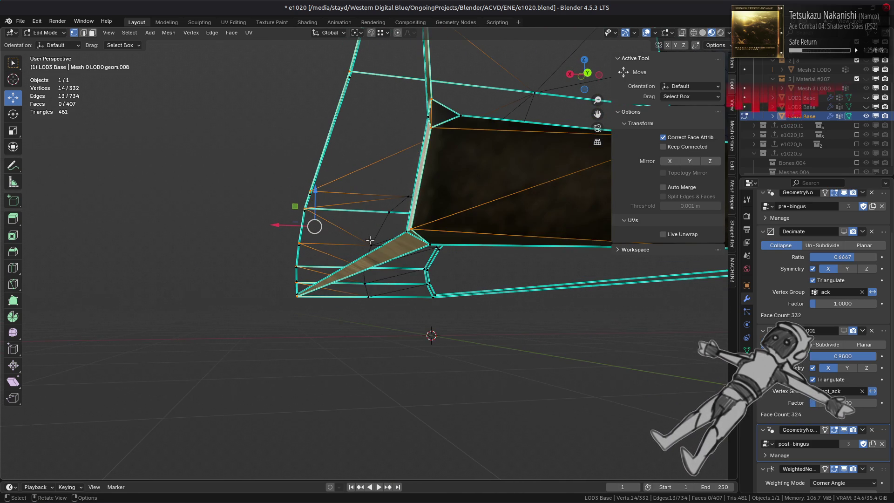
click(429, 245)
drag(393, 243, 379, 243)
middle_drag(379, 243, 399, 260)
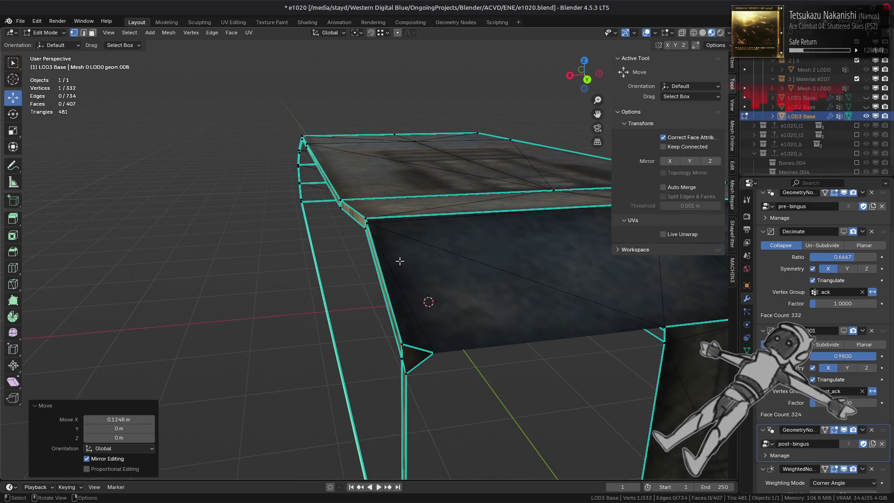
drag(432, 346, 409, 358)
mouse_move(409, 359)
middle_down()
mouse_move(428, 320)
mouse_move(419, 324)
mouse_move(450, 331)
mouse_move(456, 308)
mouse_move(368, 300)
mouse_move(557, 291)
middle_up()
click(428, 320)
- Move a mesh corner vertex left along X
click(558, 287)
drag(536, 284, 484, 281)
click(484, 282)
mouse_move(485, 281)
middle_down()
mouse_move(505, 274)
mouse_move(332, 297)
middle_up()
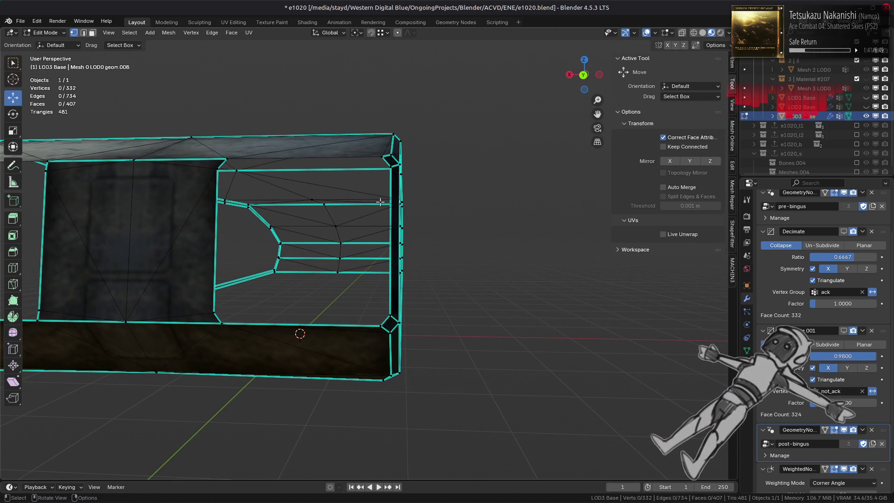
- In Back orthographic view, box-select the corner vertex column and shift it along X
key(ctrl+KP_1)
scroll(370, 171, up, 2)
scroll(446, 61, up, 1)
drag(439, 73, 445, 386)
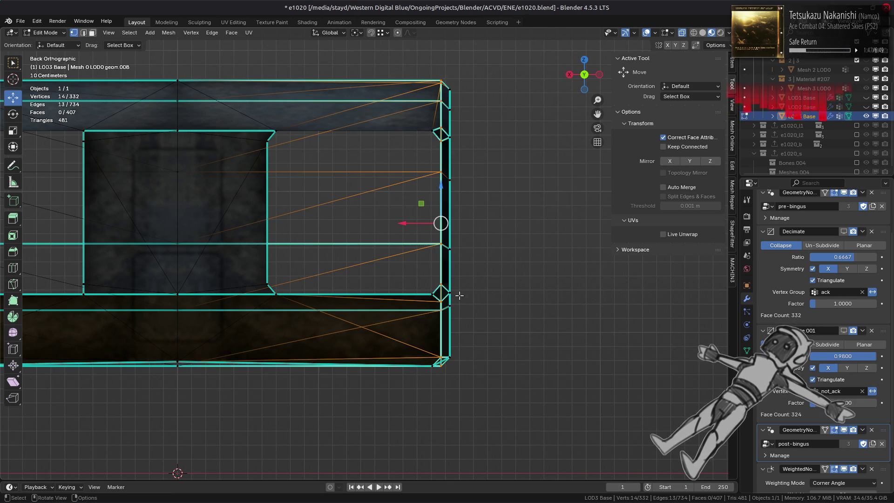
middle_drag(450, 285, 402, 234)
drag(409, 205, 367, 264)
- Move two lower corner vertices -0.12497 m along X
click(338, 294)
shift+click(335, 432)
key(g)
key(x)
click(375, 334)
mouse_move(374, 334)
middle_down()
mouse_move(298, 237)
mouse_move(372, 195)
mouse_move(431, 316)
mouse_move(436, 292)
mouse_move(408, 288)
middle_up()
- Slide the bottom-right corner vertex along X into line with the others
click(462, 294)
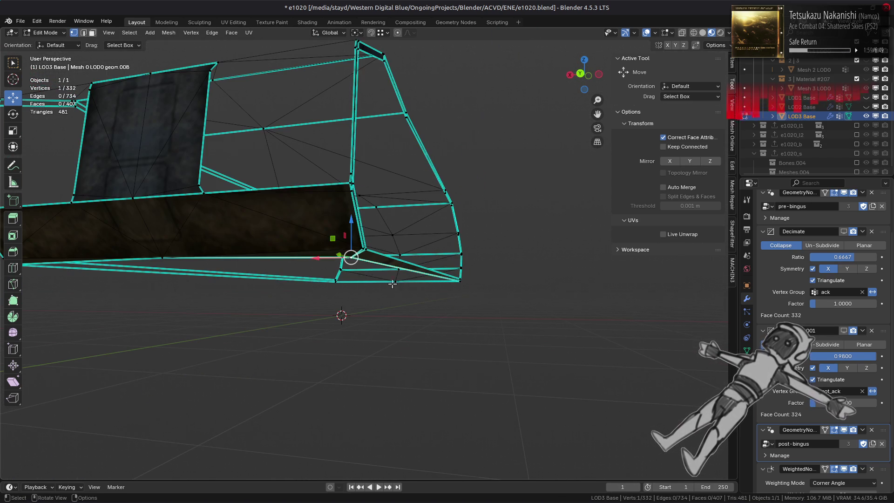
scroll(323, 254, up, 2)
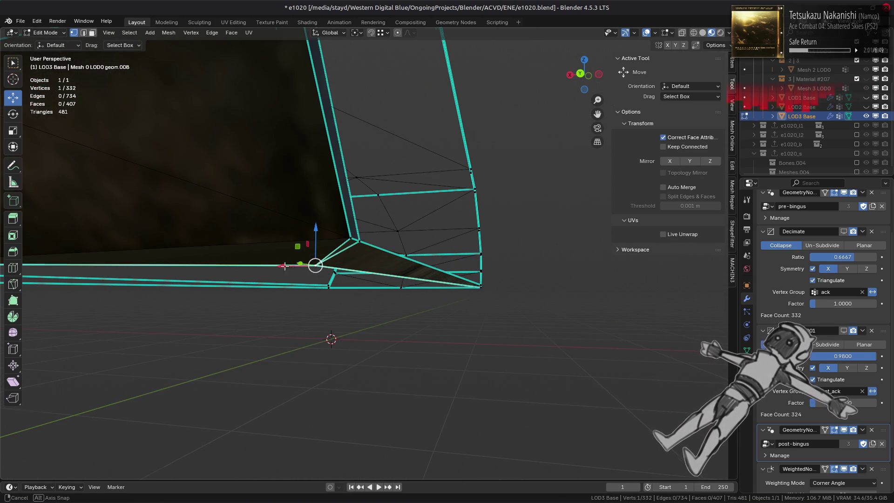
middle_drag(288, 267, 297, 269)
mouse_move(296, 259)
mouse_down()
mouse_move(335, 252)
mouse_move(339, 240)
mouse_up()
key(alt+a)
scroll(339, 240, down, 4)
mouse_move(330, 240)
middle_down()
mouse_move(309, 256)
mouse_move(349, 245)
mouse_move(379, 251)
middle_up()
- Select the vertical chamfer strip face in face mode
key(3)
click(503, 285)
middle_drag(503, 284, 187, 276)
- Select the 36 linked flat faces of the chamfer strip and delete them
key(ctrl+l)
click(441, 303)
right_click(377, 254)
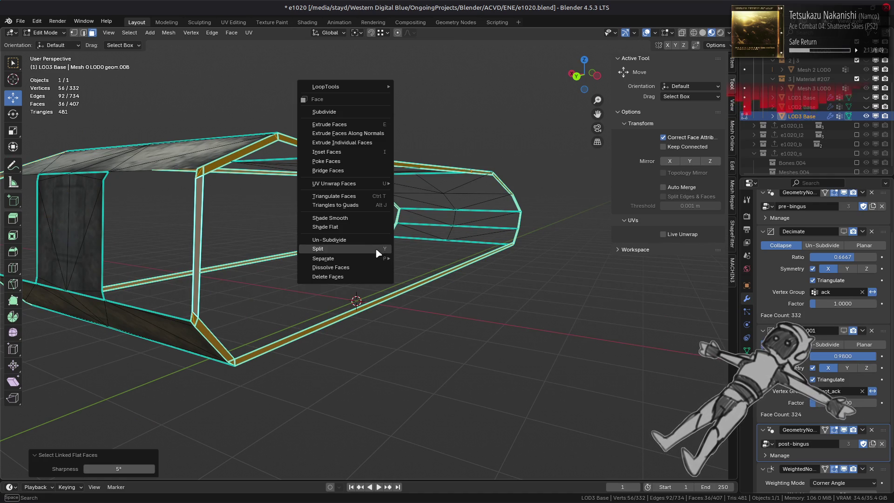
click(369, 276)
- Merge the whole mesh's vertices by distance in vertex mode
mouse_move(344, 274)
middle_down()
mouse_move(409, 287)
mouse_move(325, 290)
middle_up()
key(a)
key(1)
right_click(323, 367)
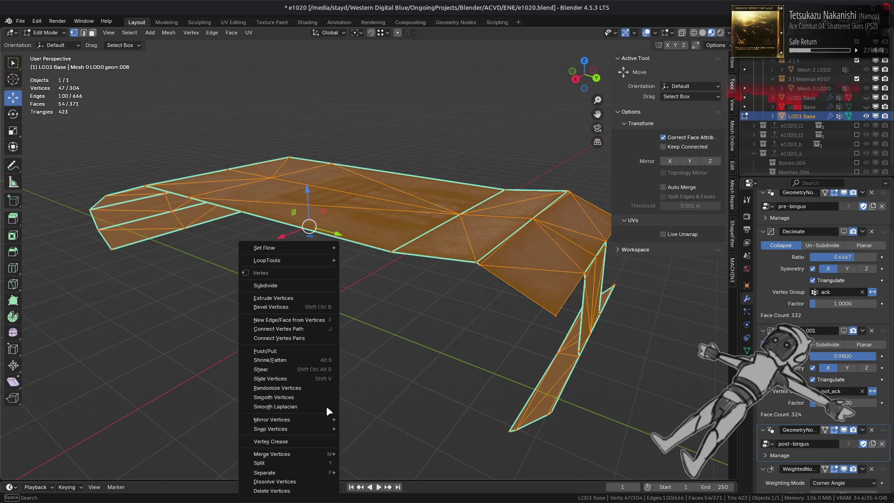
mouse_move(321, 458)
click(368, 453)
scroll(422, 328, up, 4)
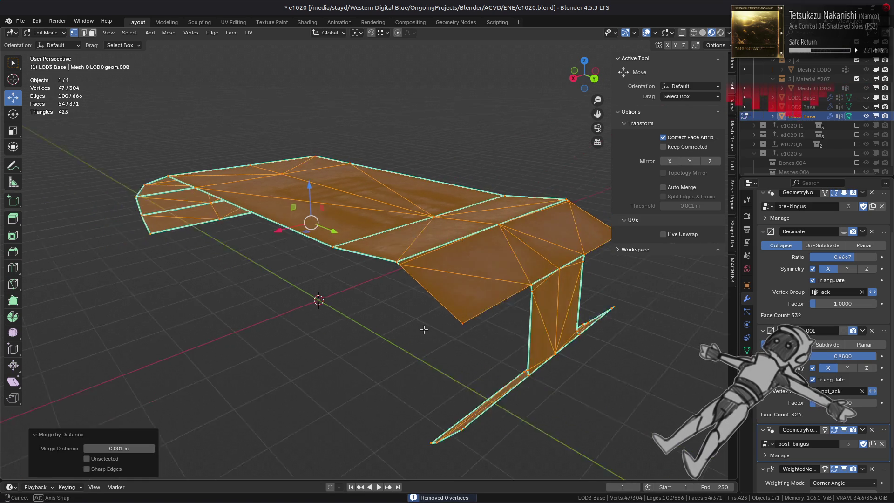
- Slide one vertex of the hull piece along its edge
click(391, 293)
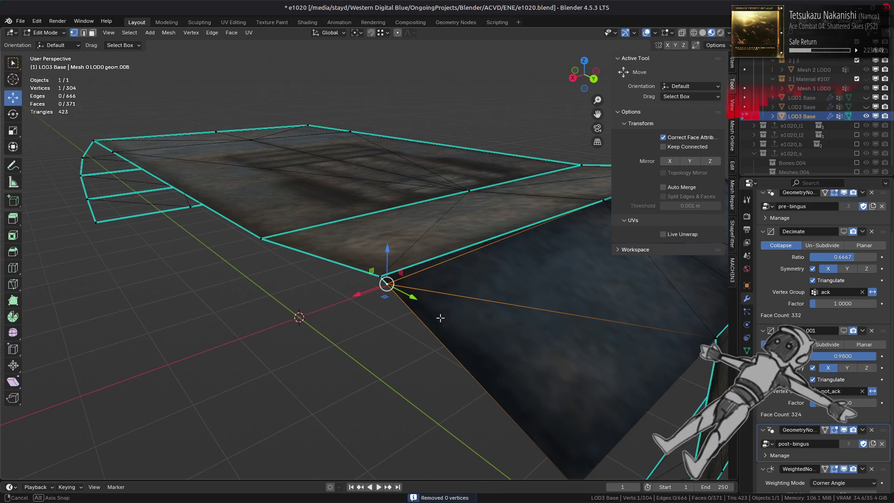
middle_drag(444, 317, 369, 323)
key(ctrl+l)
click(285, 282)
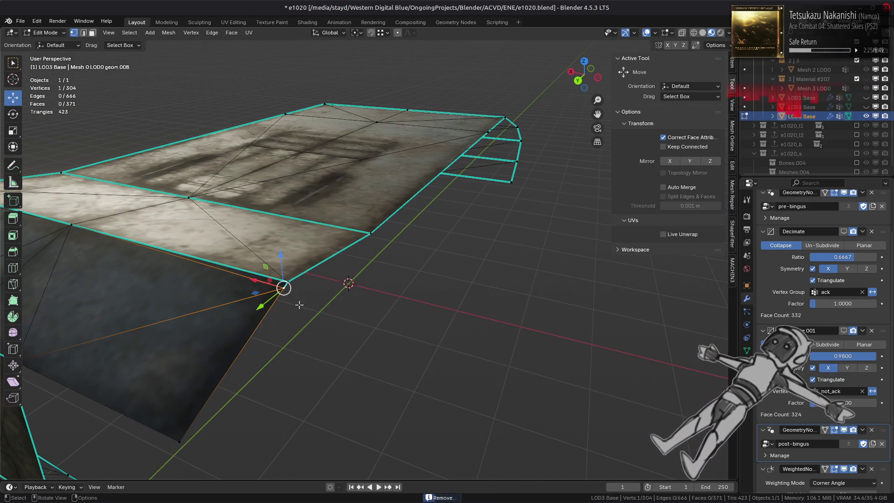
key(shift+v)
click(298, 275)
- Select the linked piece at the corner and merge its overlapping vertices by distance
middle_drag(285, 279, 342, 340)
scroll(326, 322, down, 2)
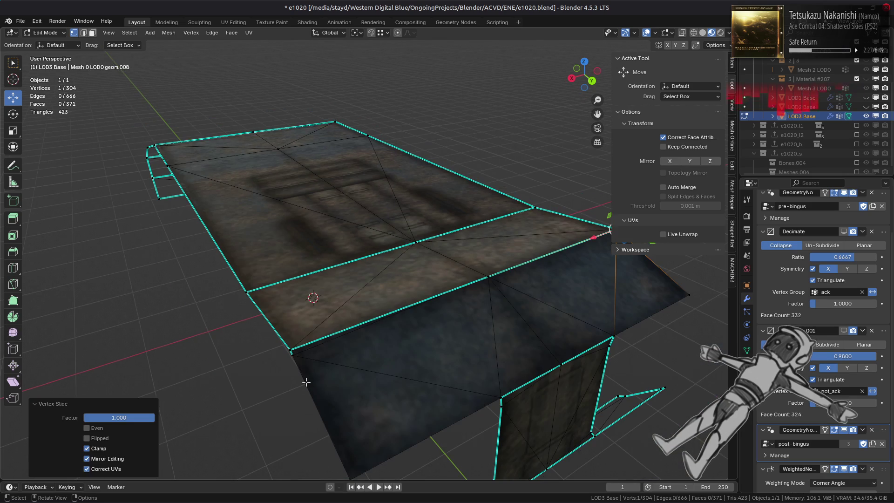
click(291, 352)
key(ctrl+l)
right_click(458, 373)
mouse_move(462, 375)
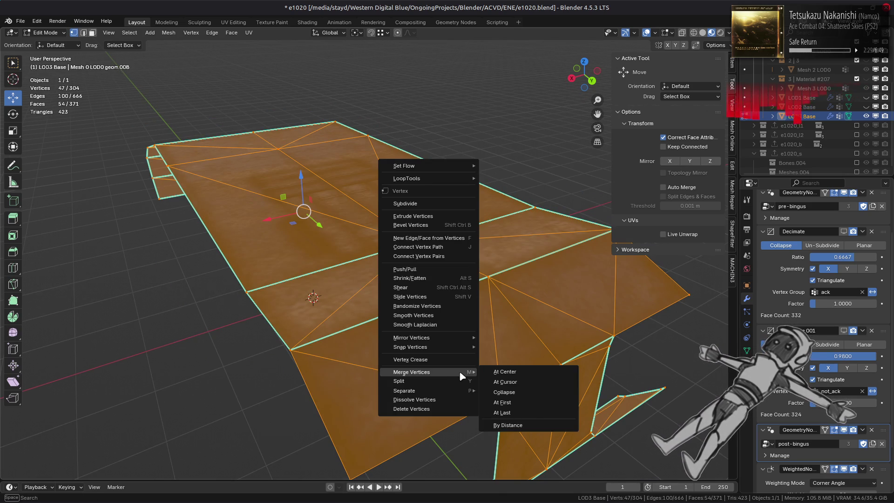
click(530, 426)
- Select two connected panel edges, then dismiss the edge menu without applying anything
key(2)
click(433, 298)
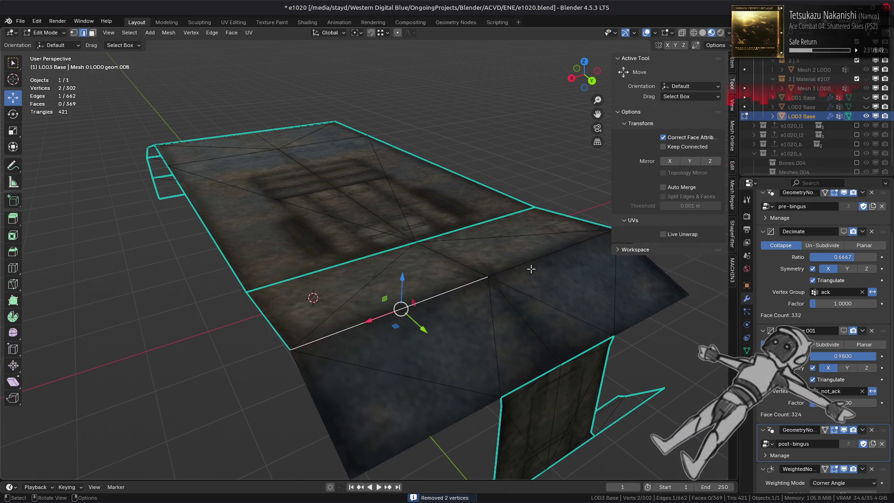
shift+click(550, 253)
right_click(366, 314)
click(366, 401)
middle_drag(366, 400, 369, 324)
- Flatten the panel's right-side vertex path into a vertical line with zero X scale
key(1)
mouse_move(353, 242)
middle_down()
mouse_move(363, 247)
mouse_move(347, 257)
middle_up()
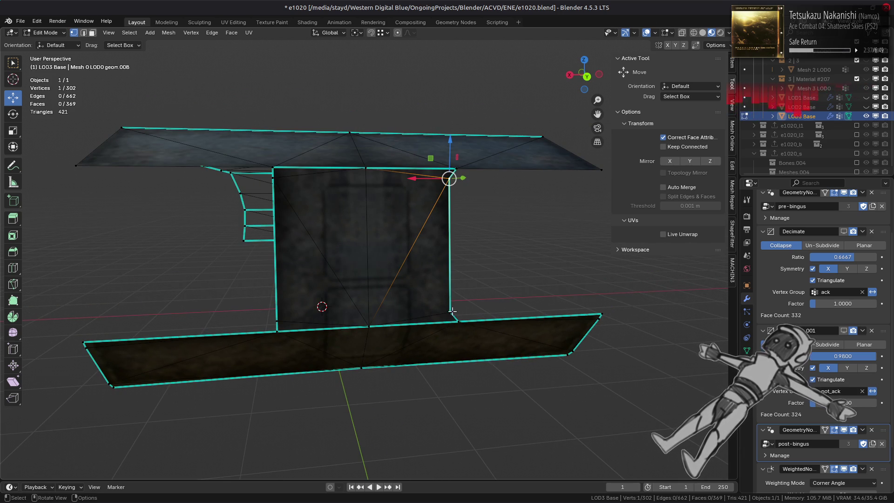
click(458, 170)
ctrl+click(448, 308)
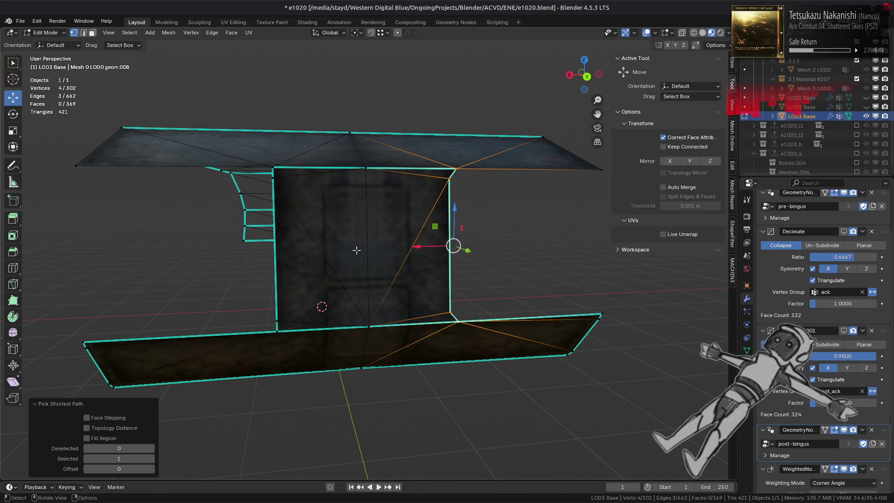
key(s)
key(x)
key(0)
key(Return)
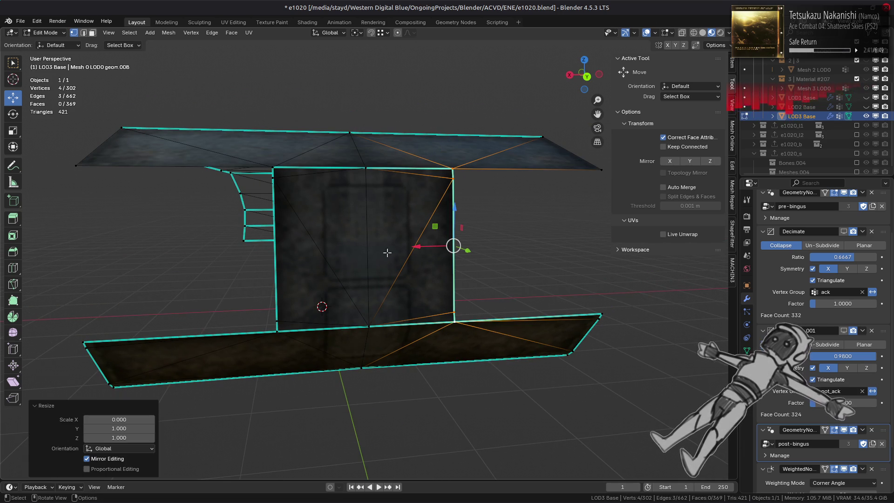
- Dissolve the panel's lower-right, top-right and top-left corner vertices
click(449, 296)
shift+click(450, 185)
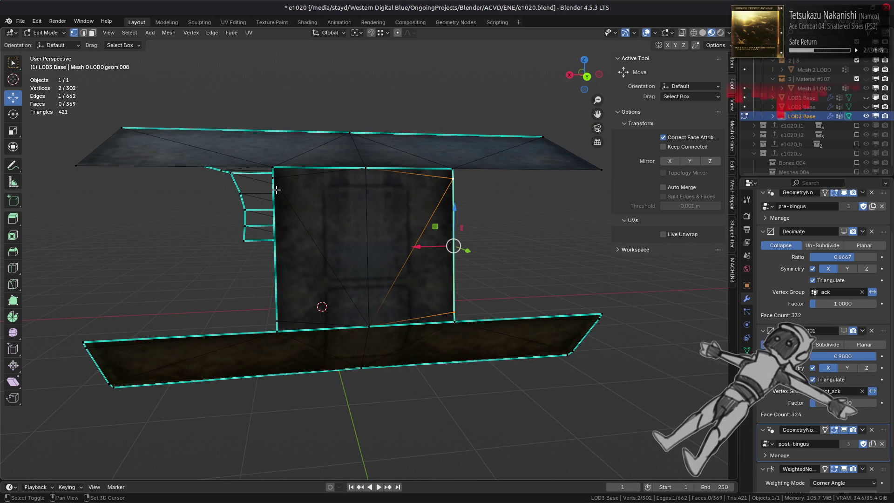
shift+click(275, 181)
right_click(281, 315)
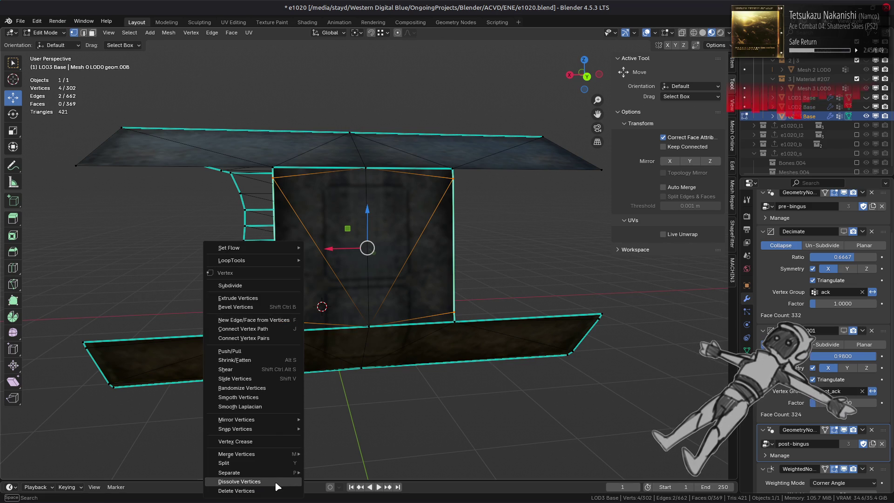
click(279, 480)
- Move the panel's lower-left and top-left vertices into place
click(278, 332)
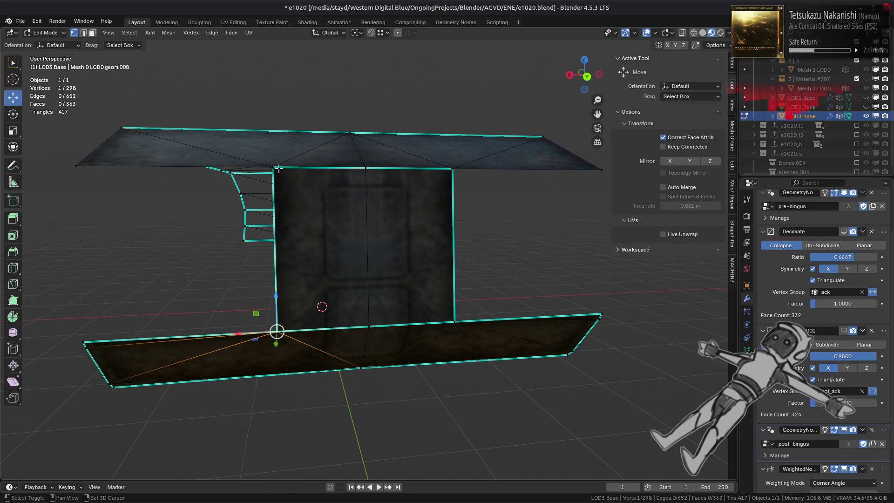
shift+click(276, 169)
mouse_move(278, 169)
middle_down()
mouse_move(386, 298)
mouse_move(282, 294)
mouse_move(303, 305)
middle_up()
key(g)
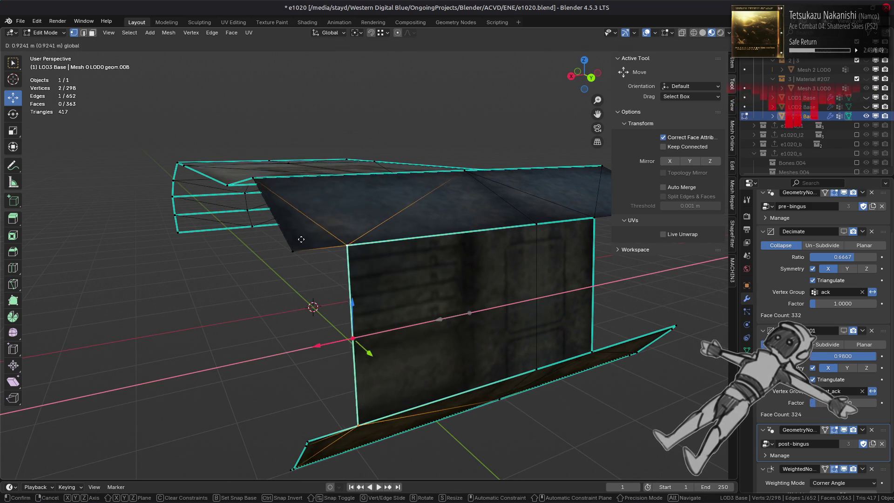
click(302, 239)
mouse_move(299, 355)
middle_down()
mouse_move(48, 279)
mouse_move(420, 342)
mouse_move(240, 314)
middle_up()
- Move the far-side chamfer edge -1.2644 m along X
shift+click(421, 342)
mouse_move(221, 283)
middle_down()
mouse_move(326, 303)
mouse_move(349, 333)
middle_up()
key(g)
key(x)
click(326, 303)
- Merge the linked part's vertices by distance
key(ctrl+l)
right_click(349, 333)
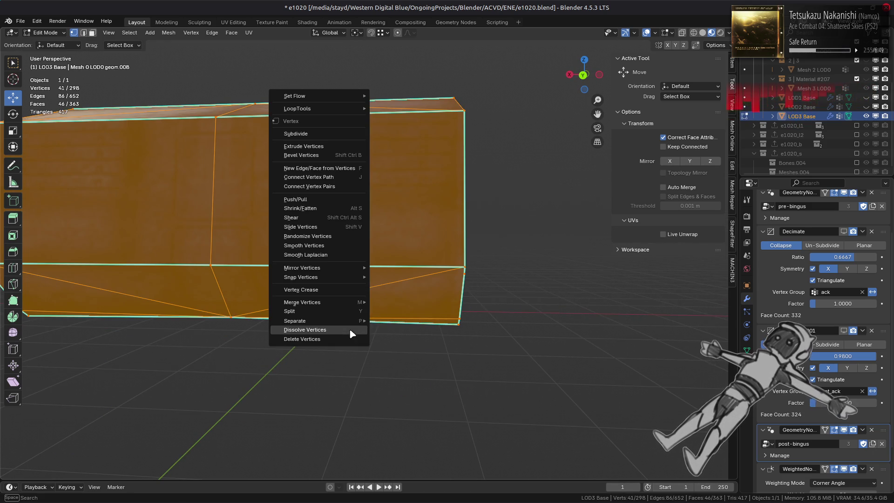
mouse_move(353, 303)
click(420, 344)
- Dissolve the two extra vertices of the edge
middle_drag(460, 293, 399, 274)
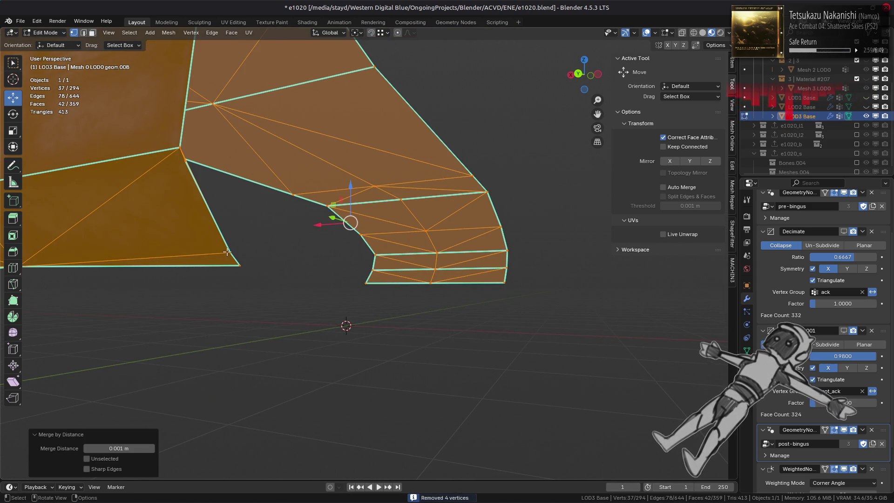
click(223, 249)
shift+click(182, 164)
mouse_move(182, 164)
middle_down()
mouse_move(368, 245)
mouse_move(462, 248)
middle_up()
right_click(329, 323)
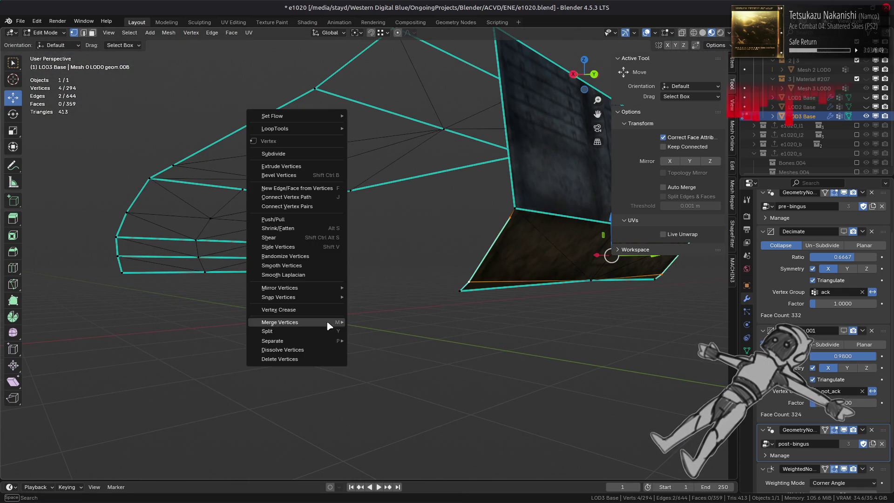
click(329, 348)
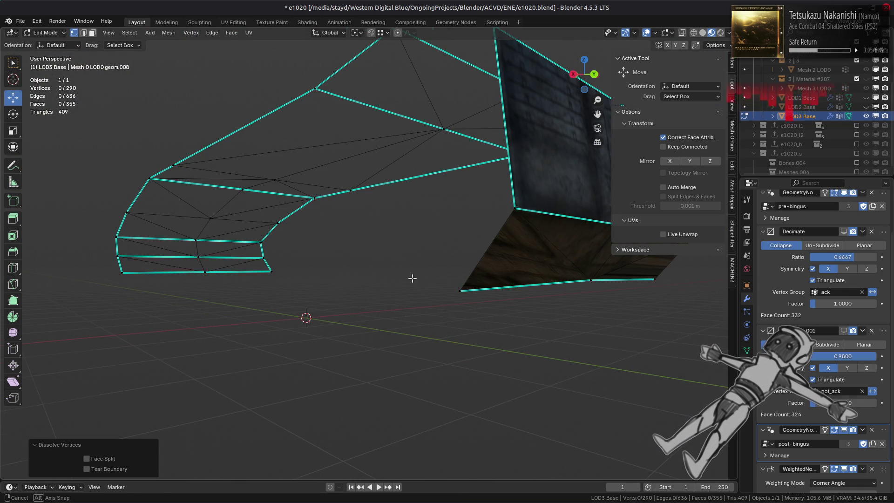
- Add an edge loop along the wall's bottom and slide one of its vertices into the corner
middle_drag(412, 278, 398, 282)
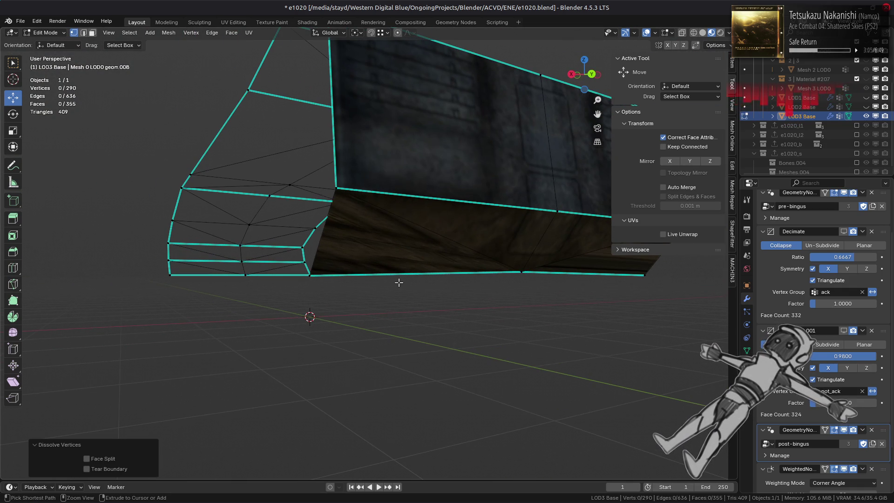
key(ctrl+r)
click(399, 283)
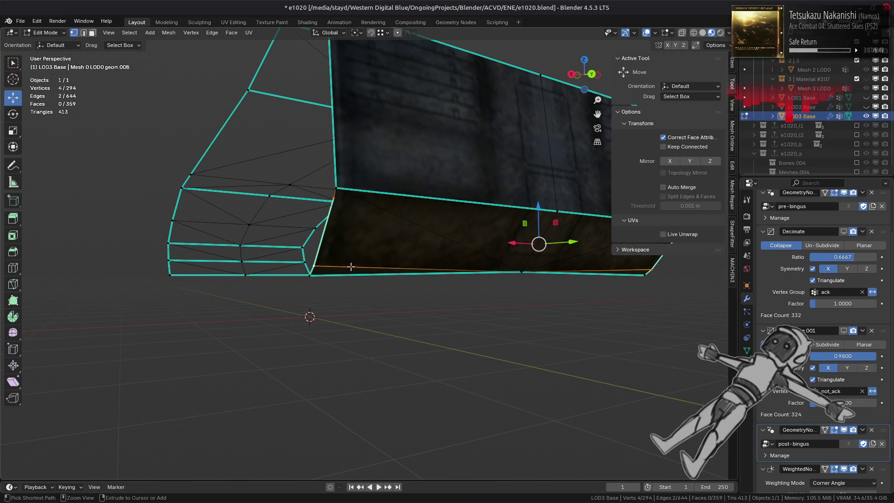
middle_drag(351, 266, 366, 256)
click(365, 256)
key(g)
key(g)
click(355, 295)
- Slide three more loop vertices into the wall's corners
middle_drag(355, 295, 369, 228)
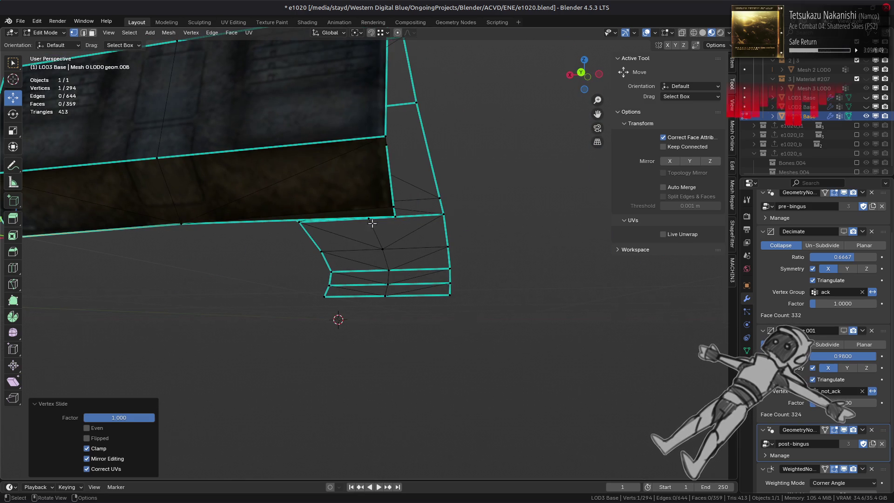
key(g)
key(g)
click(373, 202)
key(g)
key(g)
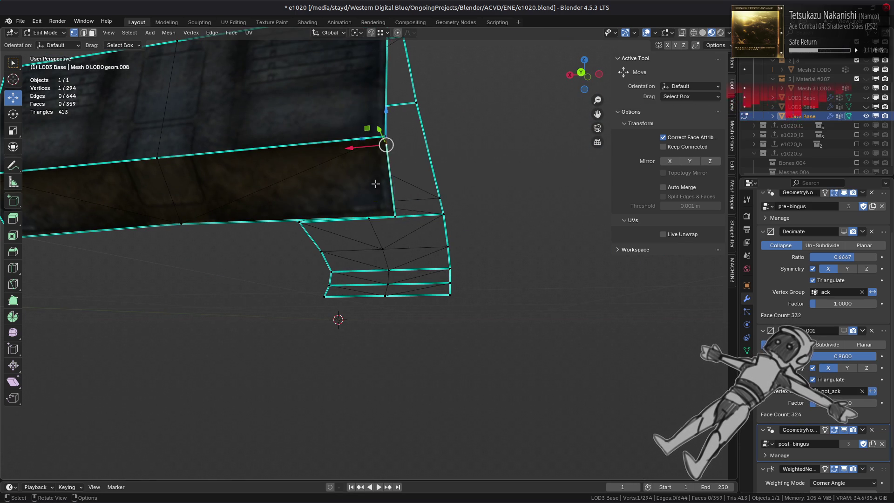
click(349, 88)
mouse_move(350, 88)
middle_down()
mouse_move(314, 236)
mouse_move(242, 238)
middle_up()
key(g)
key(g)
click(225, 220)
- Merge the linked island's overlapping vertices by distance and deselect everything
key(ctrl+l)
right_click(379, 293)
mouse_move(373, 261)
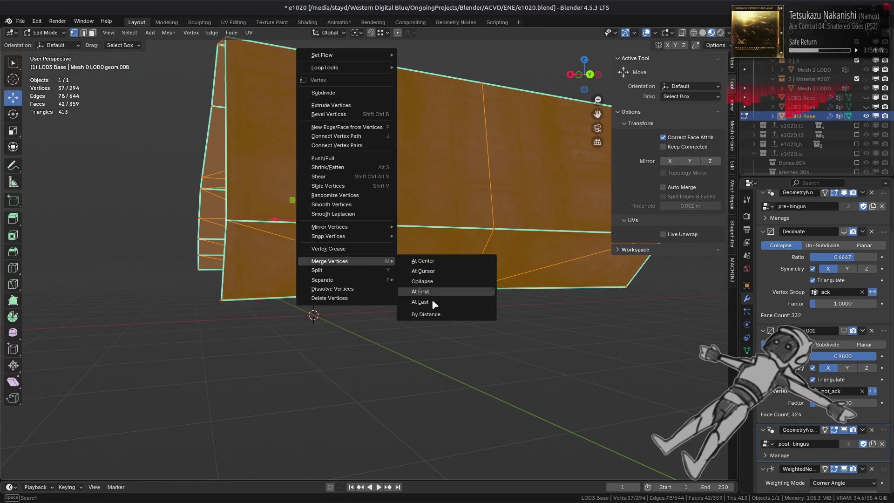
click(438, 369)
key(alt+a)
mouse_move(437, 369)
middle_down()
mouse_move(379, 271)
mouse_move(389, 326)
mouse_move(402, 312)
middle_up()
- Reveal the hidden tank geometry in face mode and orbit around the hull
key(3)
key(alt+h)
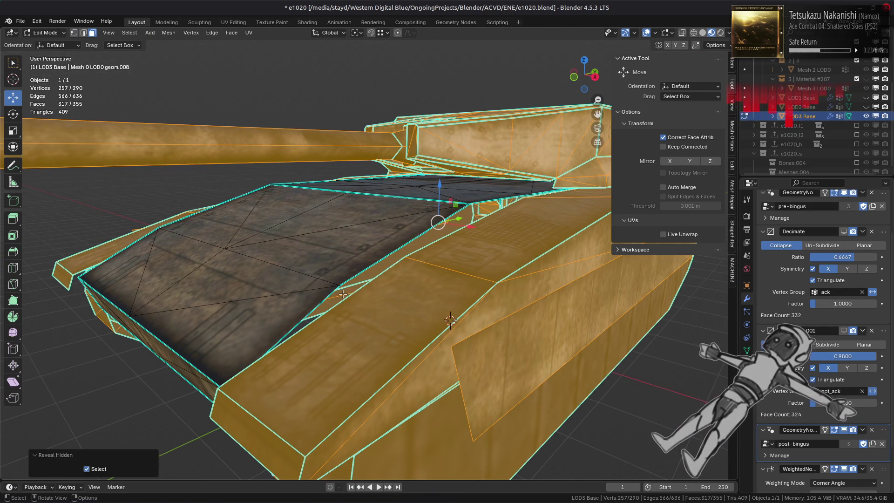
middle_drag(344, 294, 357, 298)
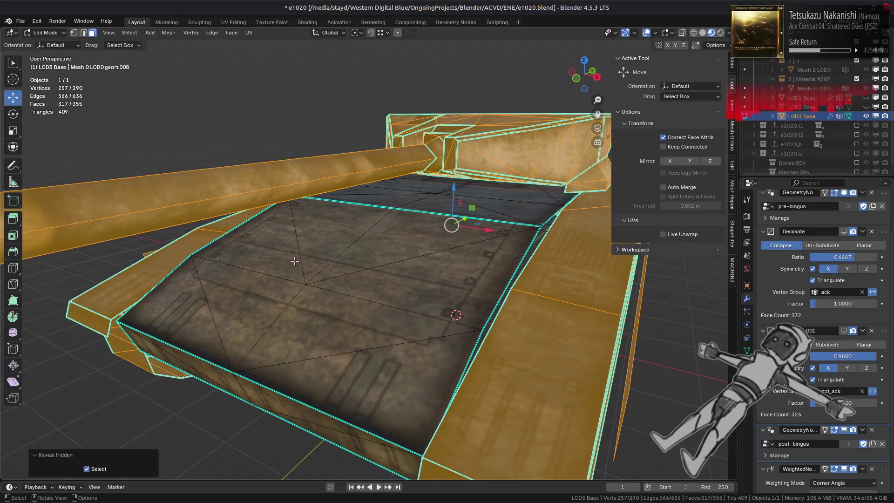
middle_drag(300, 274, 317, 233)
- Dissolve three stray diagonal edges on the hull's floor plate
key(a)
middle_drag(354, 208, 352, 269)
key(alt+a)
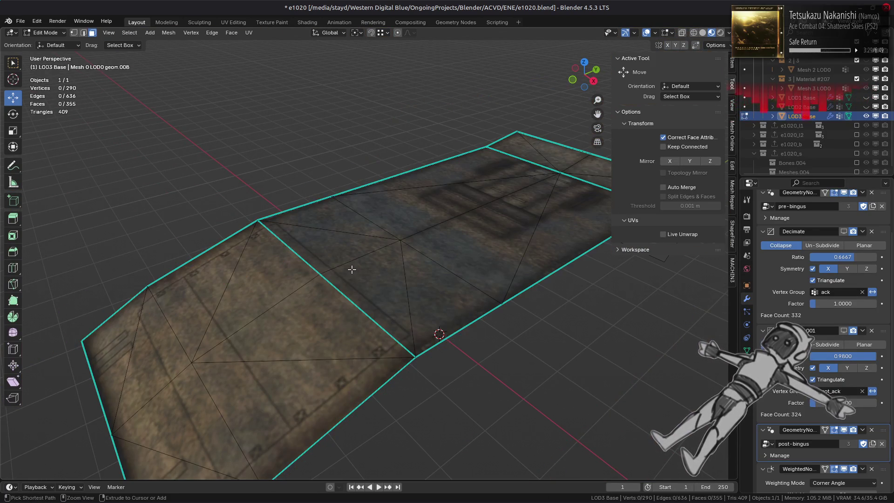
middle_drag(294, 315, 301, 279)
key(2)
click(302, 266)
shift+click(373, 293)
shift+click(288, 396)
right_click(247, 348)
click(227, 474)
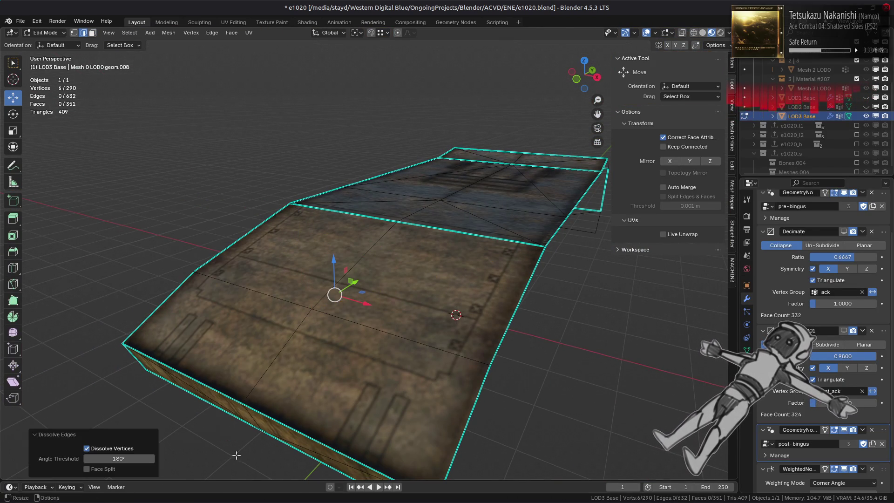
- Dissolve one more stray edge on the floor plate
click(276, 315)
right_click(326, 353)
click(326, 355)
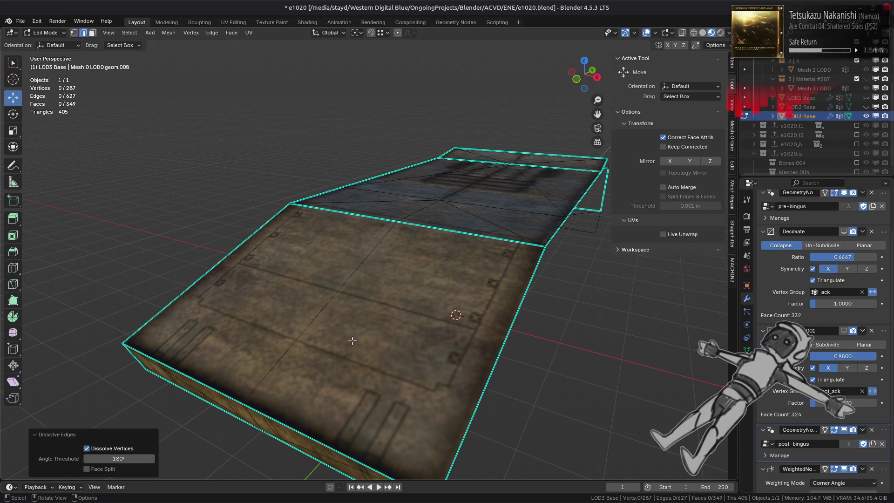
scroll(377, 331, down, 2)
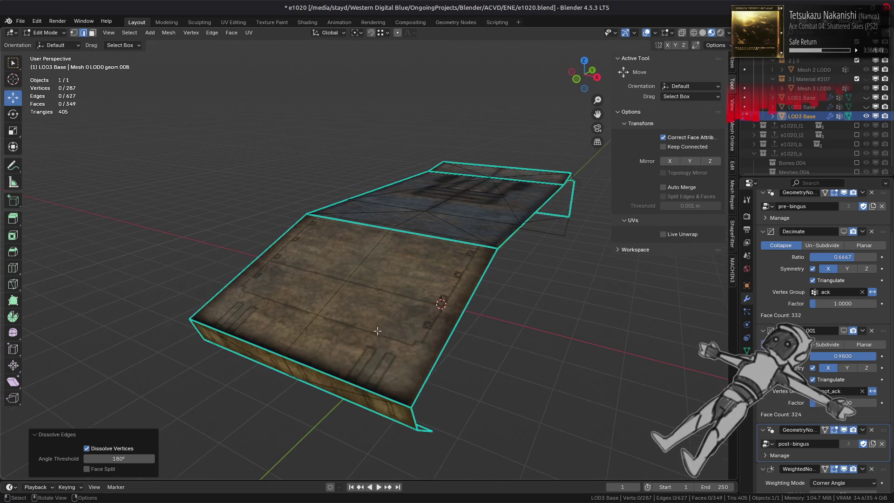
middle_drag(377, 330, 349, 323)
- Inspect the connected top plate and a triangle face, then undo the face pick
click(199, 260)
middle_drag(200, 259, 373, 323)
key(ctrl+l)
key(alt+a)
scroll(359, 287, up, 2)
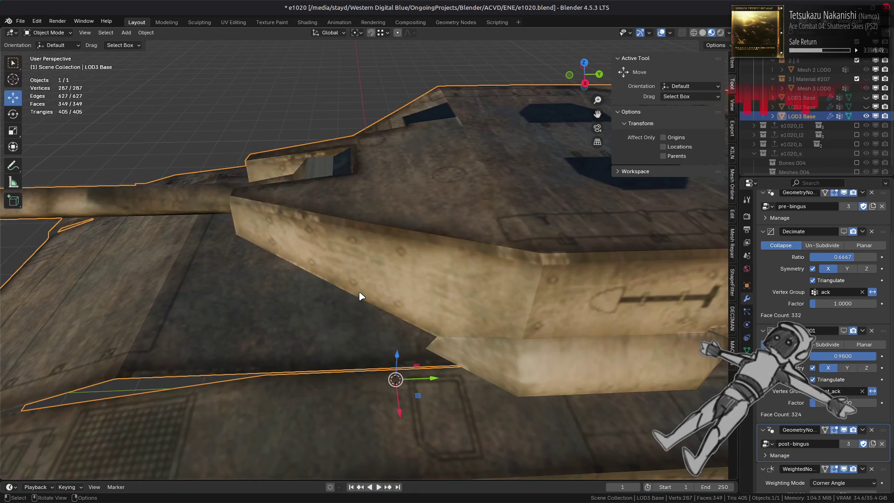
key(3)
click(295, 225)
key(ctrl+z)
key(ctrl+z)
key(ctrl+z)
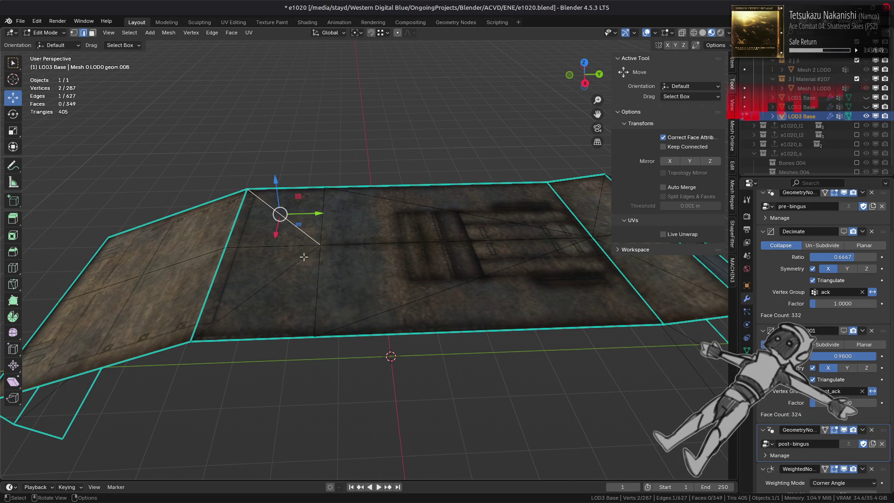
- Dissolve two more stray edges on the plate
shift+click(495, 222)
shift+click(447, 290)
key(ctrl+e)
key(ctrl+e)
click(401, 329)
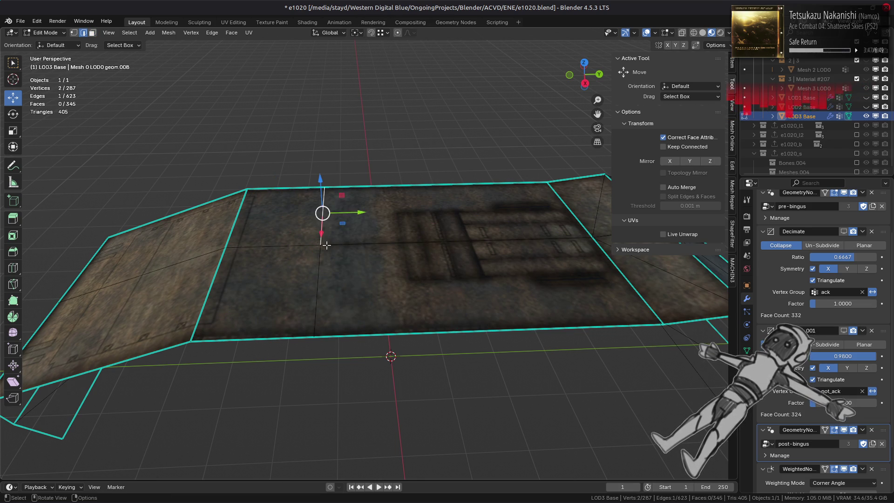
key(ctrl+e)
click(475, 326)
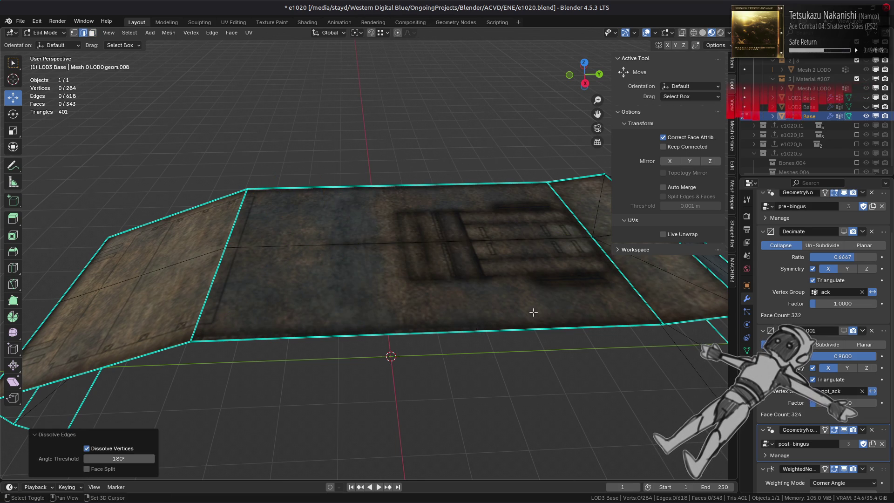
mouse_move(533, 312)
middle_down()
mouse_move(205, 259)
mouse_move(438, 288)
mouse_move(439, 265)
middle_up()
mouse_move(327, 273)
middle_down()
mouse_move(457, 273)
mouse_move(404, 253)
mouse_move(418, 250)
mouse_move(344, 254)
mouse_move(425, 251)
mouse_move(418, 258)
middle_up()
- Inspect the whole tank in object mode, briefly previewing rendered shading before returning to material preview
key(Tab)
scroll(418, 258, up, 3)
scroll(419, 261, down, 4)
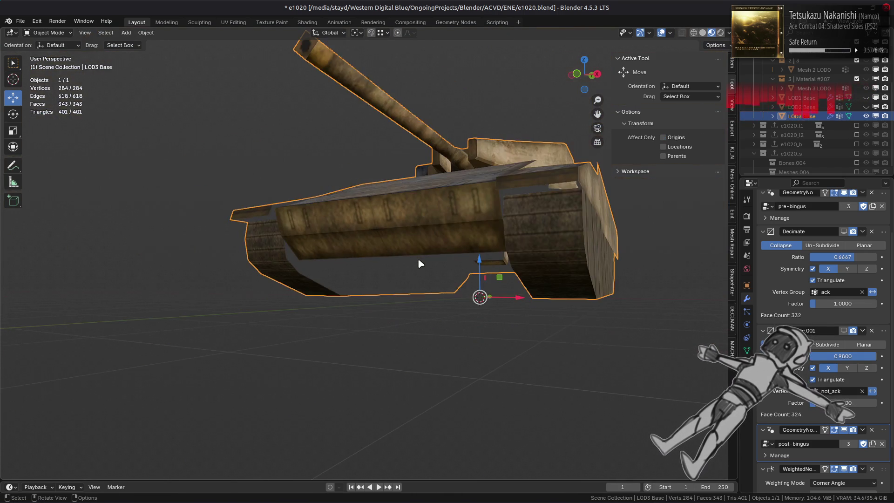
scroll(419, 261, up, 4)
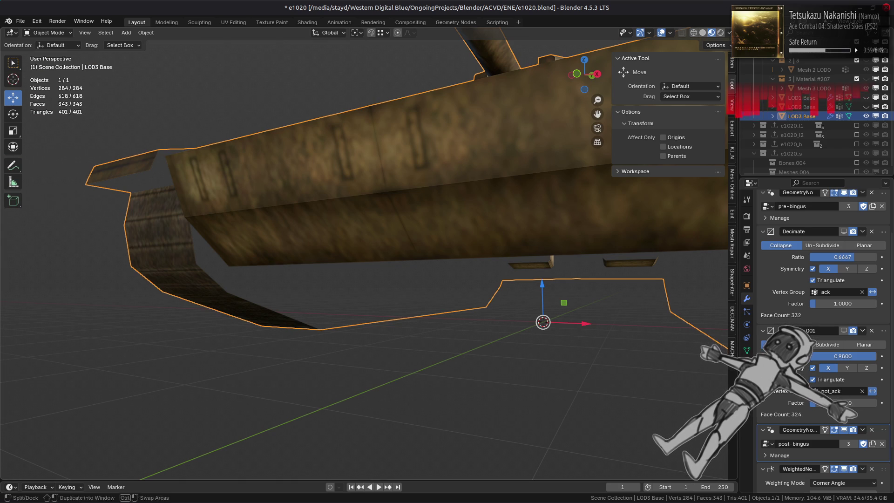
click(724, 33)
click(711, 33)
click(729, 32)
- Select the angled side plate faces and check their UV layout in the UV Editing workspace
key(Tab)
click(343, 170)
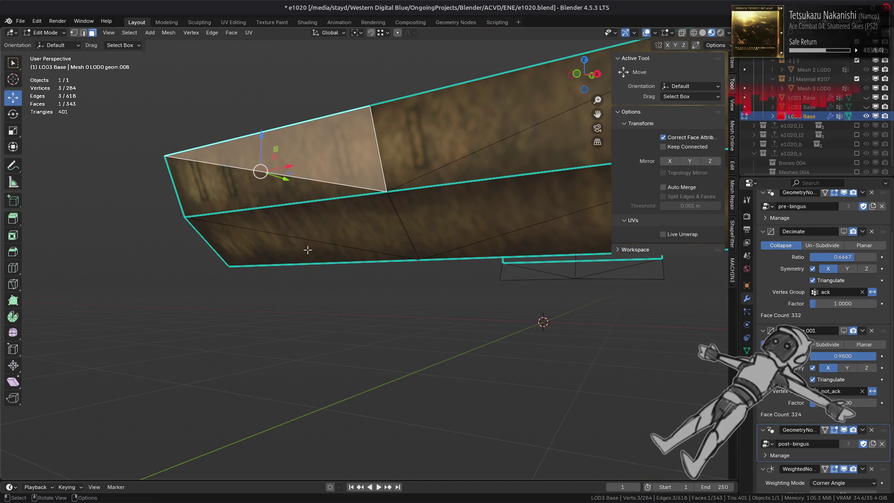
ctrl+click(309, 248)
click(233, 22)
scroll(205, 191, down, 4)
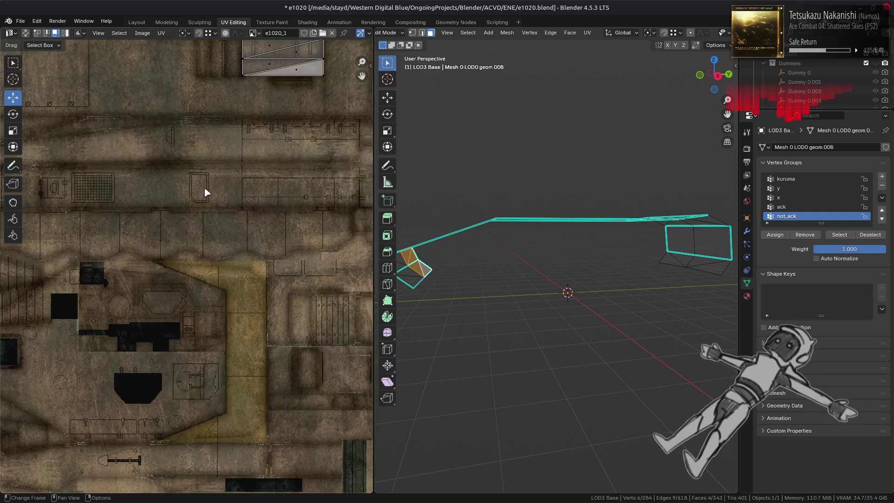
scroll(205, 191, up, 6)
middle_drag(252, 133, 183, 287)
scroll(186, 261, up, 3)
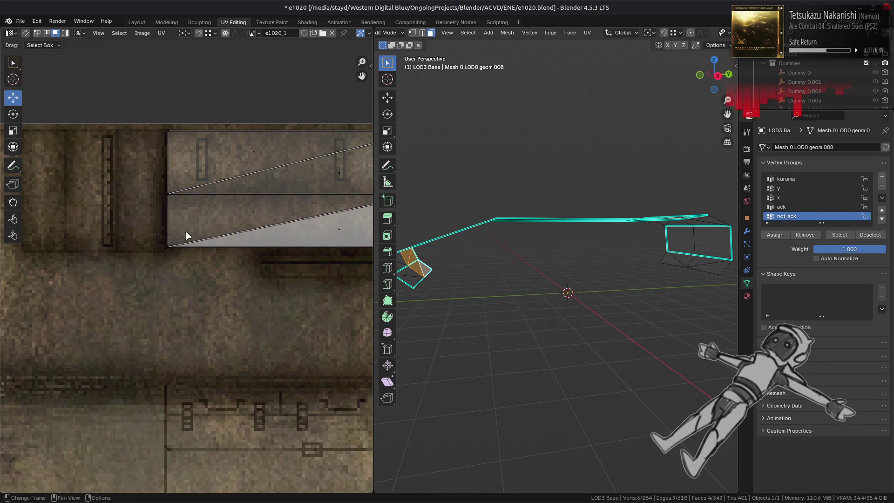
click(136, 22)
key(KP_Decimal)
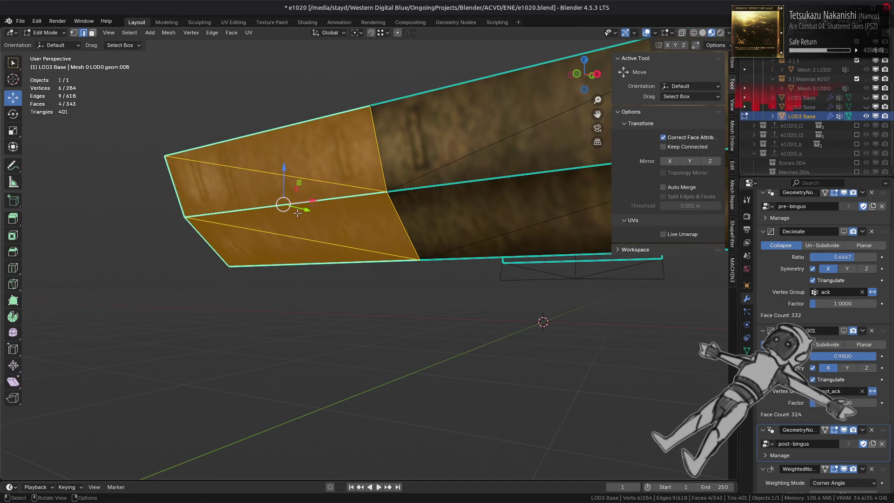
- Grow the side plate selection and convert its triangles to quads
key(ctrl+KP_Add)
key(ctrl+KP_Add)
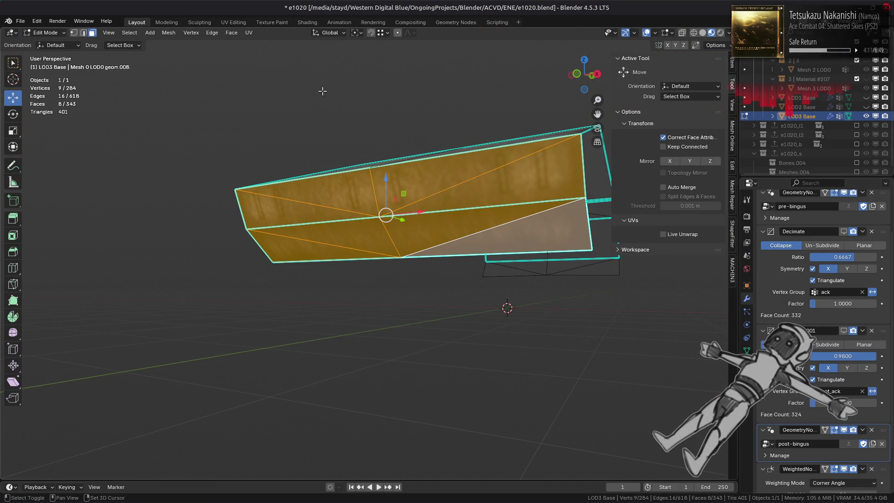
click(231, 33)
click(270, 100)
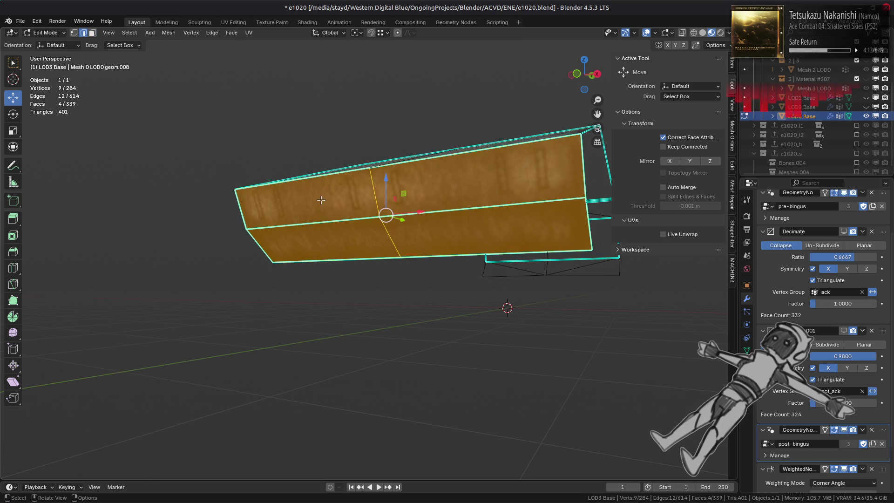
- Dissolve the side plate's middle edge loop, leaving 281 vertices and 337 faces
alt+click(342, 225)
right_click(371, 331)
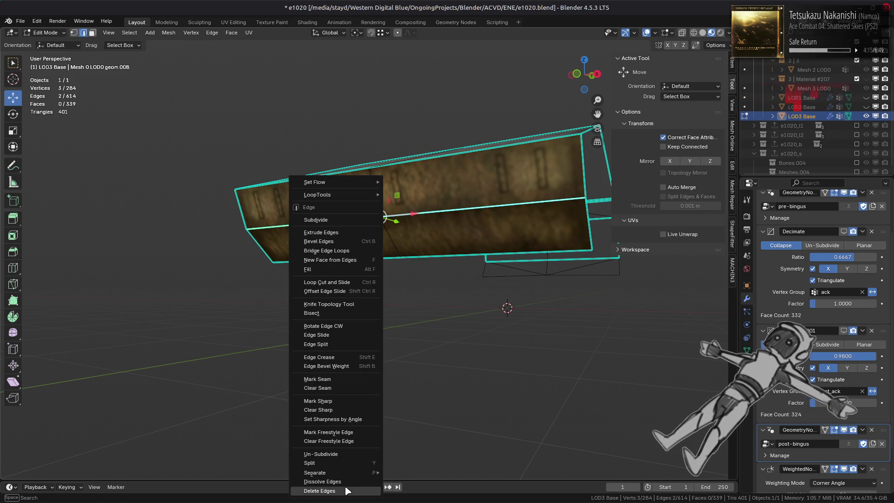
click(344, 481)
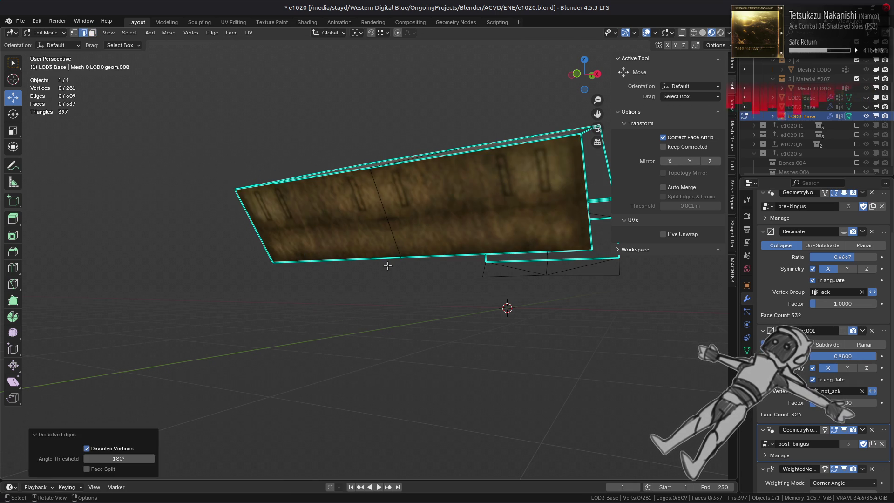
mouse_move(387, 265)
middle_down()
mouse_move(364, 272)
mouse_move(374, 282)
middle_up()
scroll(378, 274, down, 6)
scroll(364, 272, up, 2)
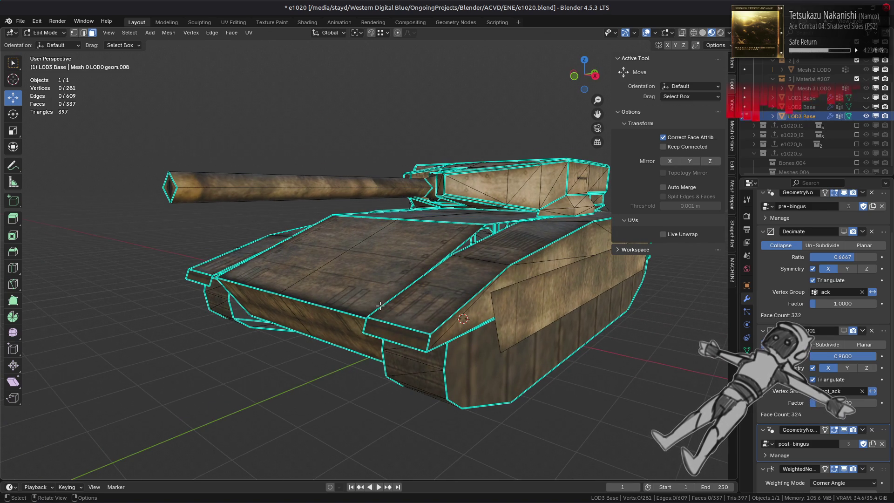
mouse_move(381, 305)
middle_down()
mouse_move(360, 297)
mouse_move(353, 316)
mouse_move(293, 301)
mouse_move(275, 305)
middle_up()
- Isolate the two box pieces by selecting them as linked geometry and hiding the rest
key(a)
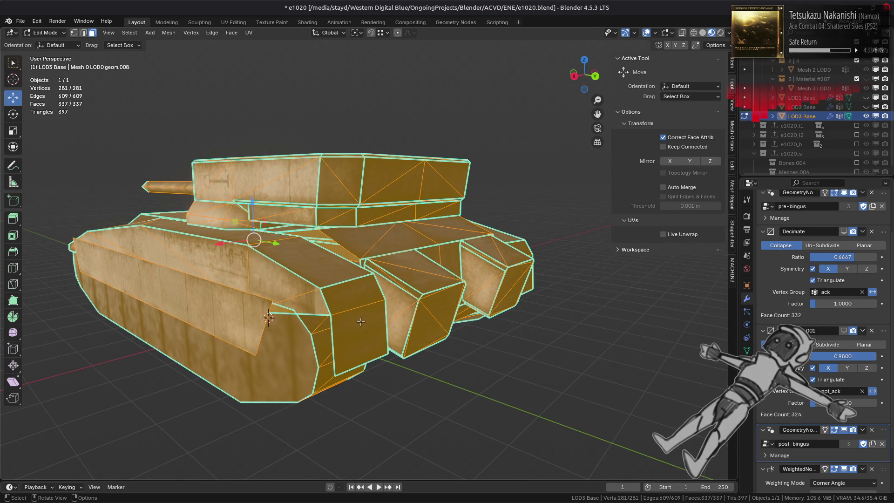
mouse_move(411, 304)
middle_down()
mouse_move(419, 288)
mouse_move(410, 274)
middle_up()
click(332, 265)
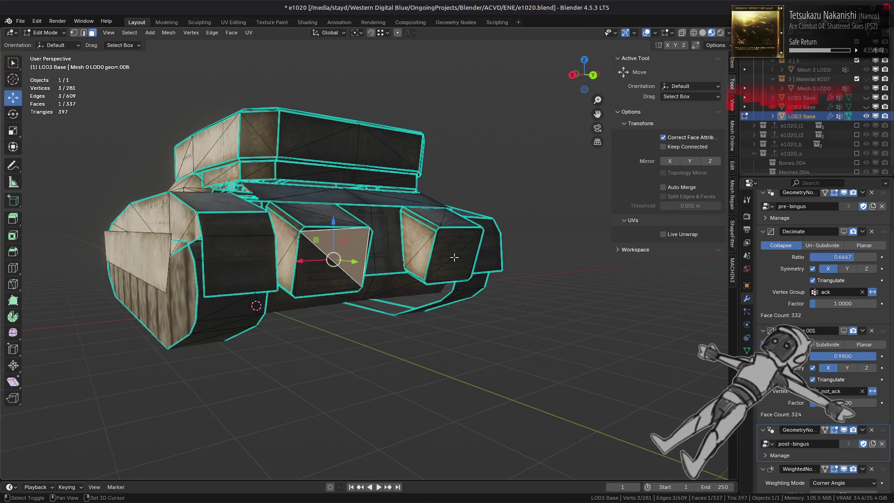
key(ctrl+l)
key(shift+h)
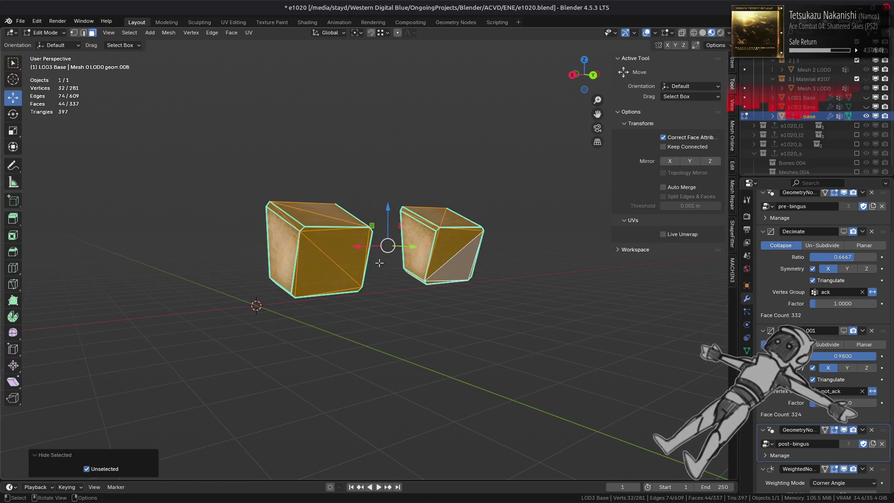
scroll(362, 272, up, 6)
shift+middle_drag(362, 272, 419, 233)
scroll(279, 261, down, 4)
key(alt+a)
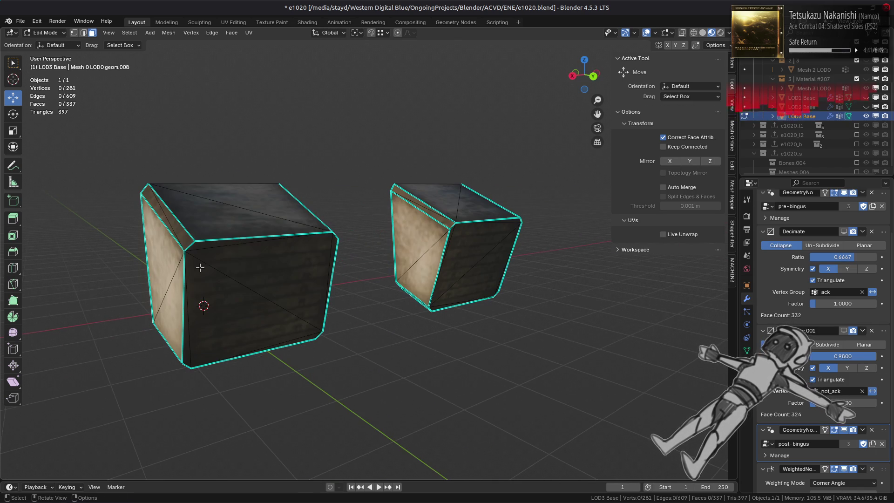
mouse_move(200, 267)
middle_down()
mouse_move(377, 288)
mouse_move(340, 314)
mouse_move(448, 295)
mouse_move(503, 263)
mouse_move(522, 282)
middle_up()
- Select both boxes entirely and convert their triangles to quads
scroll(520, 280, up, 1)
key(1)
click(474, 243)
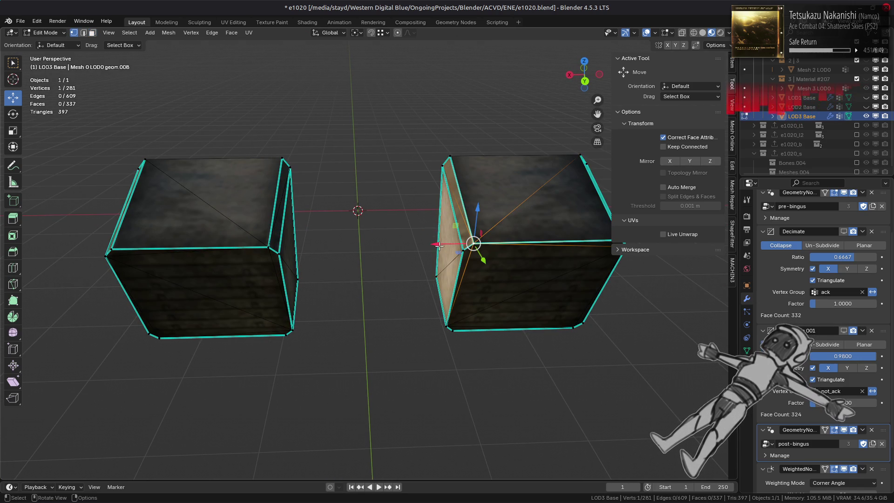
key(3)
click(200, 200)
key(ctrl+l)
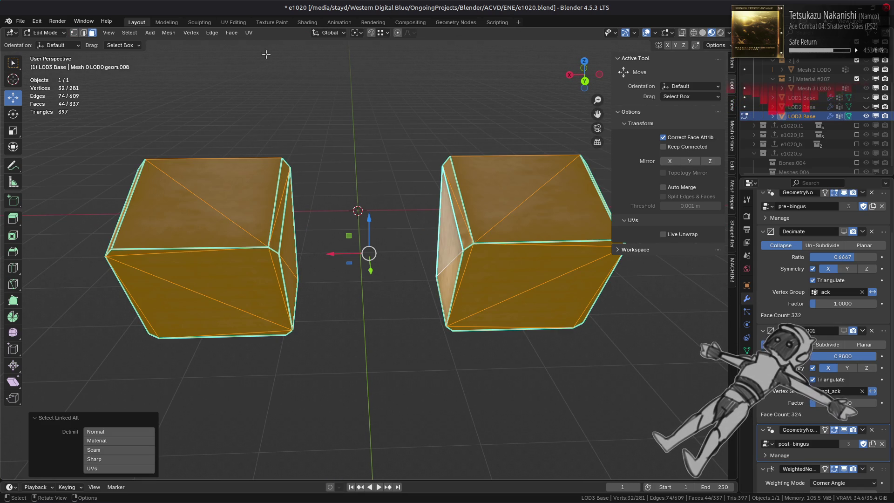
click(232, 33)
click(270, 103)
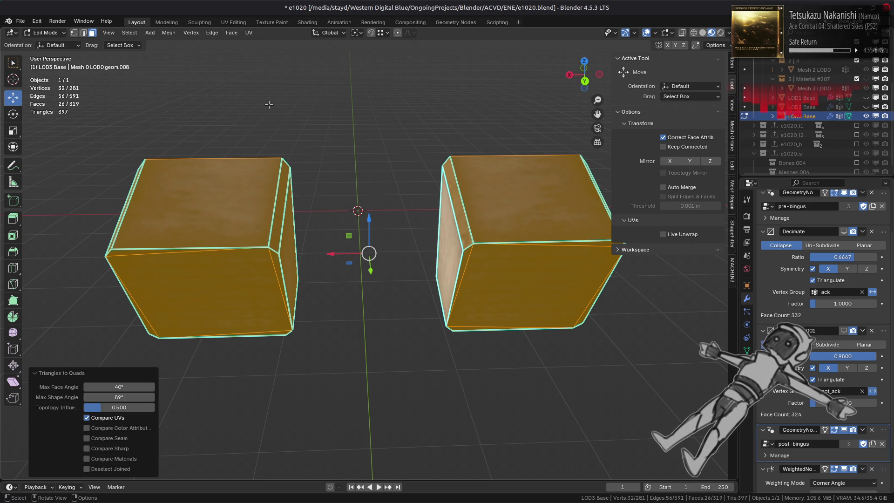
- Simplify the boxes with Mesh > Clean Up > Limited Dissolve
click(174, 34)
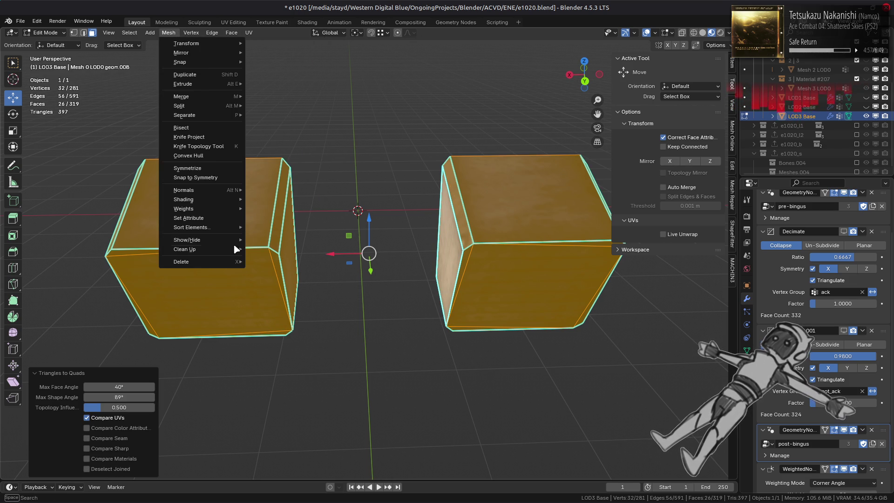
mouse_move(232, 252)
click(278, 281)
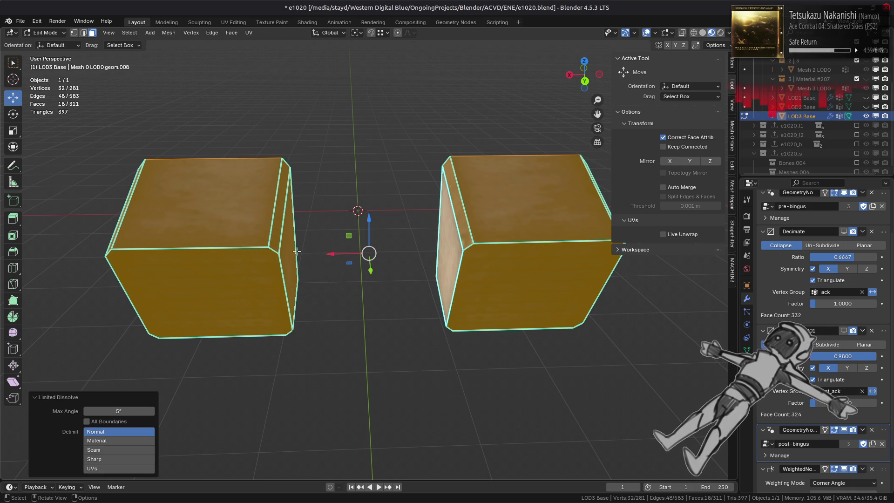
- Move the right cube's top-left corner vertex 0.0624 m along X
key(1)
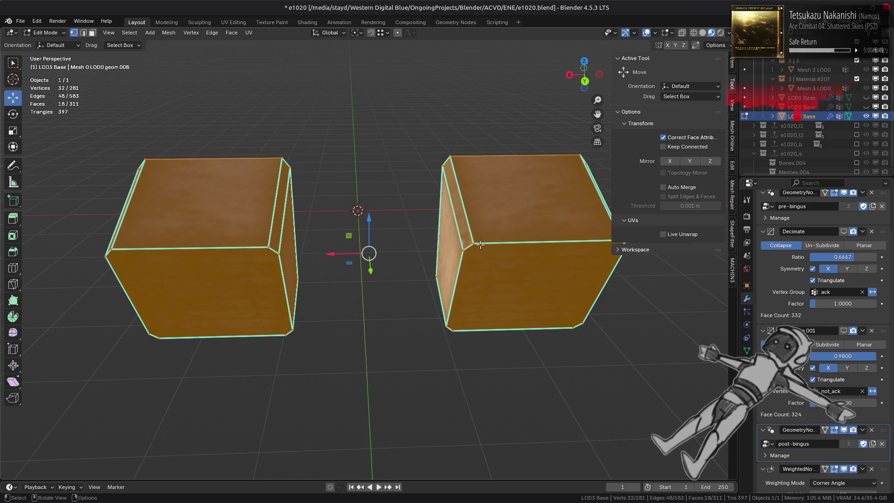
click(474, 244)
key(g)
key(x)
click(463, 244)
click(450, 157)
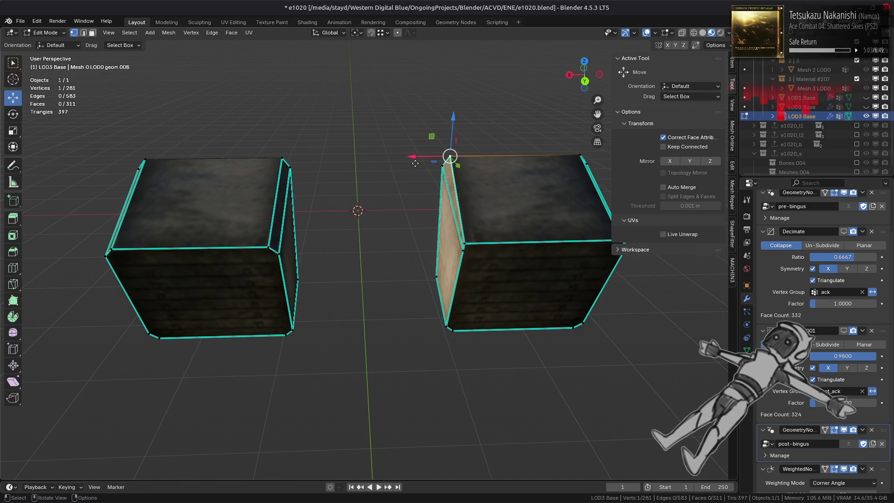
text(gx0.0624)
key(Return)
middle_drag(424, 291, 445, 265)
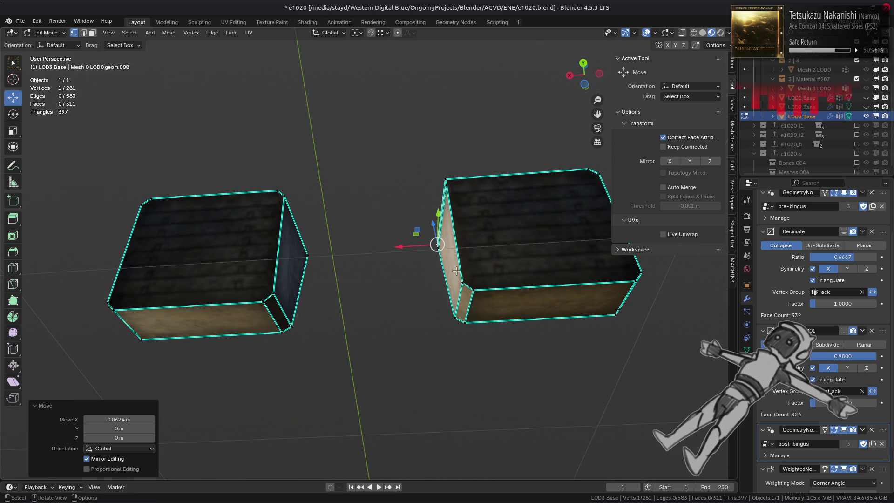
- Shift the right box's bottom front chamfer vertices along X to the box corner
click(460, 291)
key(g)
key(x)
key(Escape)
click(459, 320)
key(g)
key(x)
click(448, 318)
mouse_move(435, 310)
middle_down()
mouse_move(274, 337)
mouse_move(252, 364)
mouse_move(377, 331)
middle_up()
key(g)
key(x)
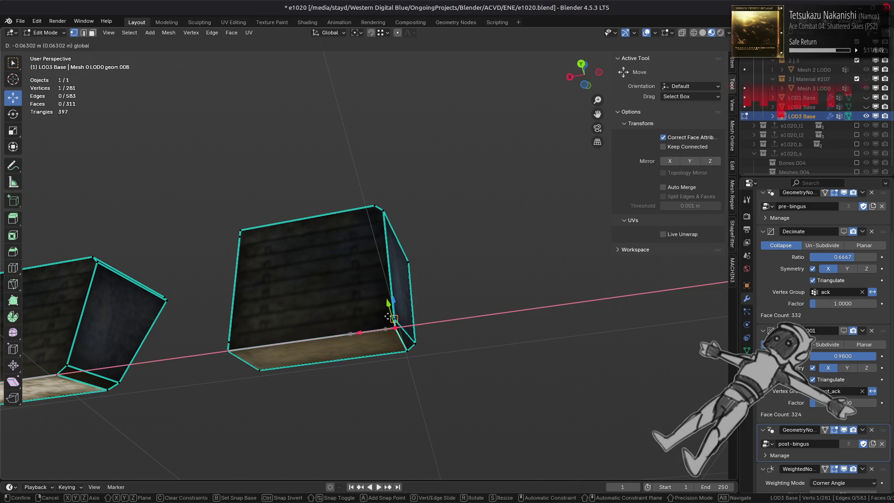
click(406, 351)
key(g)
key(x)
click(412, 345)
middle_drag(412, 346, 375, 263)
- Move the top back corner vertex along Y and X, and the front top corner along X
click(399, 180)
key(g)
key(y)
click(400, 179)
key(g)
key(x)
click(399, 180)
click(373, 256)
key(g)
key(x)
click(371, 264)
- Slide the top-right and top-right back corner vertices along X
middle_drag(379, 254, 421, 255)
click(350, 207)
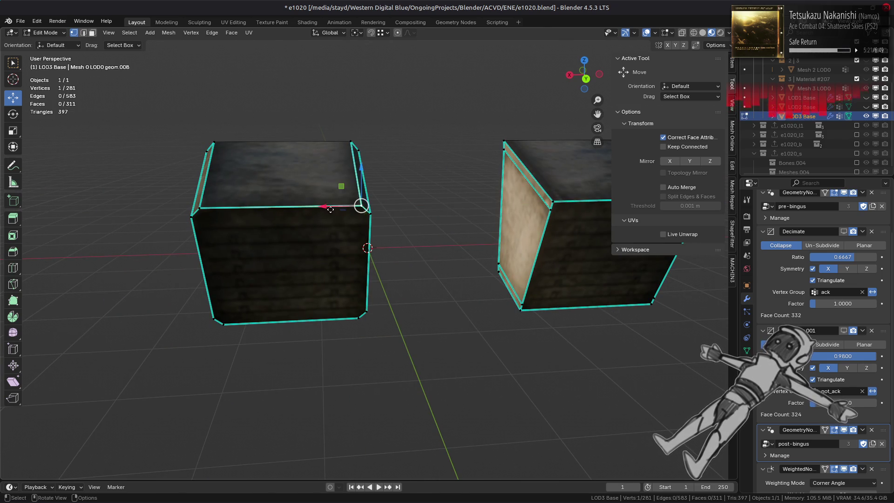
key(g)
key(x)
click(363, 218)
middle_drag(364, 218, 359, 223)
click(361, 136)
key(g)
key(x)
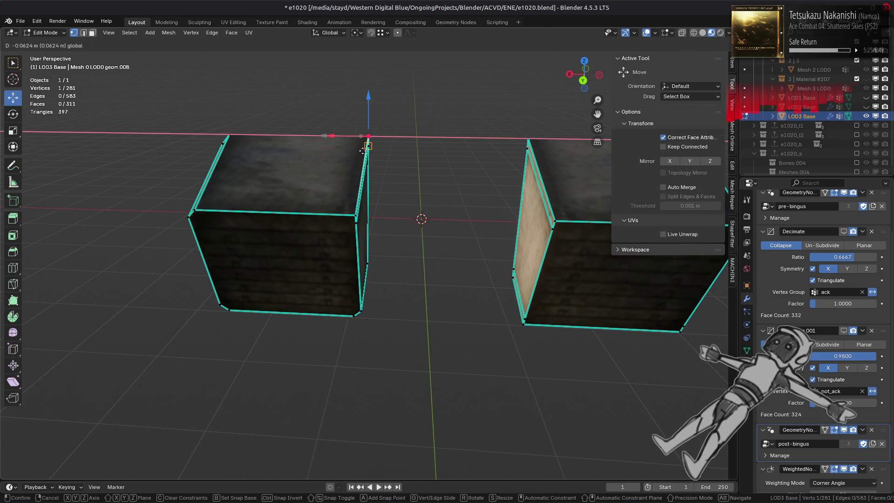
click(361, 139)
mouse_move(368, 137)
middle_down()
mouse_move(379, 172)
mouse_move(376, 231)
middle_up()
- Move the bottom-right corner vertex along X to -0.0624 m
click(359, 302)
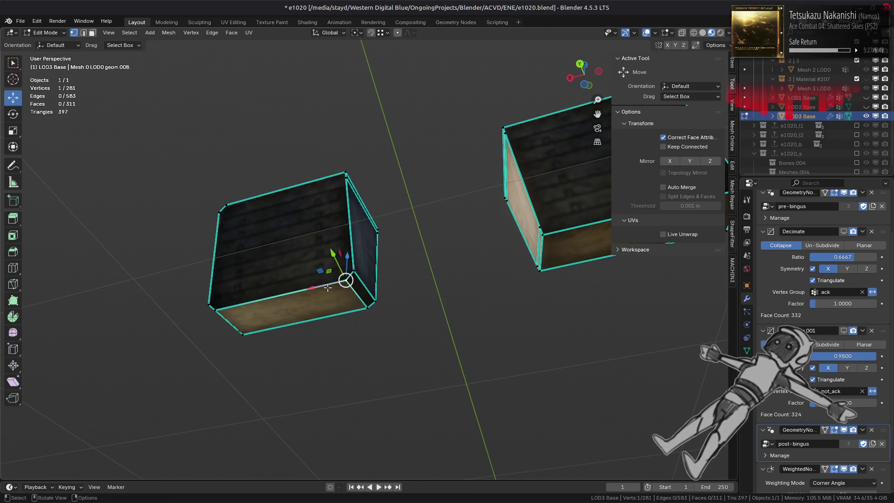
key(g)
key(x)
click(357, 316)
key(g)
key(x)
click(236, 297)
middle_drag(235, 298, 318, 317)
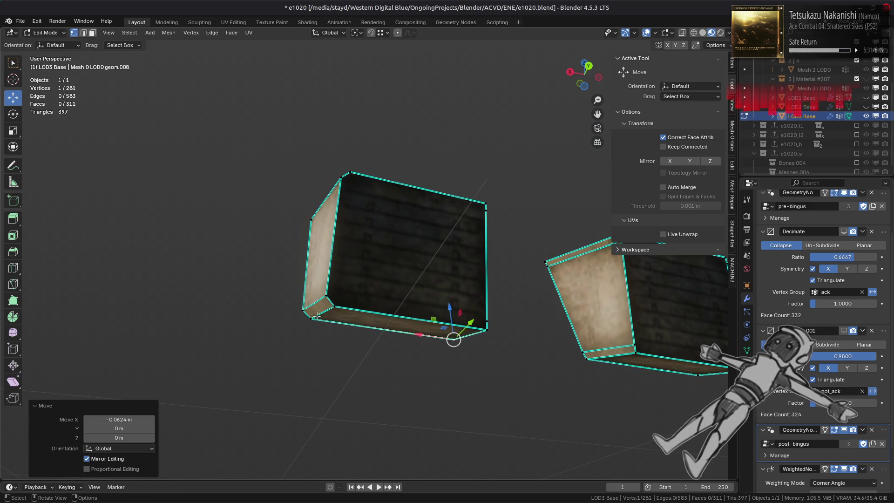
- Flatten the left, top-front and top-left corner vertices by moving each along X
click(318, 317)
key(g)
key(x)
click(300, 313)
click(300, 300)
key(g)
key(x)
click(300, 301)
middle_drag(301, 301, 332, 350)
click(348, 238)
key(g)
key(x)
click(343, 244)
click(311, 173)
key(g)
key(x)
click(304, 181)
mouse_move(304, 182)
middle_down()
mouse_move(363, 268)
mouse_move(407, 256)
middle_up()
- Select both box pieces entirely in face mode
key(3)
click(439, 231)
shift+click(493, 235)
key(ctrl+l)
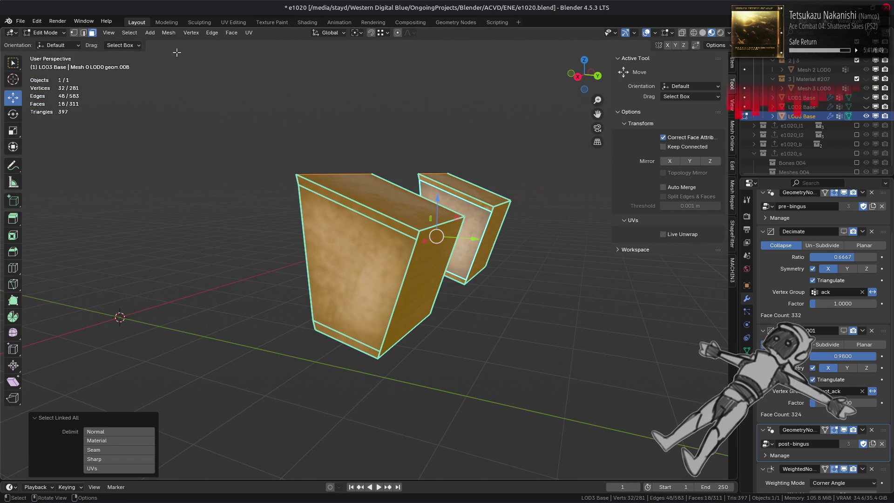
- Try a Limited Dissolve on both boxes, then undo it
click(170, 36)
mouse_move(232, 241)
click(268, 279)
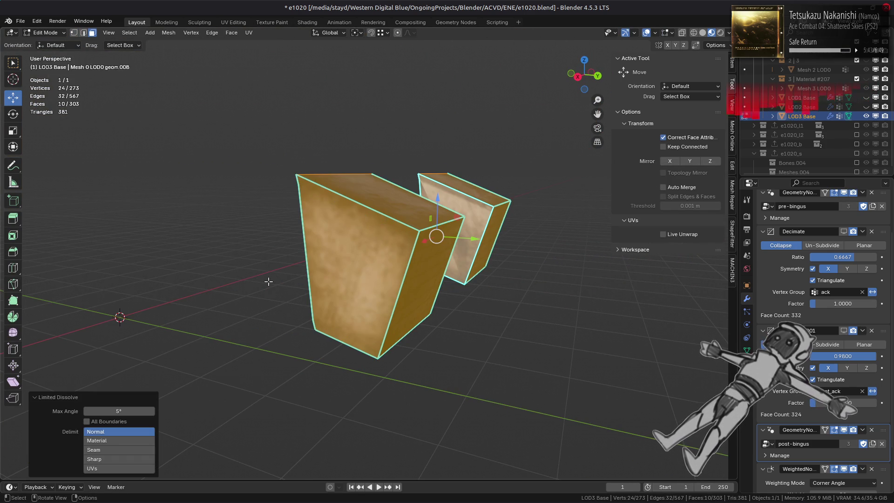
middle_drag(272, 278, 284, 263)
key(ctrl+z)
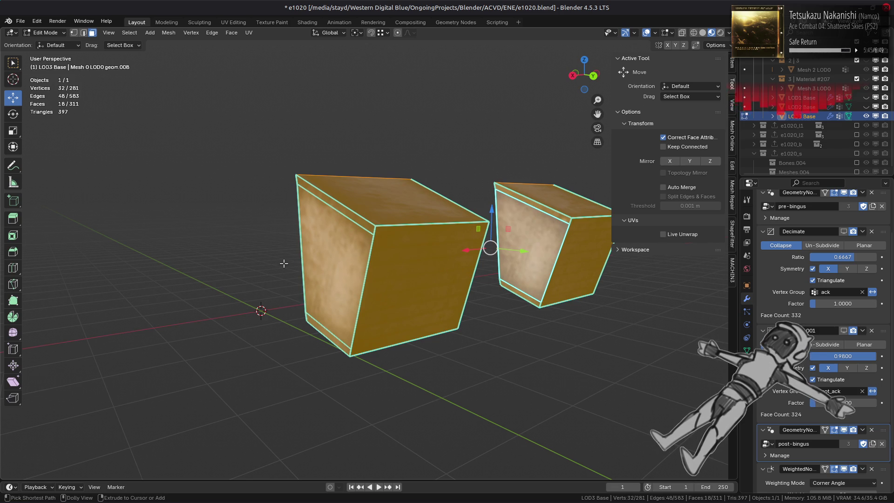
- Select the top chamfer edges of both boxes and test an edge slide, then undo it
key(2)
click(333, 214)
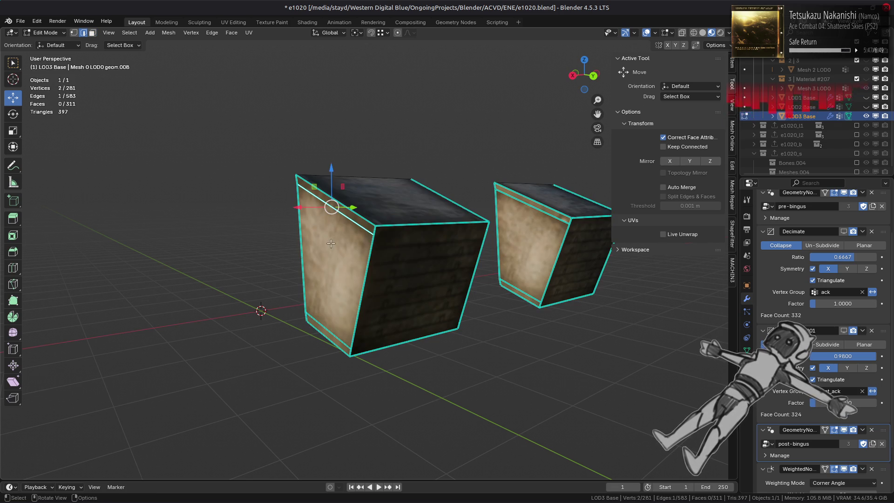
shift+click(552, 212)
key(ctrl+z)
shift+click(551, 212)
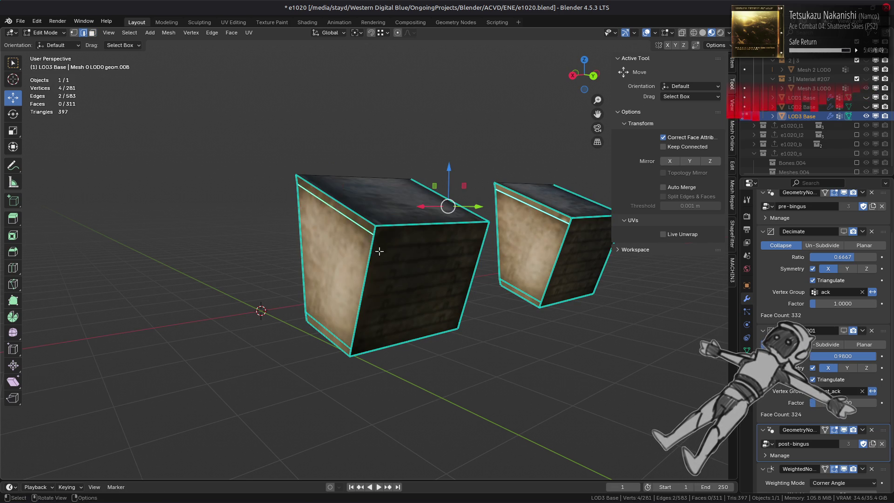
right_click(376, 269)
right_click(484, 269)
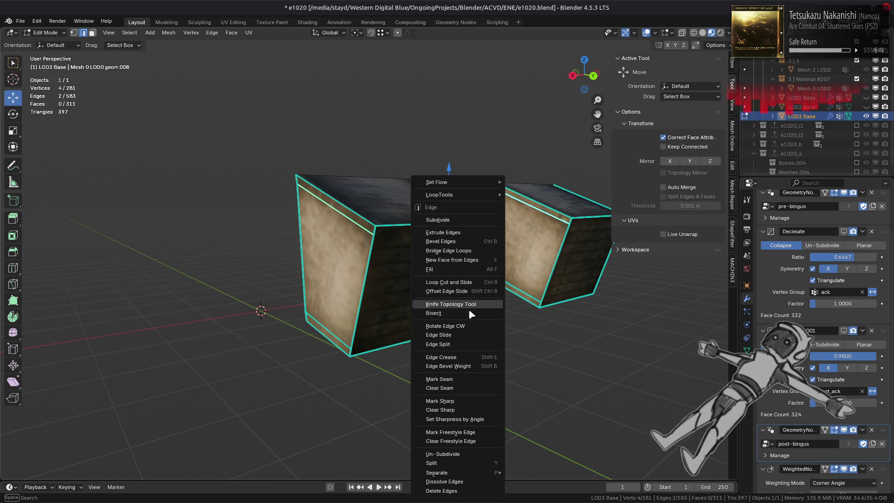
click(467, 340)
click(476, 257)
key(ctrl+z)
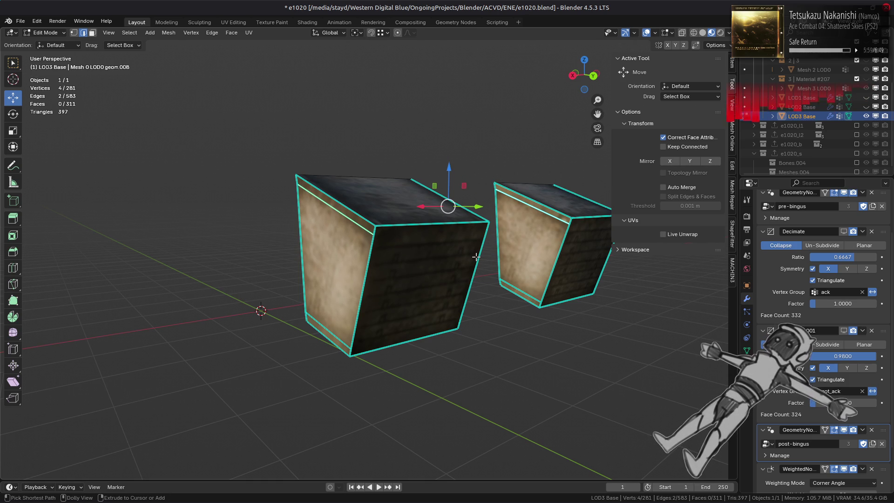
key(ctrl+shift+z)
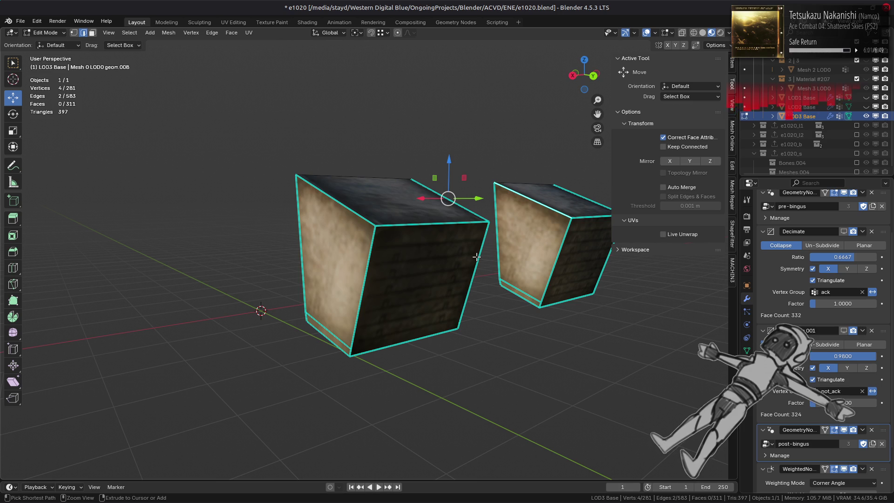
key(ctrl+z)
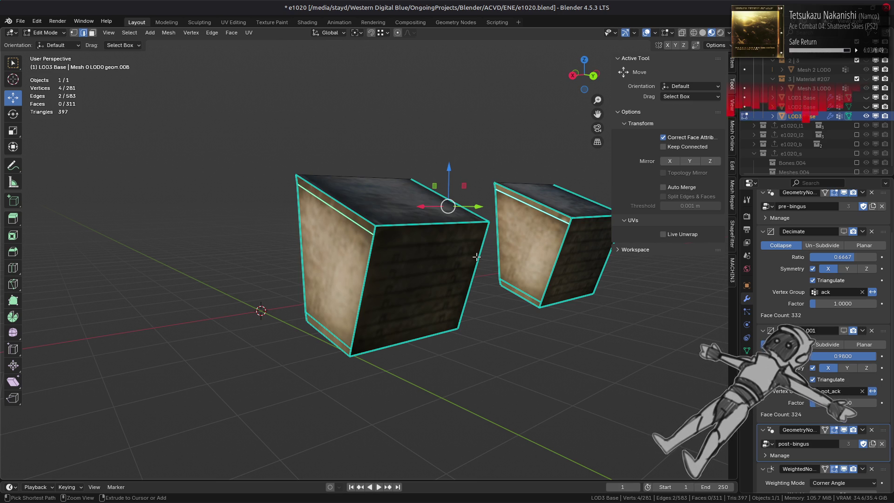
- In vertex mode, move the first bevel vertices of the left and right boxes onto their corners
key(1)
key(alt+a)
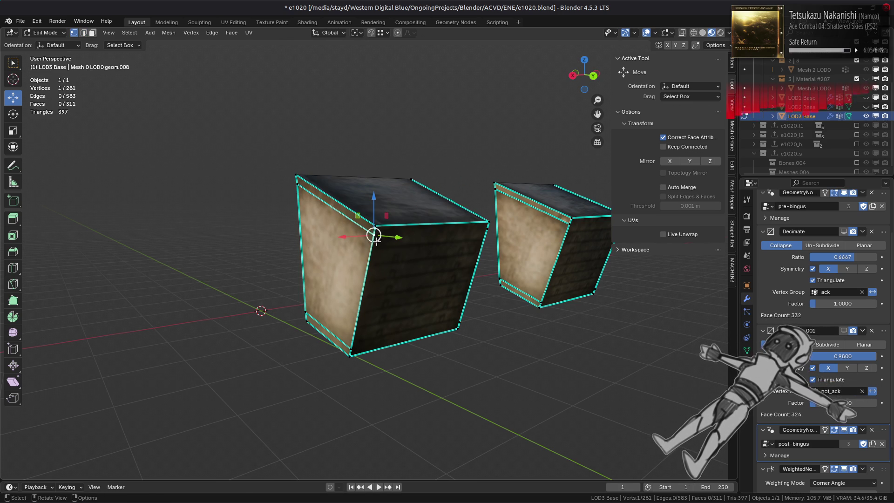
drag(376, 243, 377, 234)
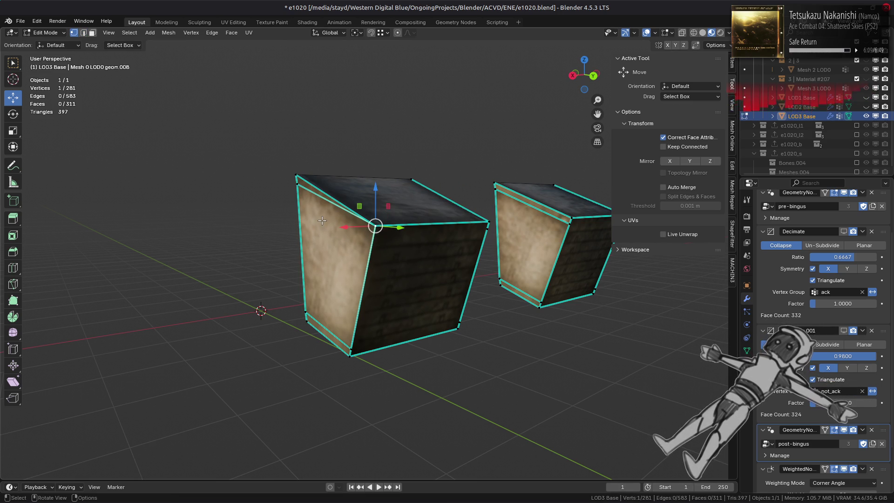
drag(288, 185, 295, 176)
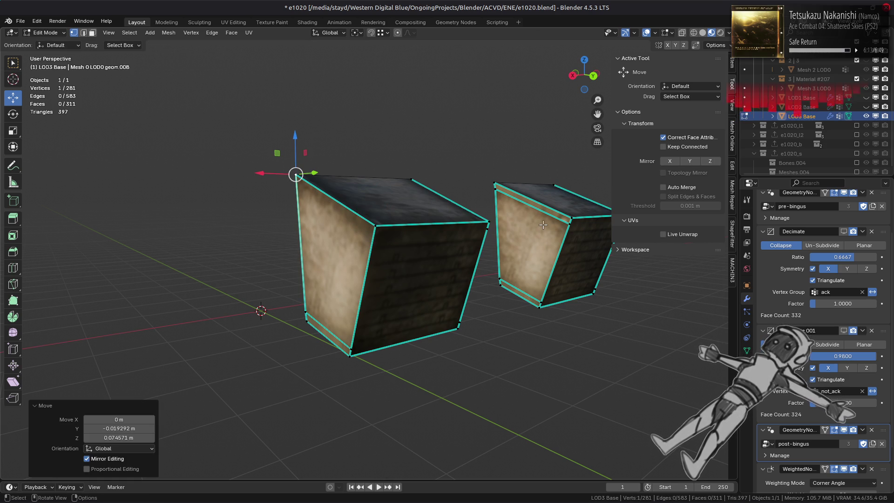
click(569, 222)
drag(569, 223, 526, 206)
key(g)
click(494, 185)
- Move the left box's top bevel vertices, including the top-right one, onto its corners
mouse_move(495, 185)
middle_down()
mouse_move(460, 261)
mouse_move(365, 235)
middle_up()
click(360, 227)
key(g)
click(351, 213)
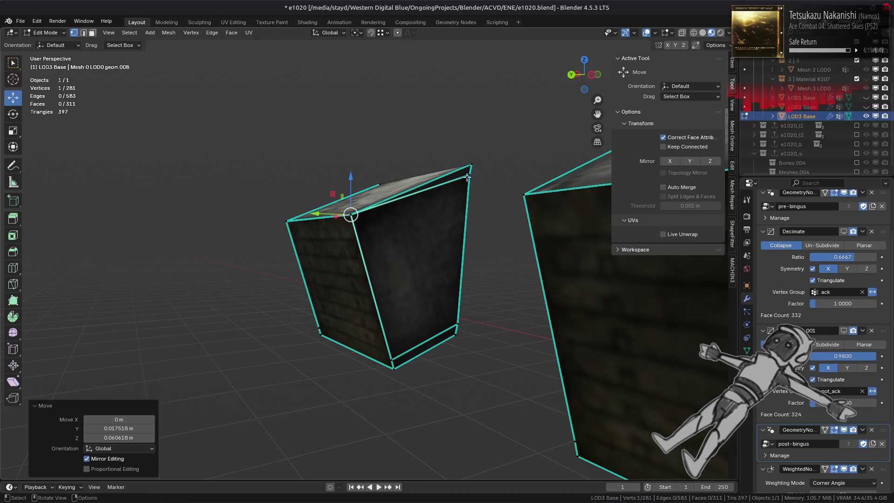
click(469, 167)
key(g)
click(472, 163)
- Move a nearby bevel vertex and the right box's top-right vertex onto the corners
middle_drag(472, 164, 468, 288)
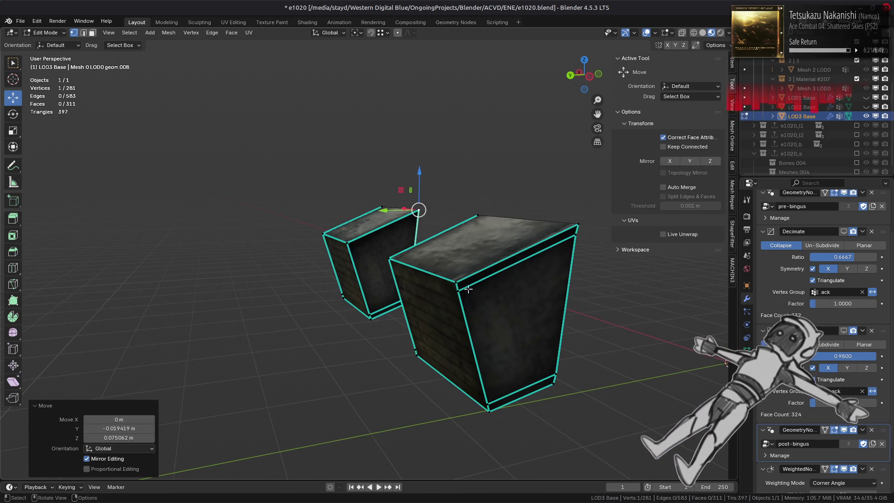
click(468, 289)
key(g)
click(457, 285)
click(575, 235)
key(g)
click(577, 220)
- From below, move a bottom vertex along Z and the right box's right vertex onto its corner
mouse_move(577, 219)
middle_down()
mouse_move(449, 260)
mouse_move(513, 235)
middle_up()
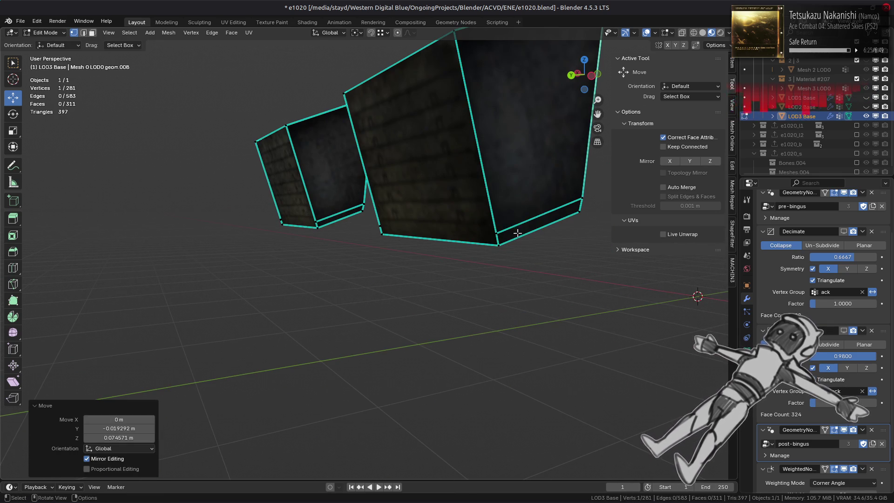
click(497, 244)
key(g)
key(z)
click(497, 244)
click(582, 199)
key(g)
click(578, 205)
mouse_move(578, 205)
middle_down()
mouse_move(385, 219)
mouse_move(379, 205)
mouse_move(397, 244)
mouse_move(404, 238)
middle_up()
key(g)
click(375, 209)
- Move the remaining chamfer, bottom and left corner vertices onto the box corners
click(338, 227)
key(g)
click(340, 225)
click(379, 238)
key(g)
click(380, 237)
click(338, 212)
key(g)
click(340, 219)
- Select all and merge overlapping vertices by distance
key(a)
right_click(235, 258)
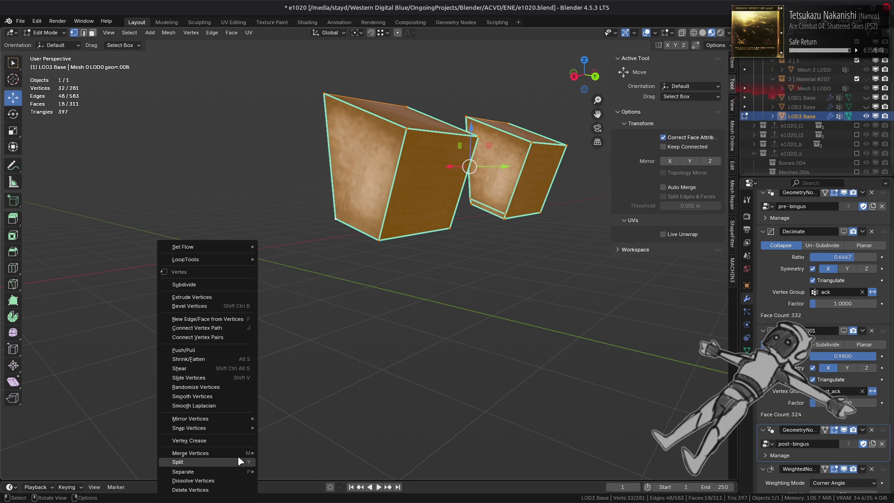
mouse_move(236, 453)
click(279, 457)
- Move a leftover vertex onto its corner and merge by distance again, leaving 265 vertices
mouse_move(364, 247)
middle_down()
mouse_move(401, 278)
mouse_move(475, 263)
mouse_move(535, 275)
middle_up()
click(481, 257)
key(g)
click(536, 276)
key(g)
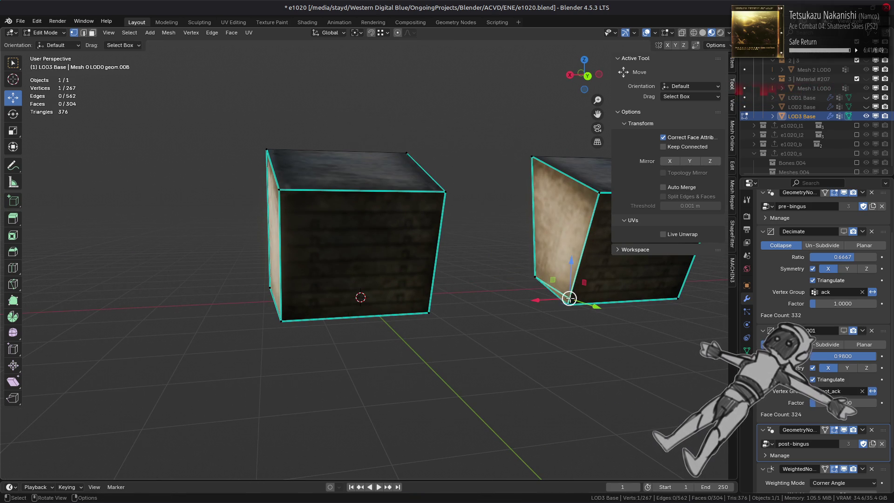
click(568, 306)
middle_drag(569, 305, 434, 287)
key(a)
right_click(447, 289)
mouse_move(470, 286)
click(500, 335)
- Deselect, switch to face select and reveal the hidden hull geometry with Alt+H
scroll(411, 263, down, 3)
key(alt+a)
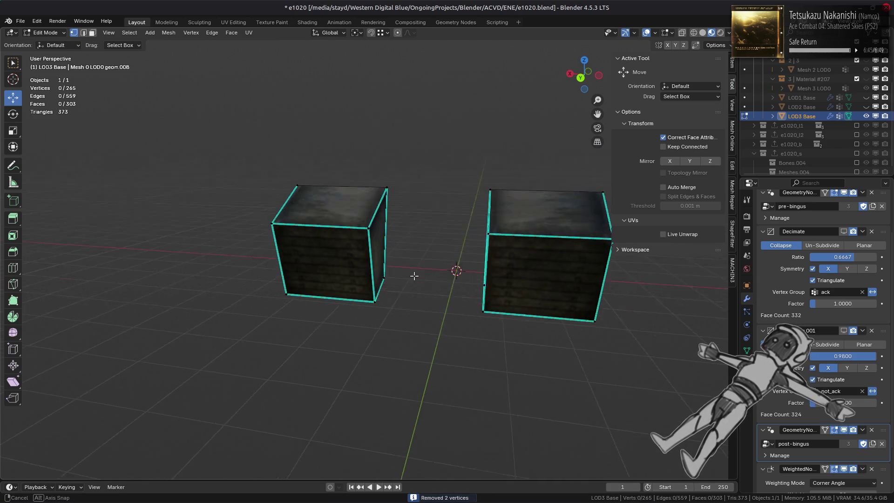
middle_drag(415, 276, 379, 274)
key(3)
key(alt+h)
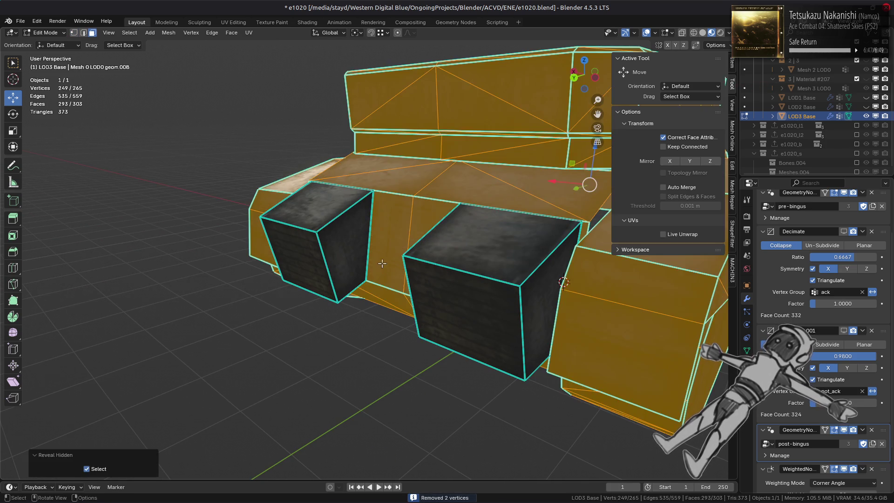
- Isolate the connected hull piece with Ctrl+L and hide everything else
key(alt+a)
scroll(398, 240, down, 1)
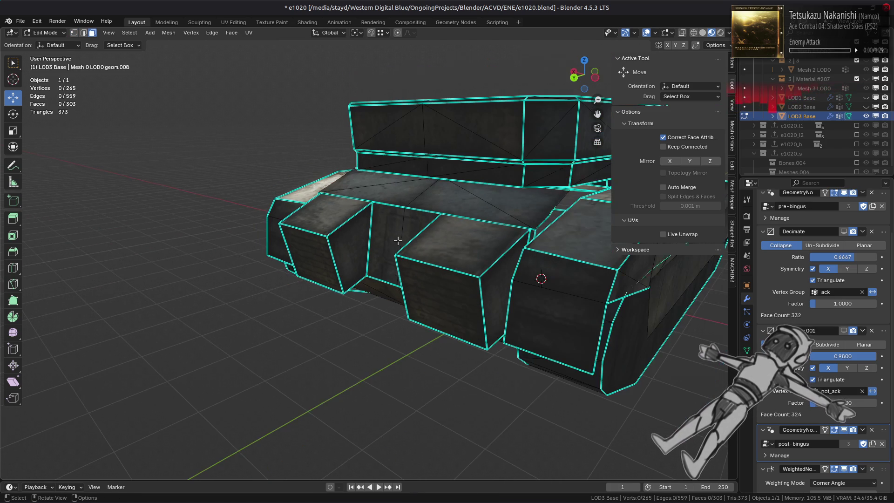
scroll(425, 251, up, 2)
mouse_move(419, 253)
middle_down()
mouse_move(349, 263)
mouse_move(308, 256)
middle_up()
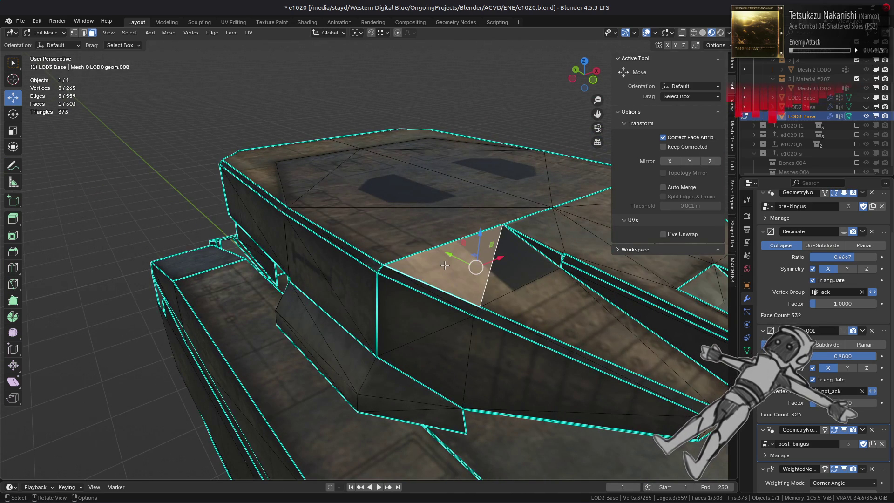
click(445, 265)
key(ctrl+l)
key(shift+h)
mouse_move(445, 265)
middle_down()
mouse_move(404, 263)
mouse_move(417, 256)
mouse_move(396, 213)
mouse_move(387, 229)
mouse_move(365, 232)
mouse_move(418, 258)
mouse_move(412, 251)
middle_up()
scroll(417, 258, up, 3)
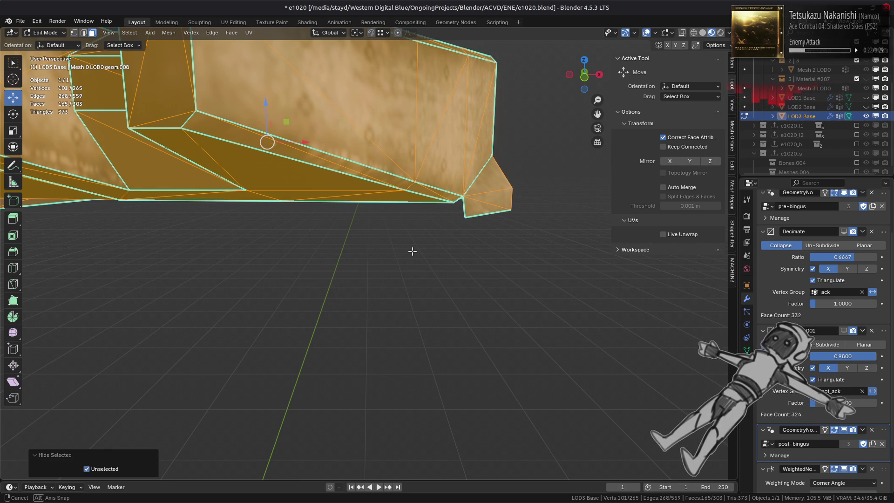
middle_drag(412, 250, 412, 251)
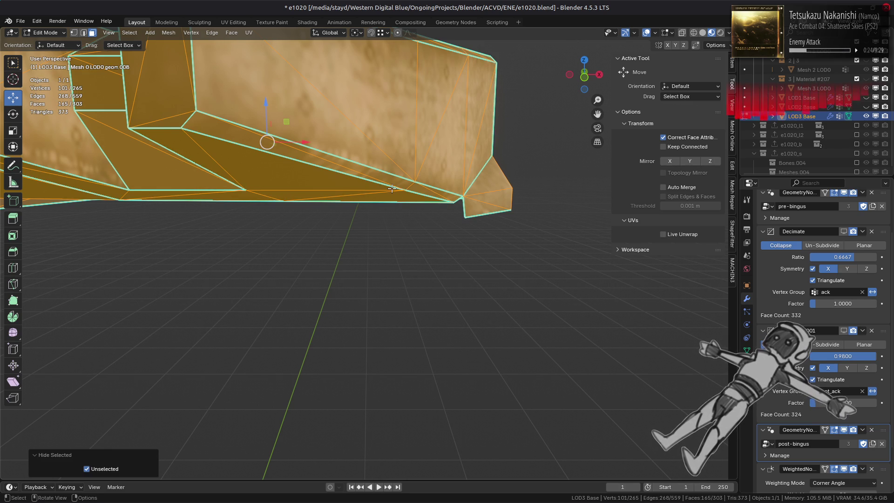
- Select a hull-side vertex, change the snapping target element and test a vertex slide
key(1)
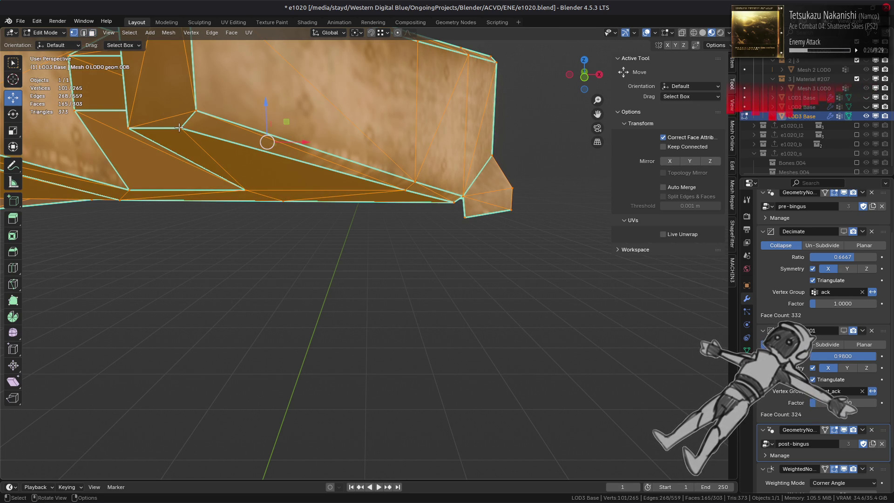
click(179, 127)
click(383, 35)
click(383, 110)
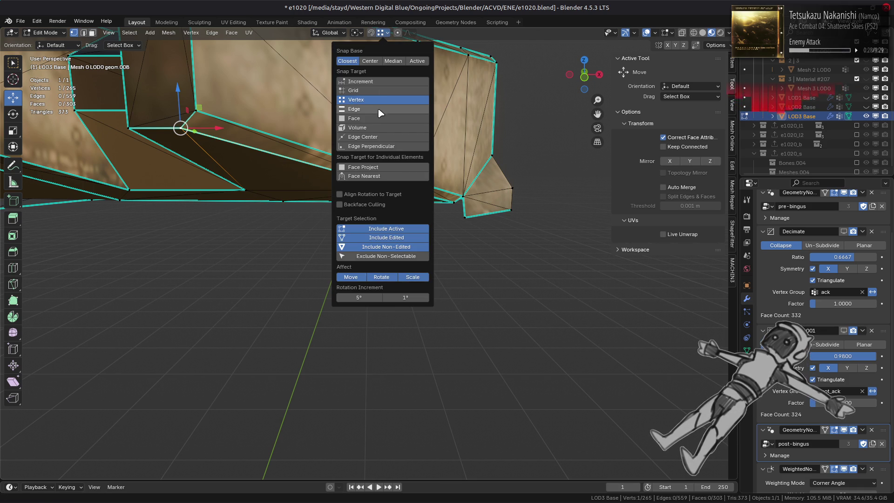
middle_drag(246, 121, 282, 125)
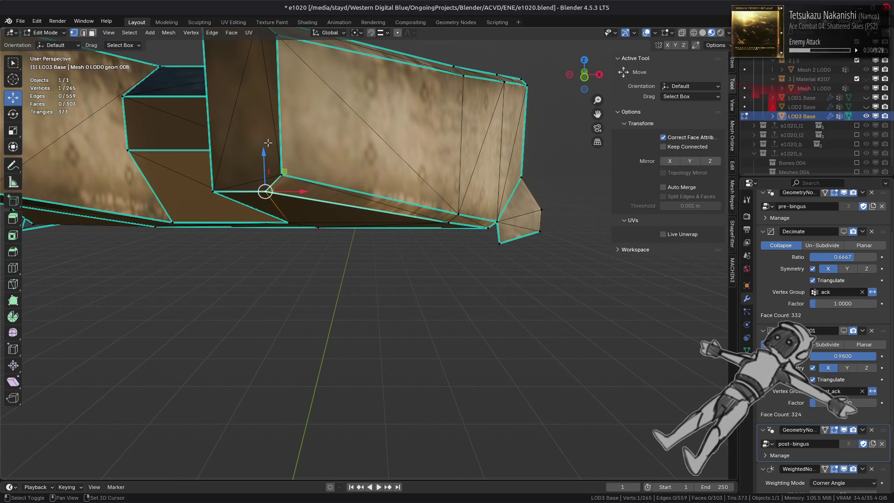
key(g)
key(g)
click(282, 125)
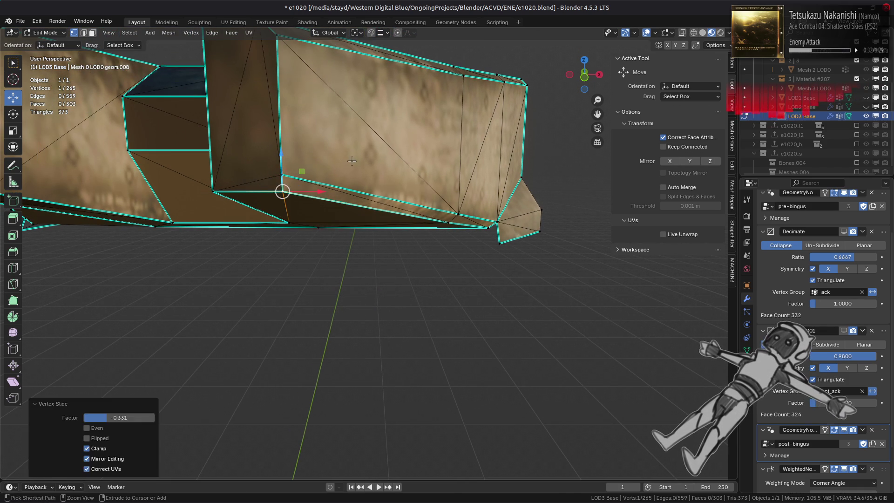
key(ctrl+z)
key(ctrl+shift+z)
- Slide the hull-side vertex about 0.05 m along X
mouse_move(451, 221)
middle_down()
mouse_move(437, 204)
mouse_move(447, 213)
middle_up()
drag(447, 222, 457, 222)
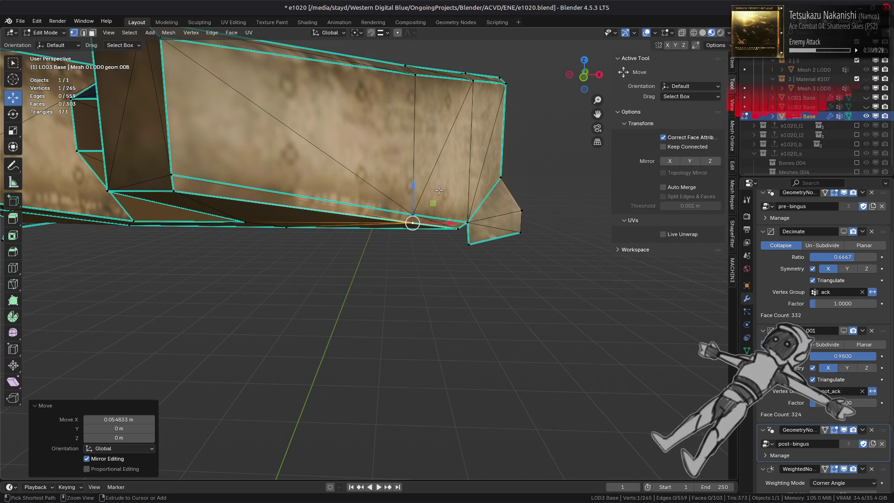
key(ctrl+z)
key(ctrl+z)
key(ctrl+z)
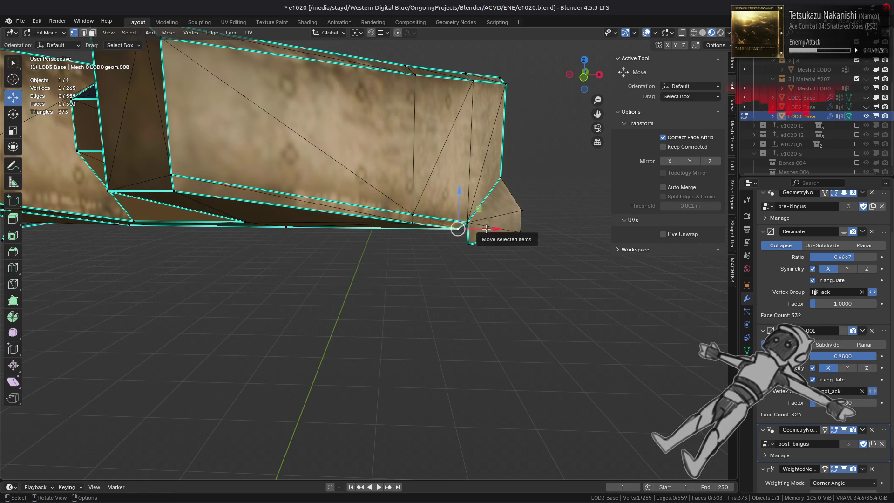
drag(201, 191, 210, 192)
middle_drag(399, 231, 389, 215)
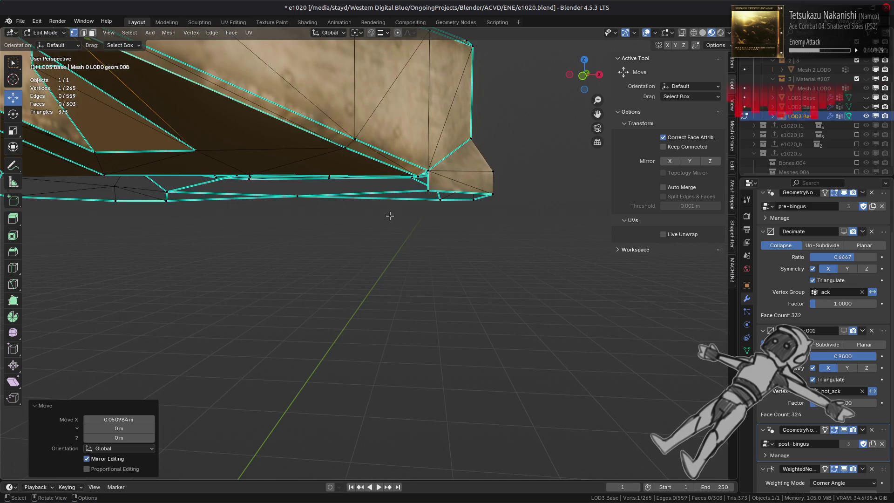
- Shift the next lower-edge vertices 0.054833 m and 0.070268 m along X
click(344, 147)
key(g)
key(x)
click(416, 159)
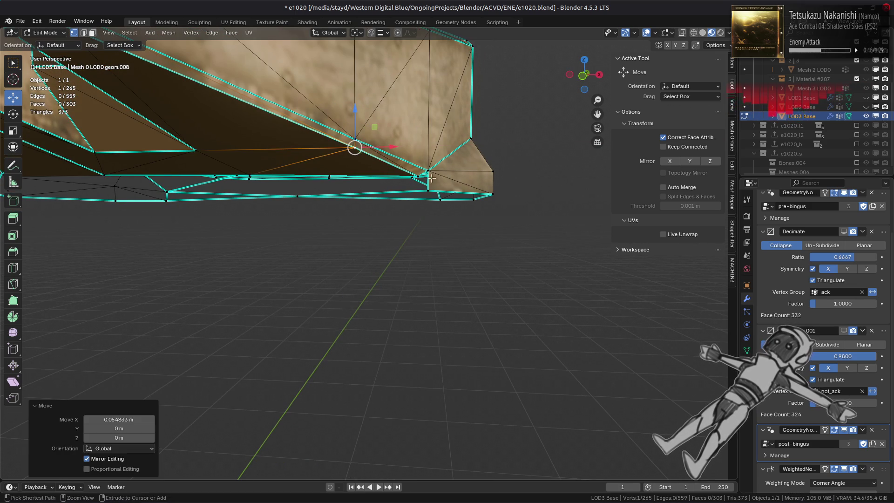
click(414, 177)
scroll(410, 186, up, 3)
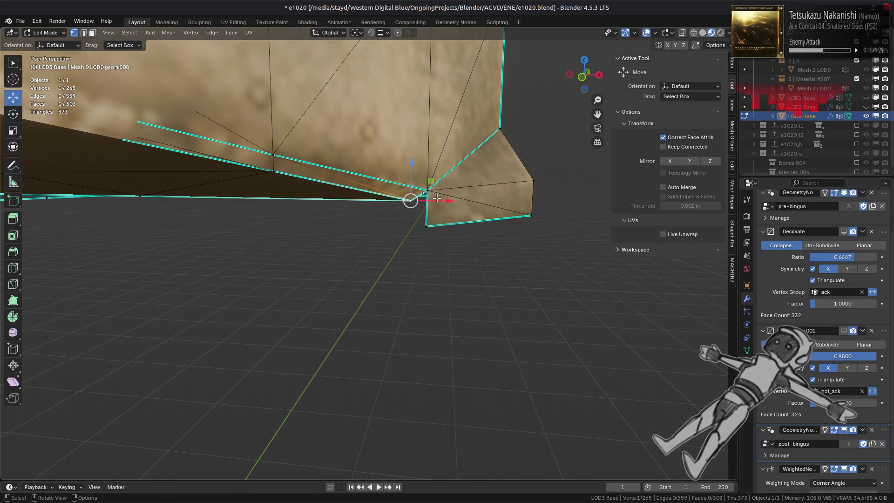
drag(443, 200, 458, 201)
shift+middle_drag(458, 200, 397, 173)
scroll(397, 173, down, 2)
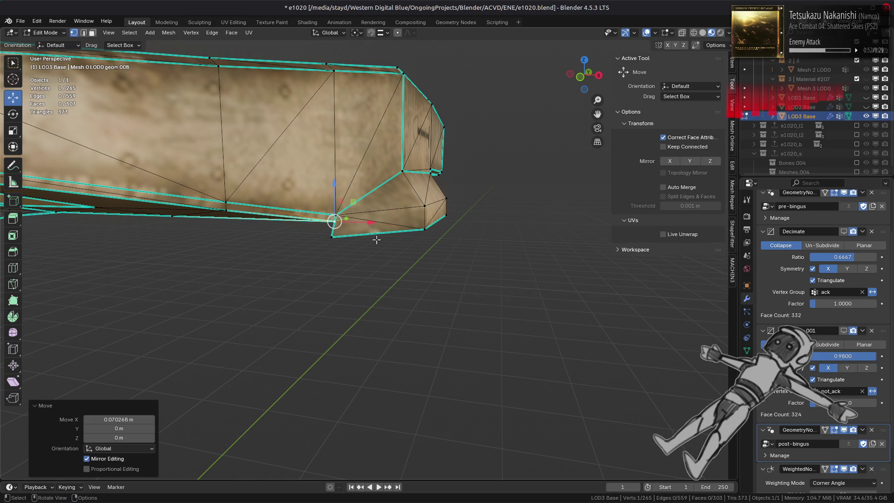
mouse_move(378, 245)
shift+middle_down()
mouse_move(420, 262)
mouse_move(451, 249)
mouse_move(471, 260)
mouse_move(419, 251)
shift+middle_up()
key(ctrl+z)
key(ctrl+shift+z)
- Shift the sloped plate's lower vertex -0.0536 m along X
key(ctrl+l)
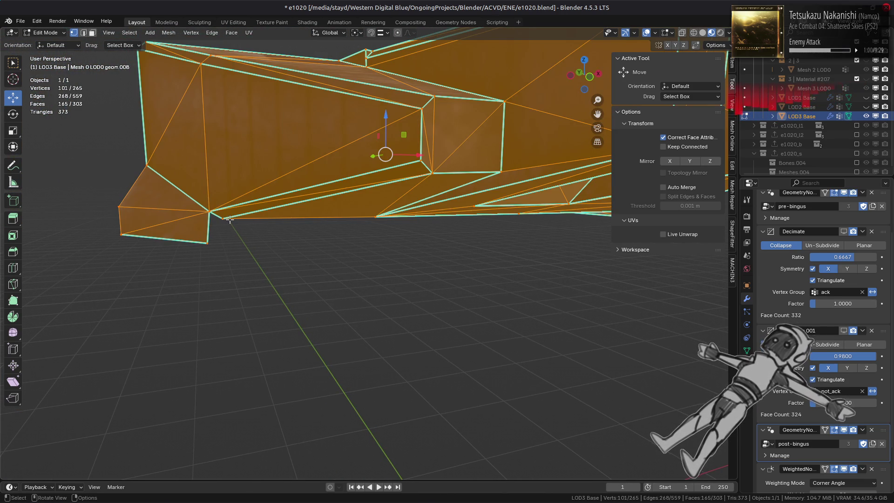
click(226, 218)
drag(262, 219, 210, 161)
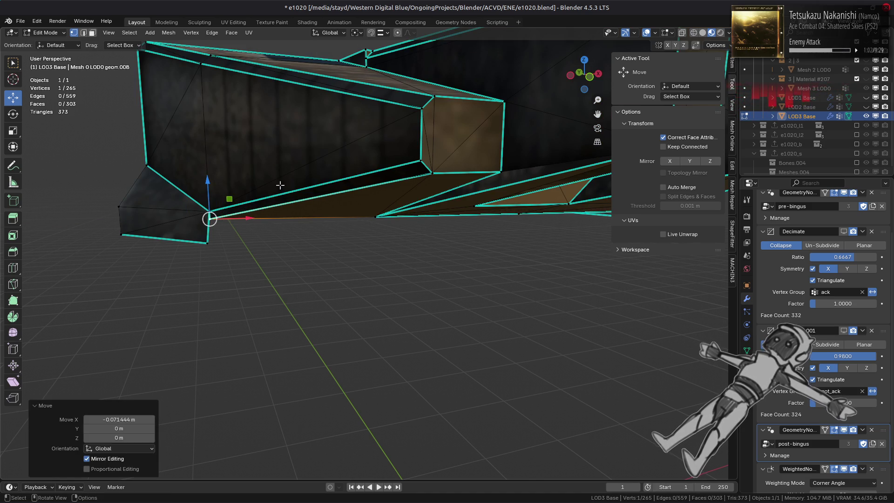
key(ctrl+l)
click(422, 173)
key(g)
key(x)
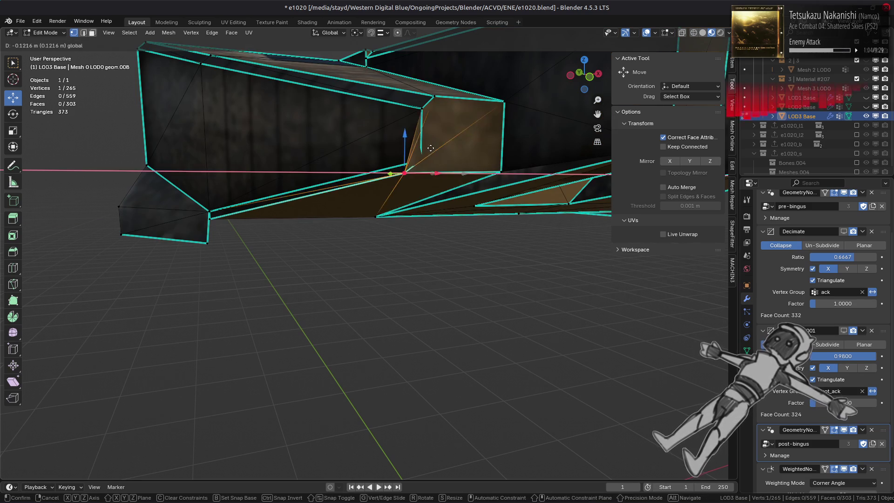
click(414, 143)
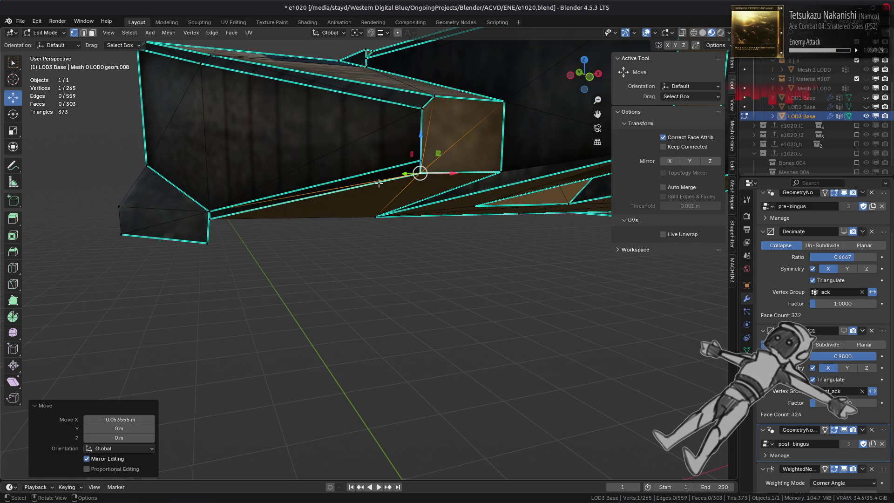
- Shift the sloped plate's upper vertex -0.053889 m along X
click(437, 98)
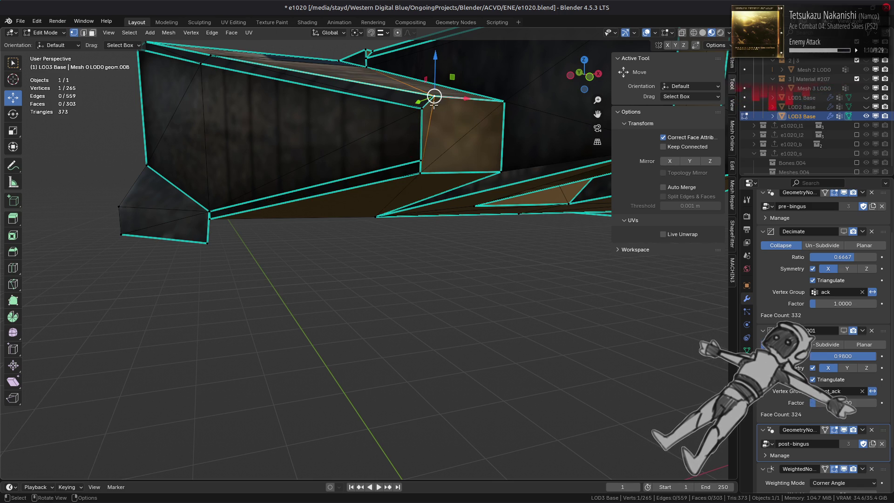
key(g)
key(x)
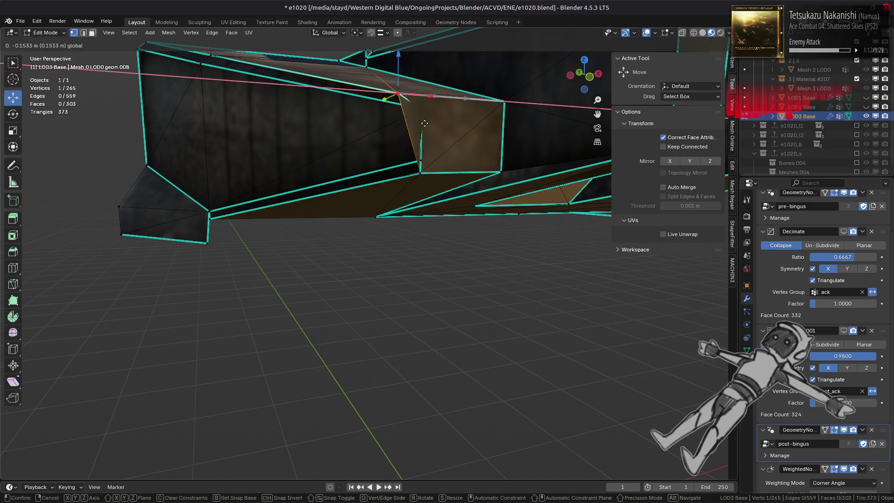
click(420, 130)
- Move the top-of-slope vertex -0.054771 m along X, undo it, then select the thin chamfer strip face
middle_drag(299, 113, 289, 155)
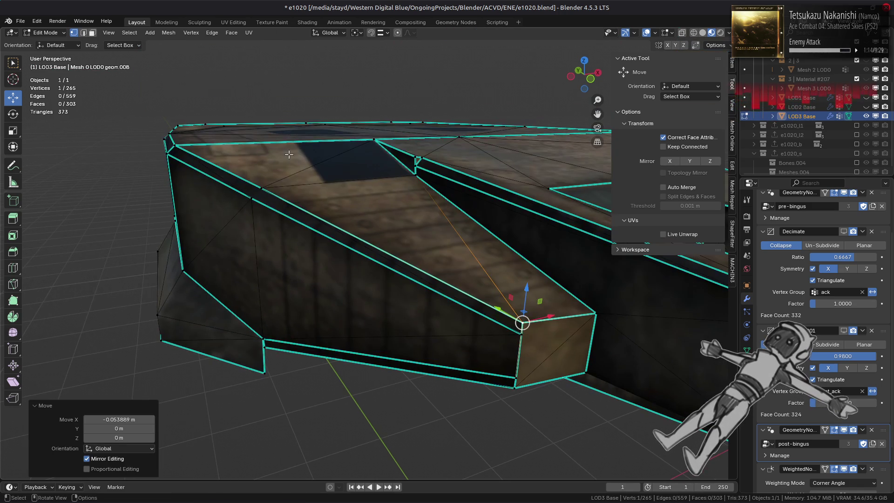
key(a)
click(292, 192)
key(g)
key(x)
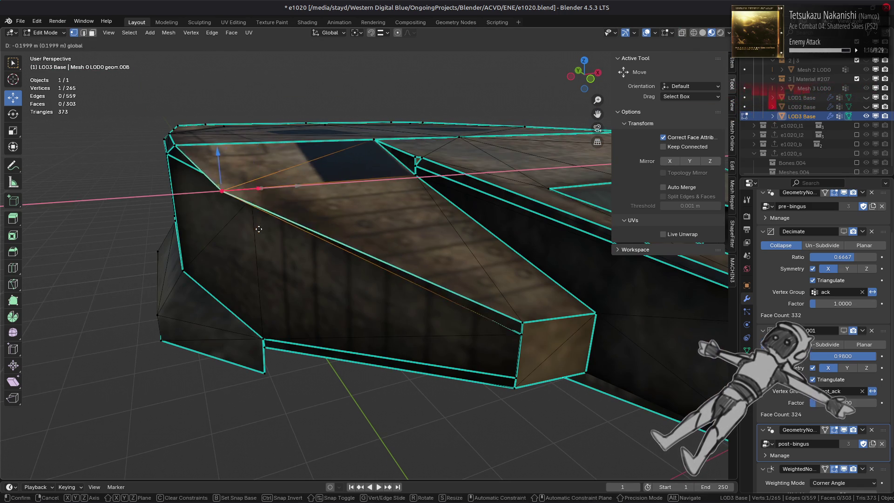
click(234, 218)
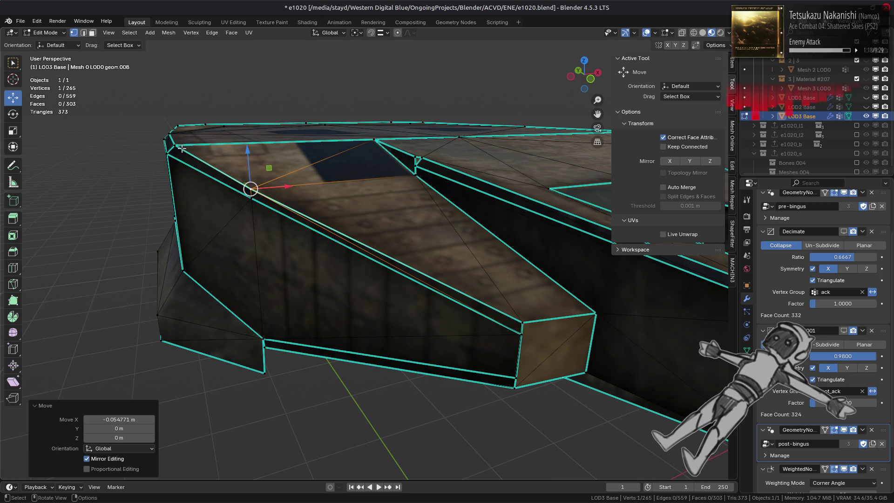
key(ctrl+z)
key(ctrl+z)
key(ctrl+z)
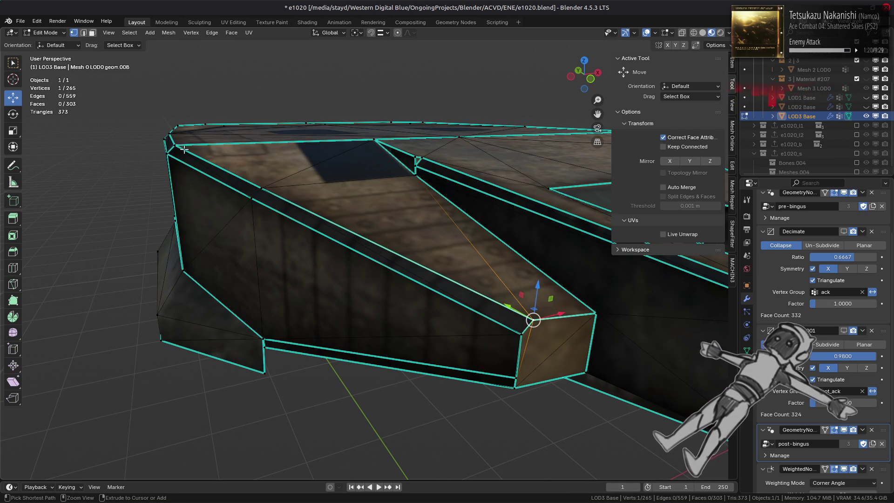
key(3)
click(311, 224)
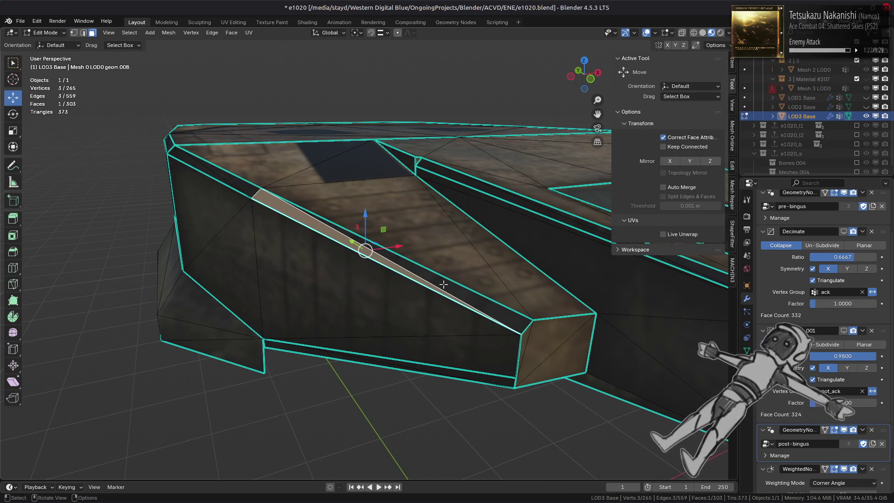
click(387, 256)
ctrl+click(282, 205)
middle_drag(282, 205, 386, 232)
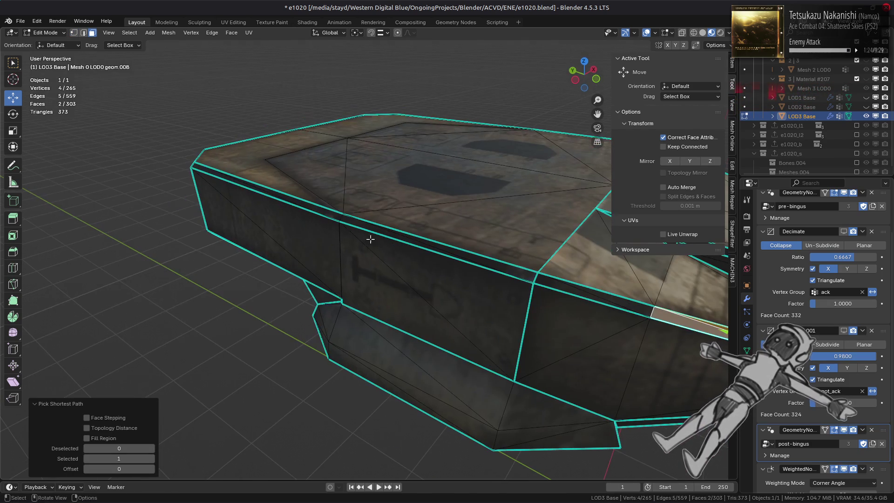
ctrl+click(392, 232)
ctrl+click(206, 168)
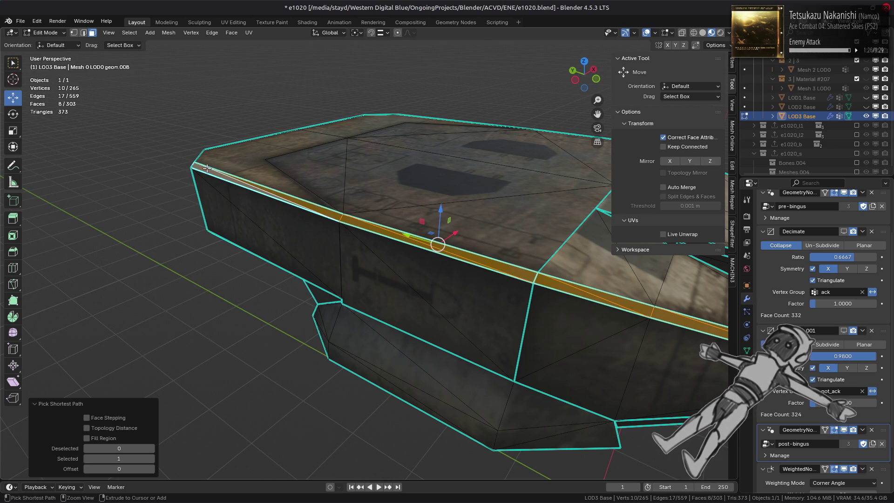
middle_drag(213, 186, 385, 209)
ctrl+click(373, 207)
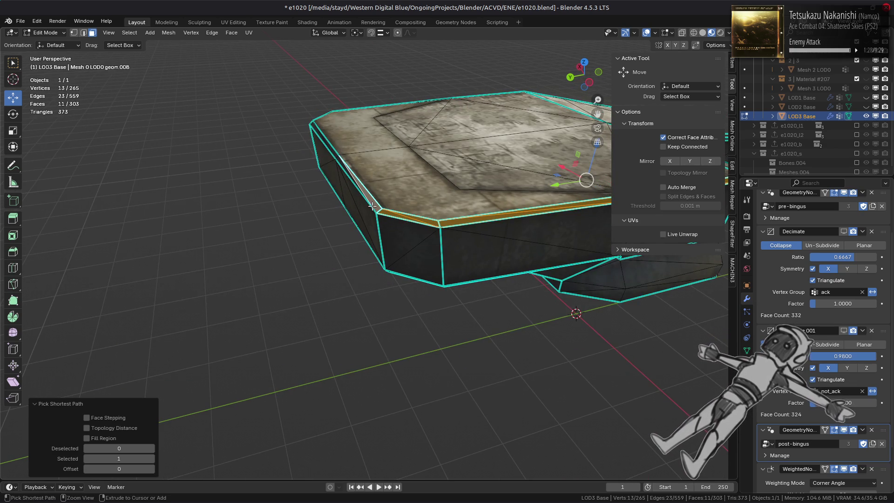
mouse_move(279, 153)
middle_down()
mouse_move(331, 183)
mouse_move(311, 174)
mouse_move(309, 206)
mouse_move(214, 218)
middle_up()
ctrl+click(304, 176)
ctrl+click(311, 175)
ctrl+click(311, 191)
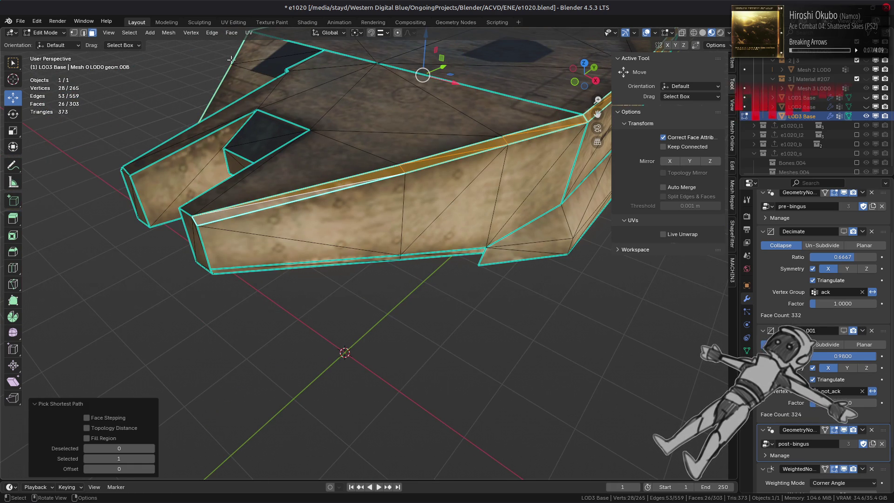
click(232, 34)
click(260, 98)
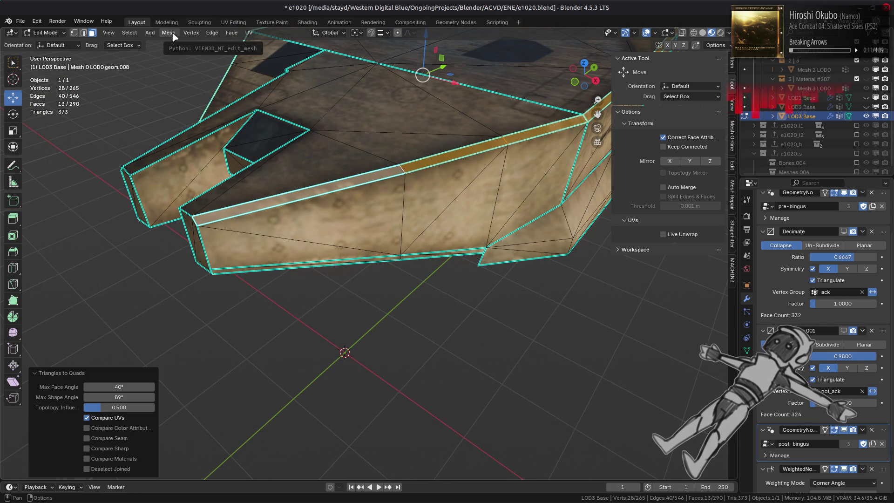
key(y)
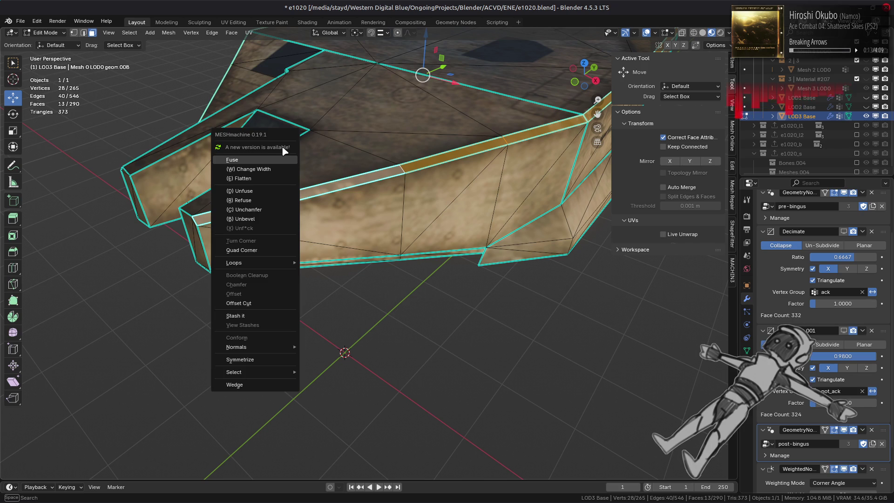
click(282, 147)
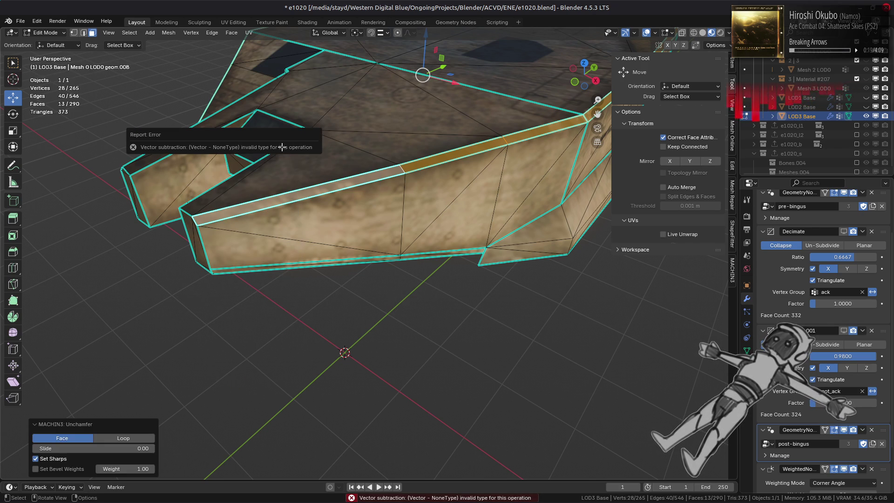
shift+middle_drag(292, 193, 211, 276)
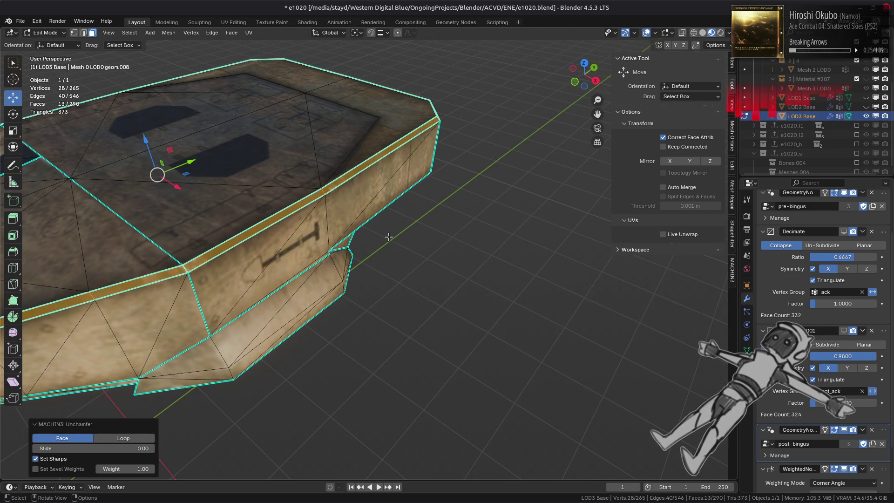
mouse_move(389, 237)
middle_down()
mouse_move(259, 239)
mouse_move(318, 254)
mouse_move(306, 265)
mouse_move(230, 243)
middle_up()
mouse_move(398, 248)
middle_down()
mouse_move(325, 260)
mouse_move(261, 288)
middle_up()
click(117, 437)
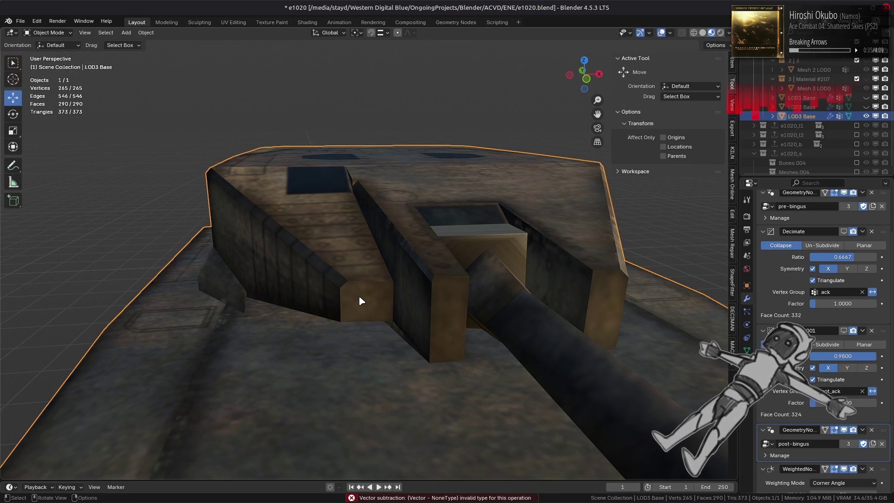
key(Tab)
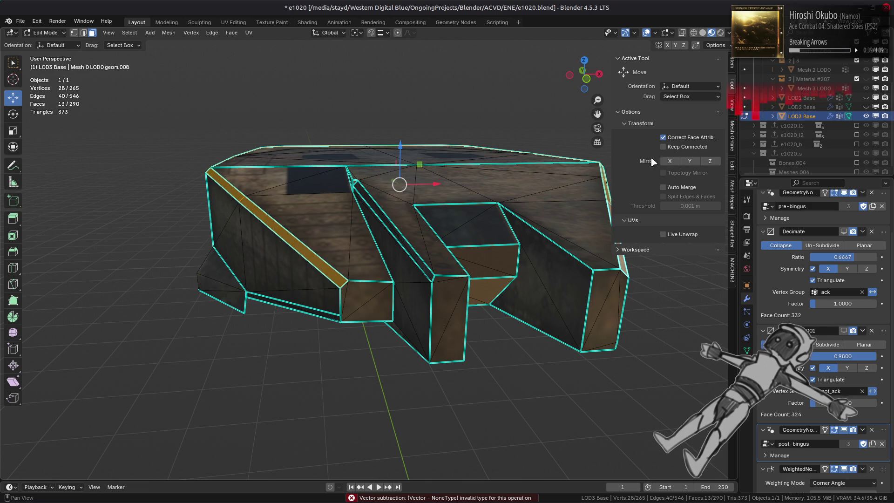
key(Tab)
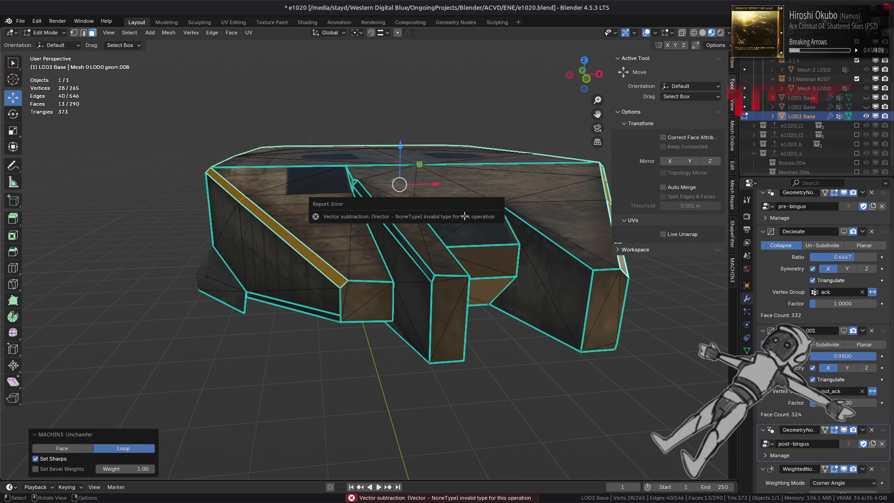
key(Tab)
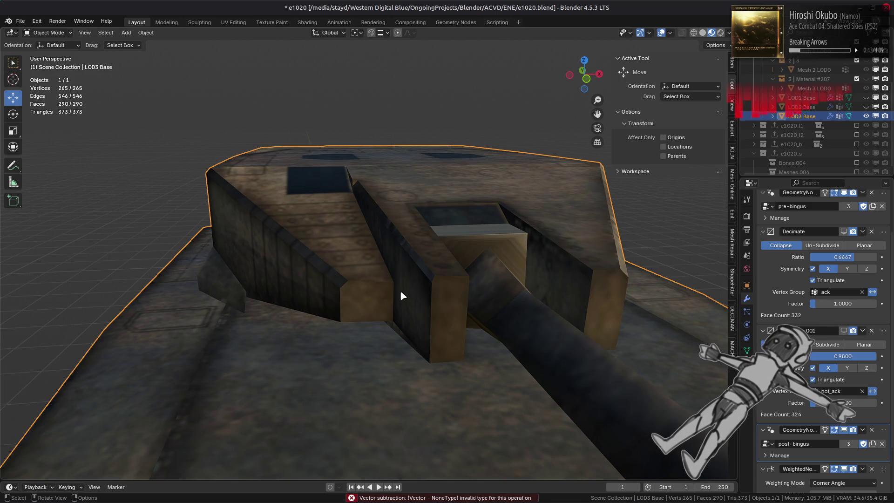
key(Tab)
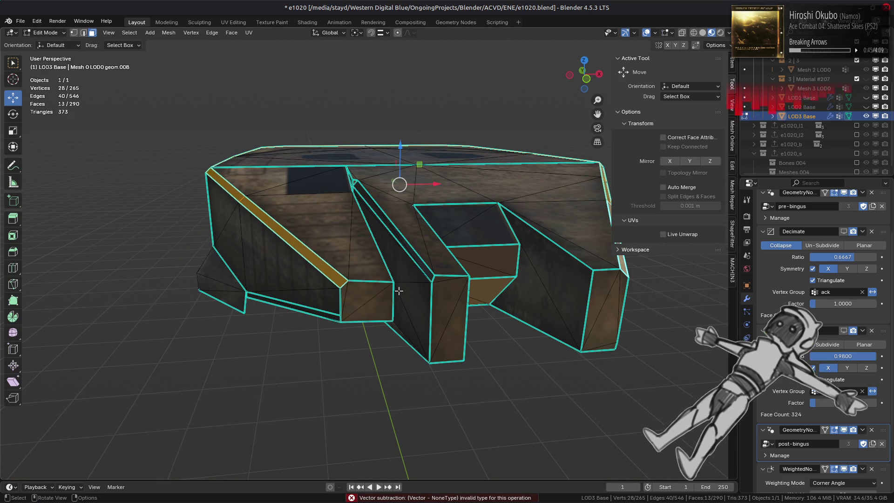
middle_drag(399, 291, 445, 301)
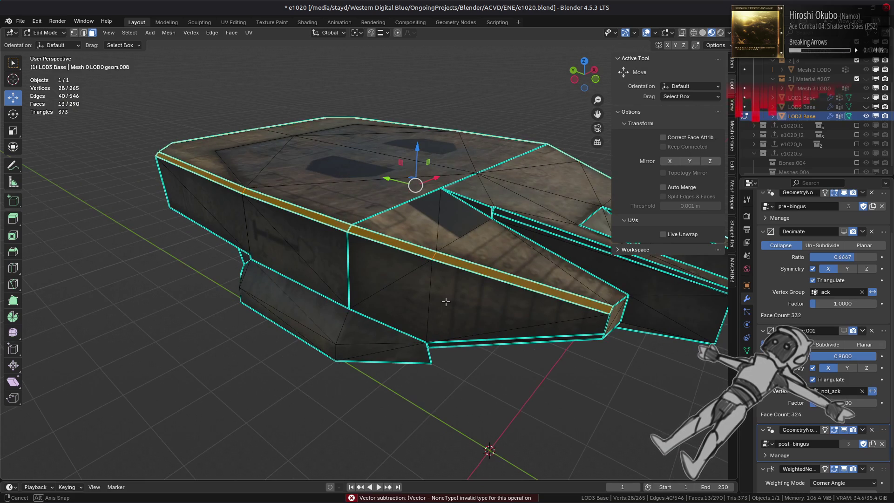
middle_drag(446, 302, 447, 321)
key(1)
key(ctrl+l)
right_click(368, 329)
mouse_move(389, 449)
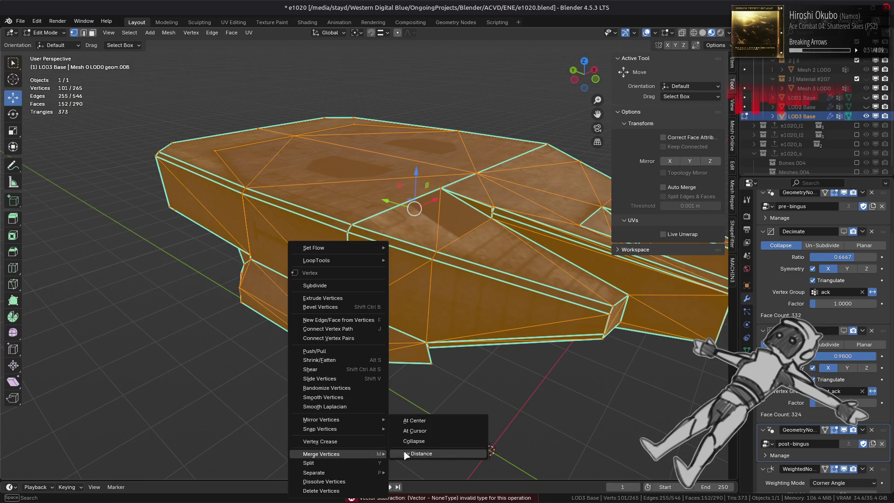
click(418, 454)
key(3)
alt+click(409, 286)
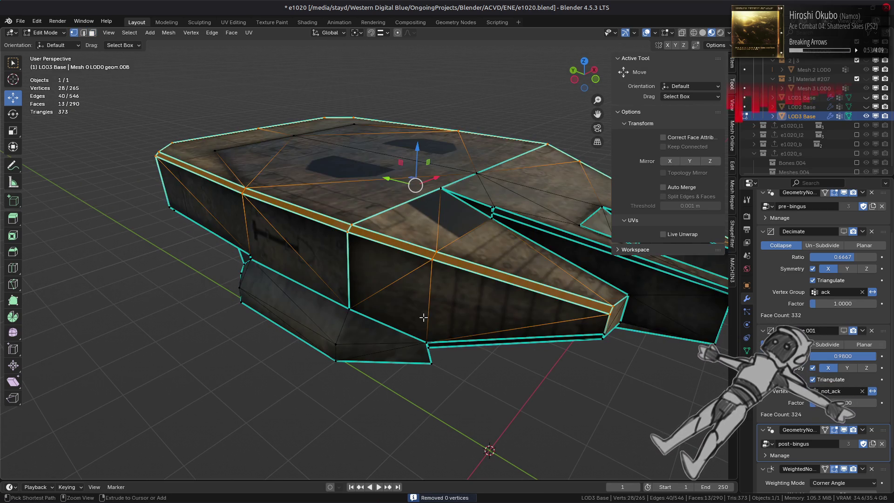
click(455, 261)
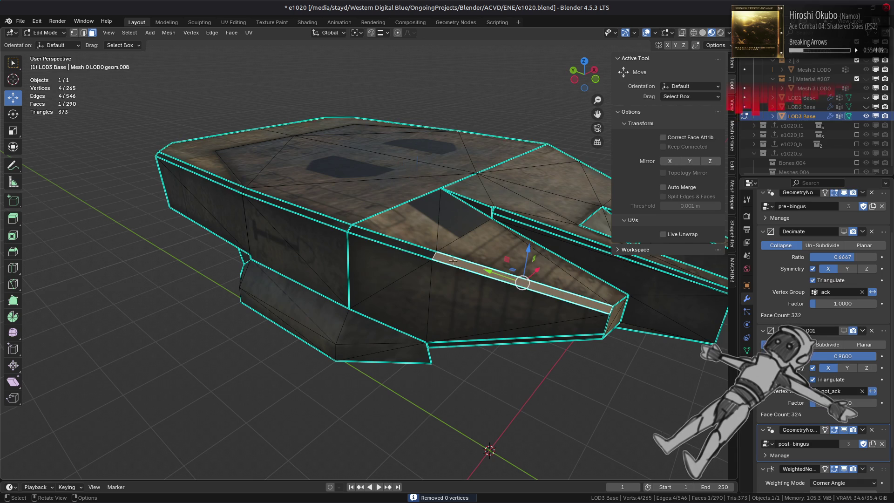
mouse_move(351, 227)
middle_down()
mouse_move(320, 230)
mouse_move(338, 232)
middle_up()
ctrl+click(264, 248)
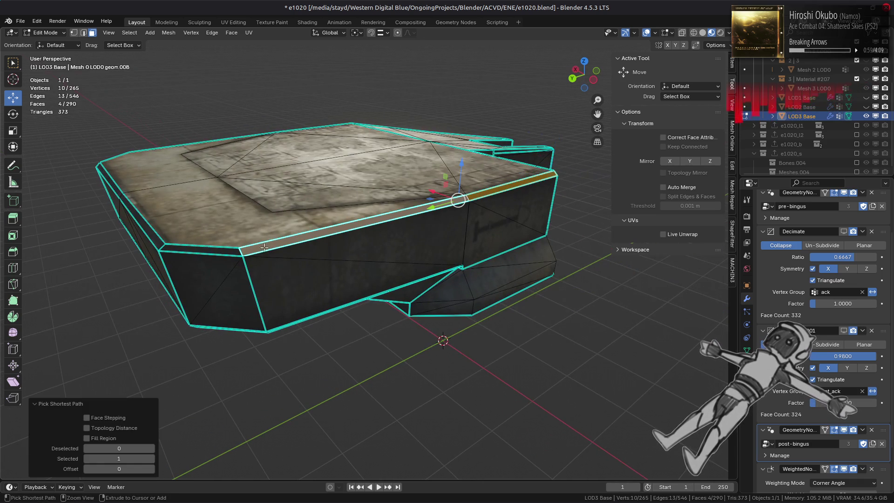
key(y)
click(419, 251)
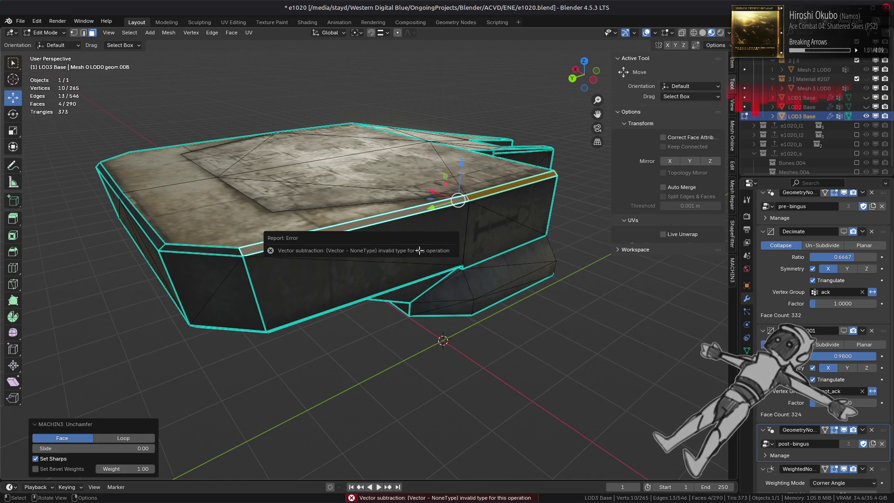
key(Tab)
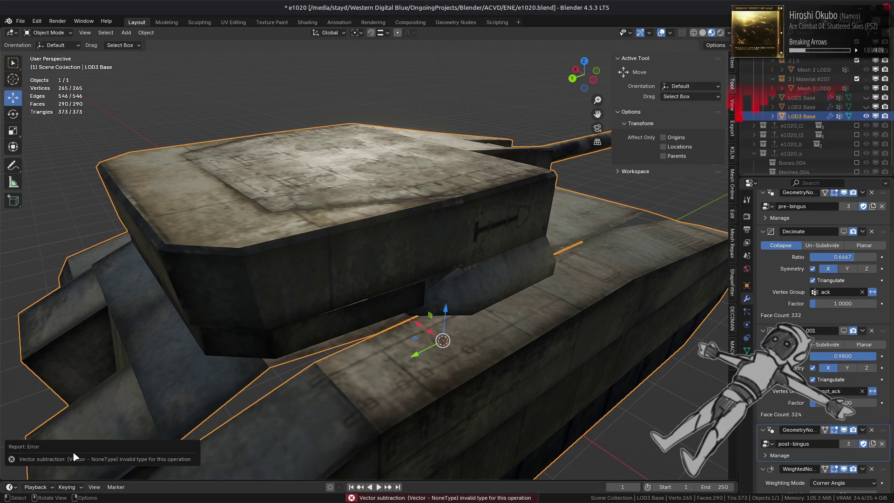
key(Tab)
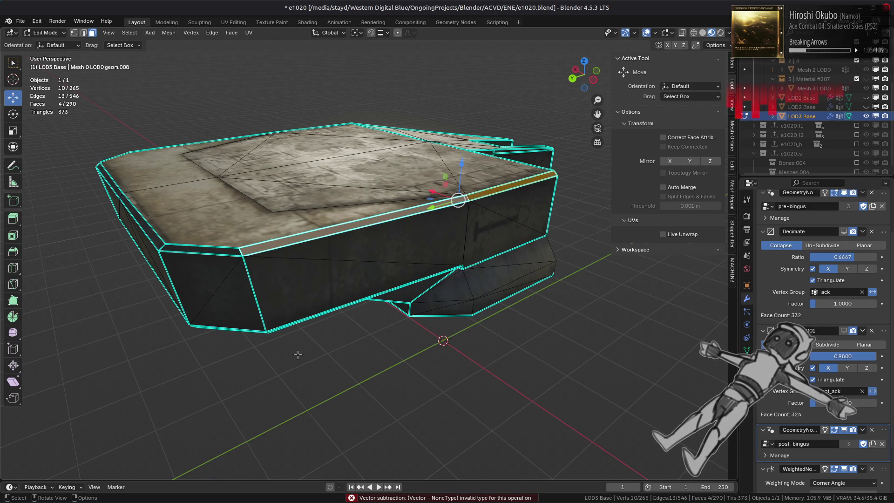
key(y)
click(298, 354)
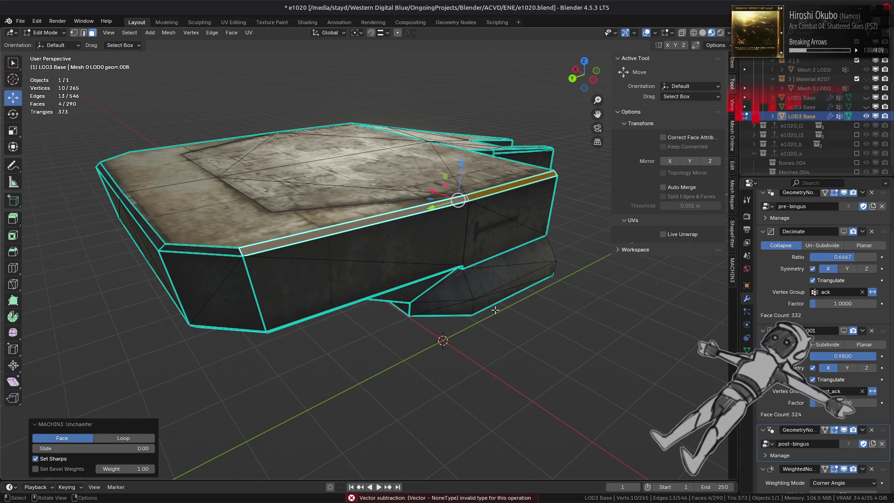
middle_drag(428, 327, 428, 303)
scroll(428, 304, up, 2)
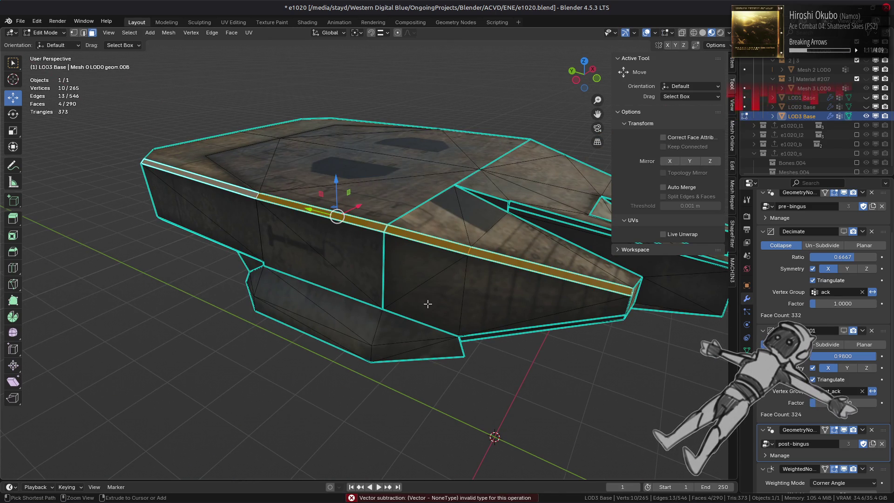
key(Tab)
key(Tab)
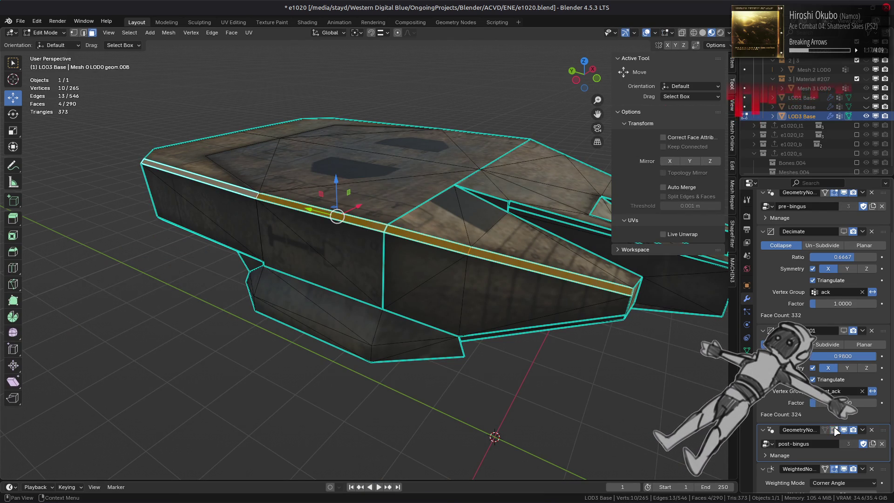
- Rerun unchamfer on the hull's chamfer strip
scroll(836, 431, down, 2)
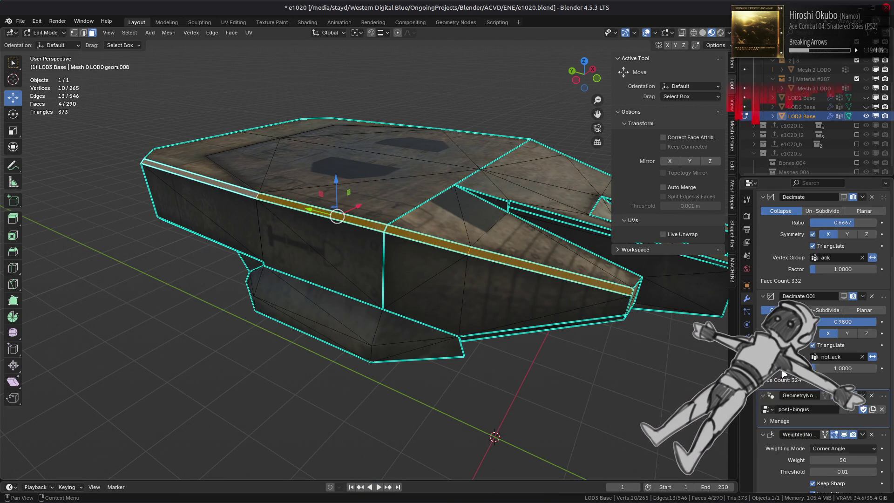
scroll(835, 416, down, 1)
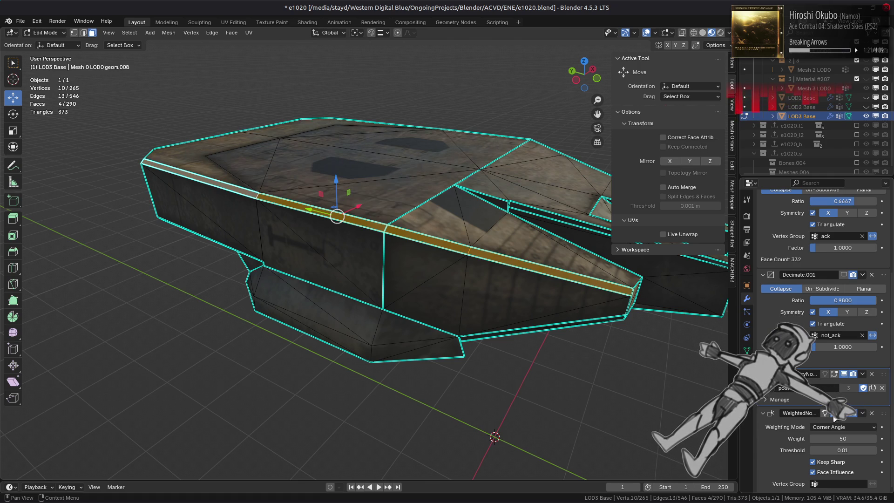
right_click(512, 287)
click(488, 286)
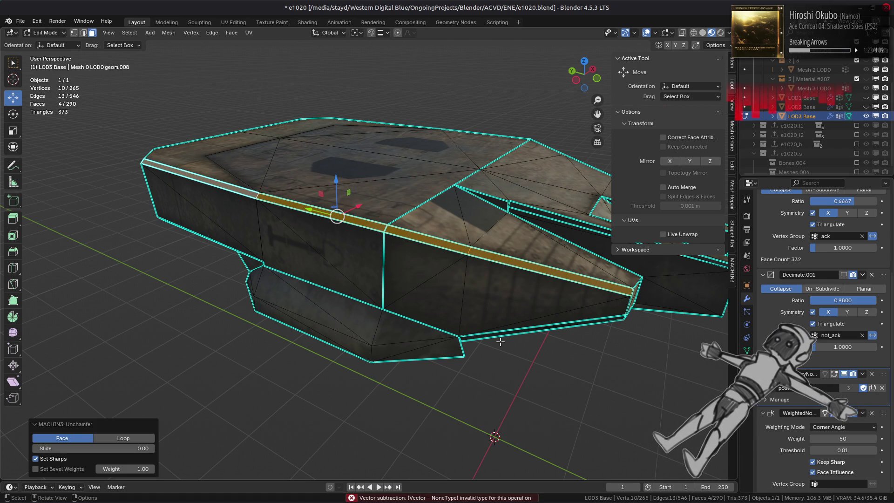
scroll(824, 372, up, 2)
scroll(780, 277, up, 4)
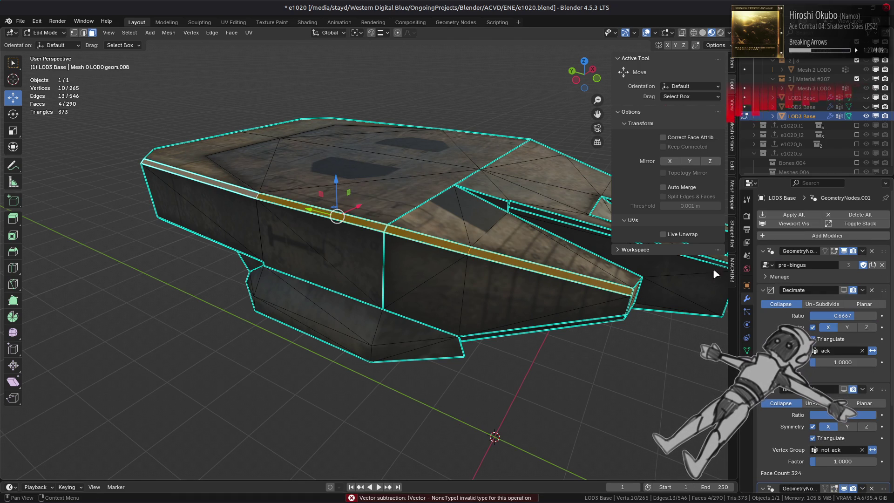
- Undo, then delete the Decimate.001 and post-bingus GeometryNodes modifiers and return to Edit Mode
key(ctrl+z)
key(ctrl+z)
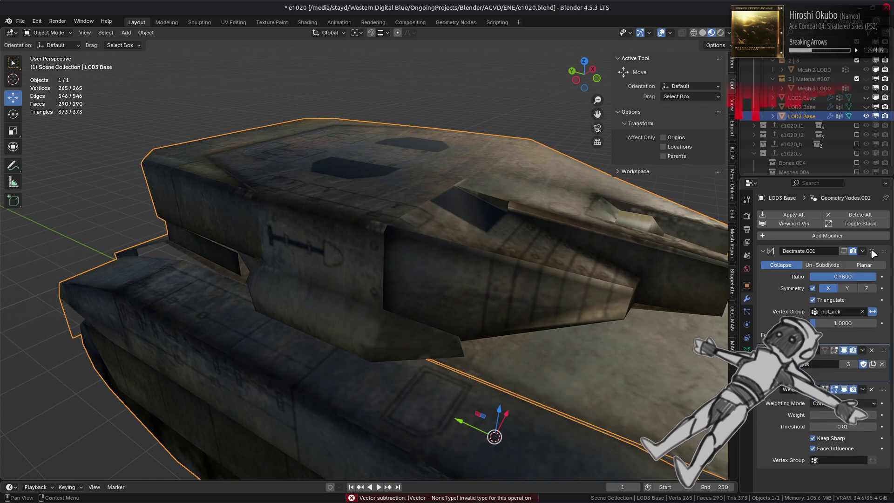
click(872, 251)
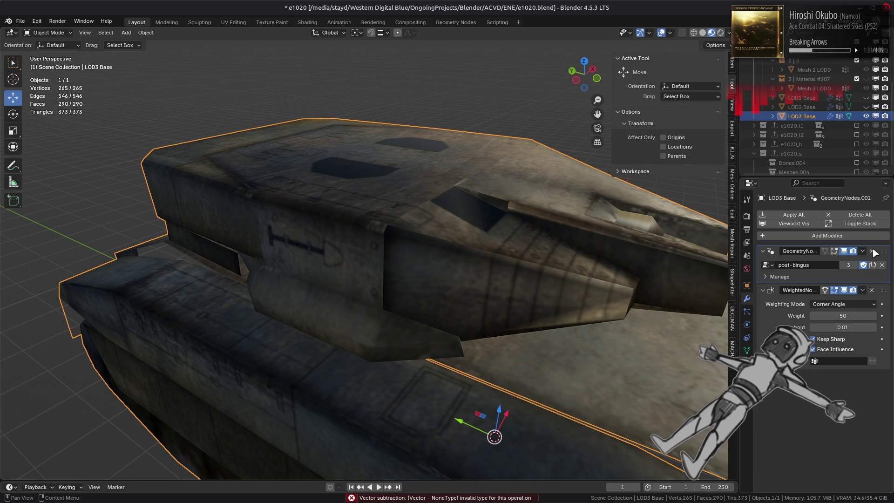
click(872, 251)
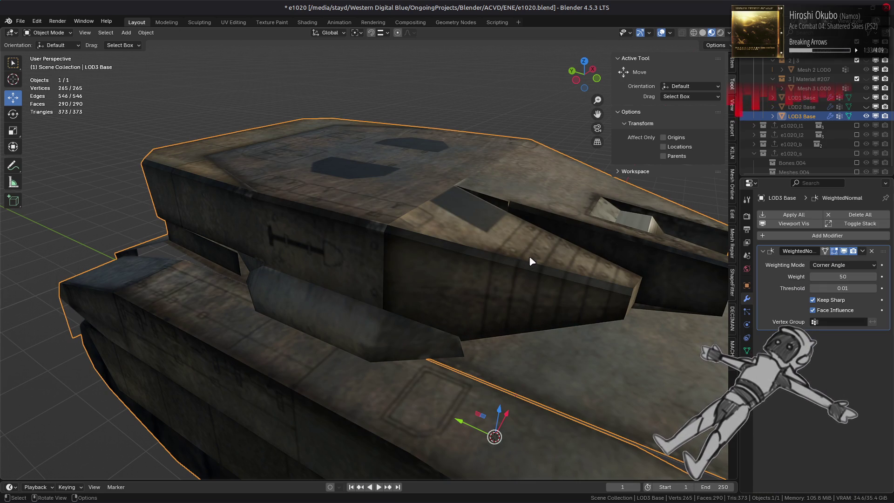
key(Tab)
- Retry unchamfering the face strip, then select the whole linked hull part
right_click(473, 237)
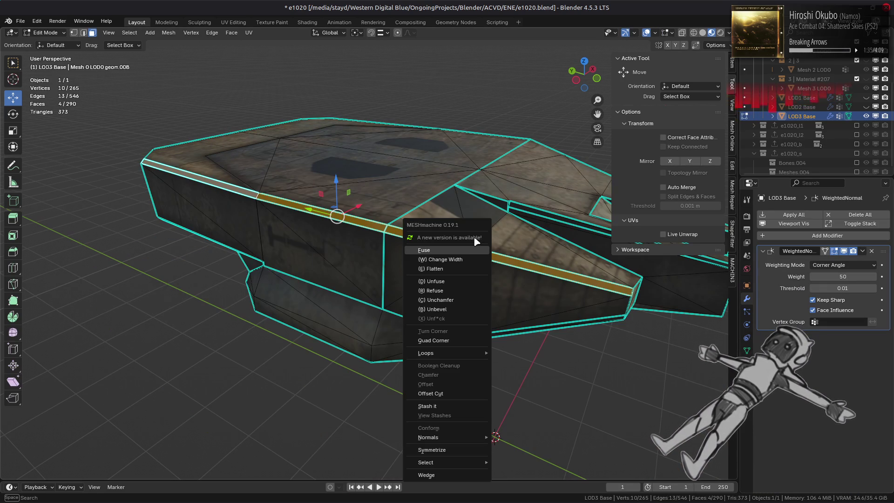
click(474, 237)
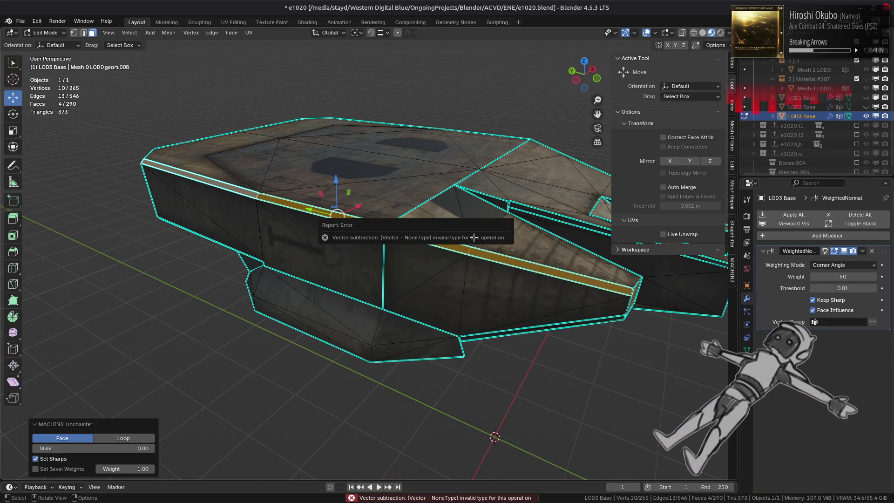
click(403, 302)
key(ctrl+z)
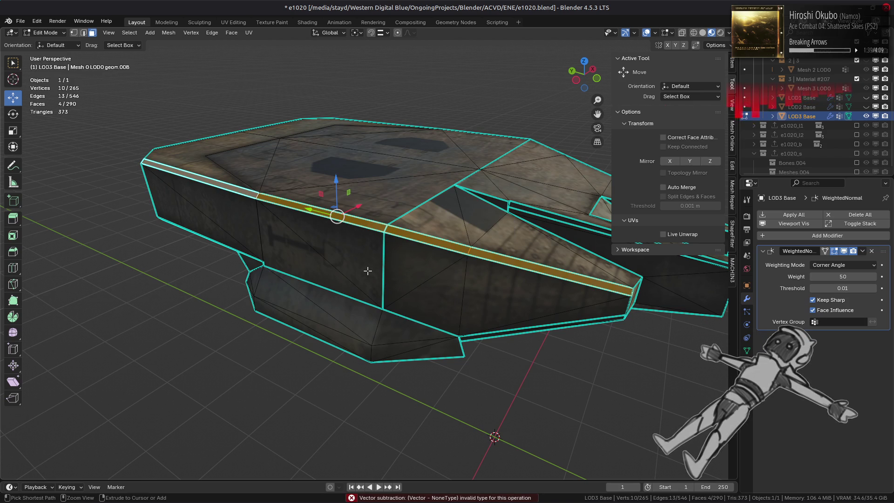
mouse_move(387, 272)
middle_down()
mouse_move(425, 284)
mouse_move(419, 263)
mouse_move(364, 244)
middle_up()
key(ctrl+l)
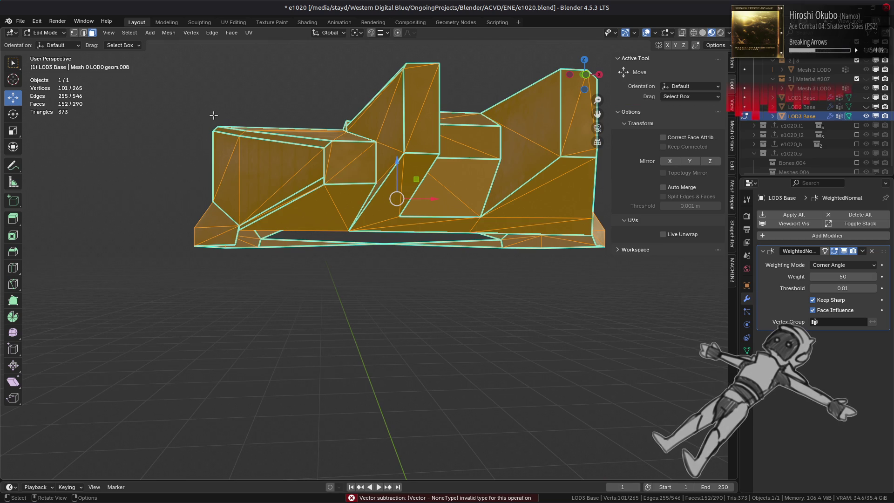
- In vertex mode, slide a side chamfer vertex flat along its edge three times
middle_drag(213, 115, 210, 116)
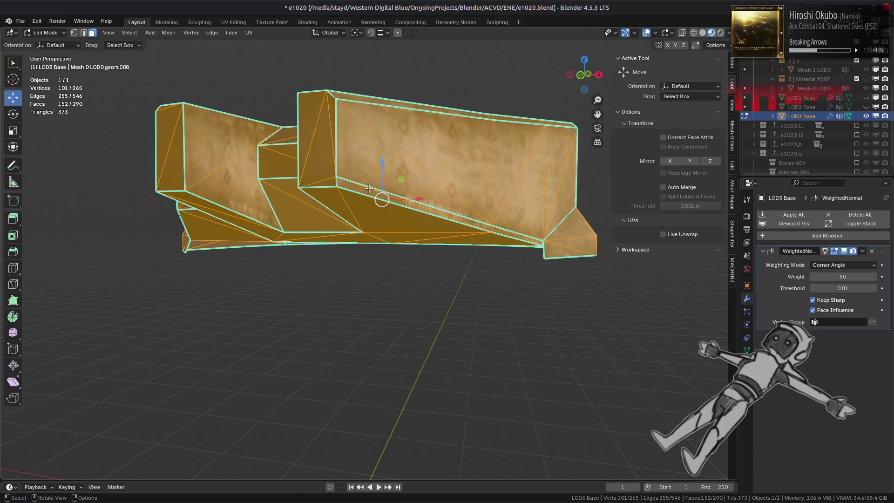
key(1)
click(339, 174)
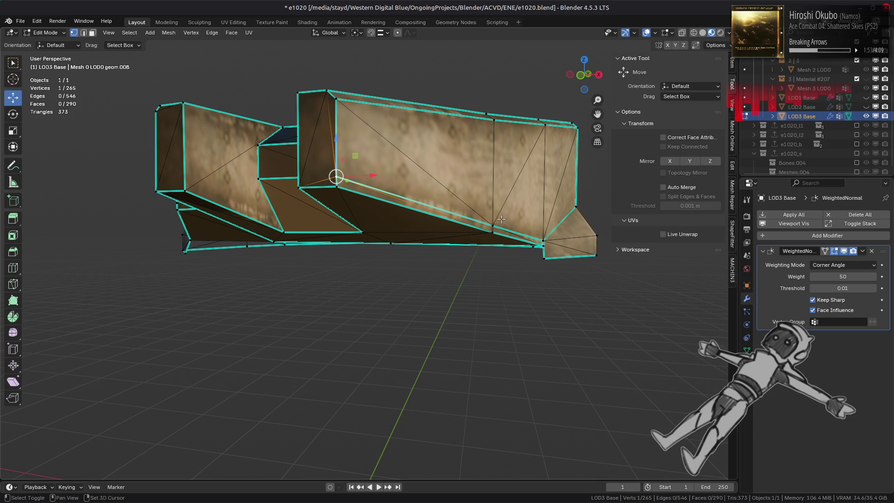
key(shift+v)
click(480, 243)
key(shift+v)
click(496, 256)
scroll(475, 254, up, 3)
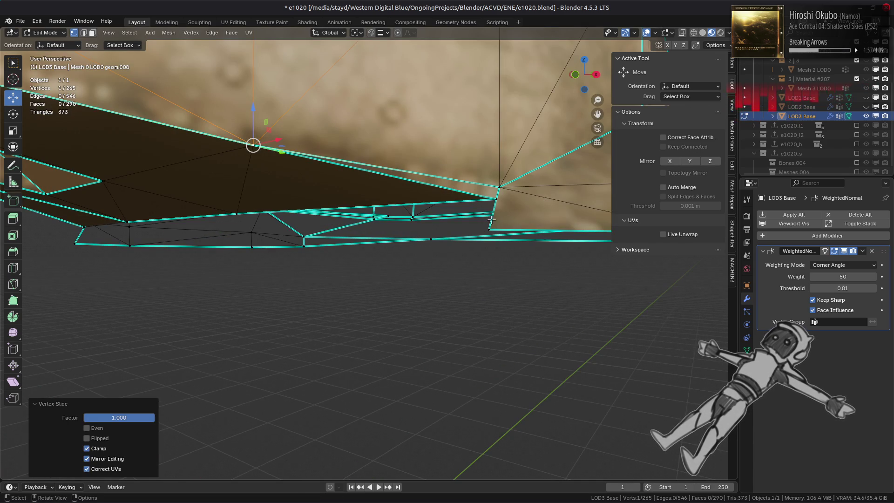
key(shift+v)
click(499, 187)
scroll(447, 219, up, 5)
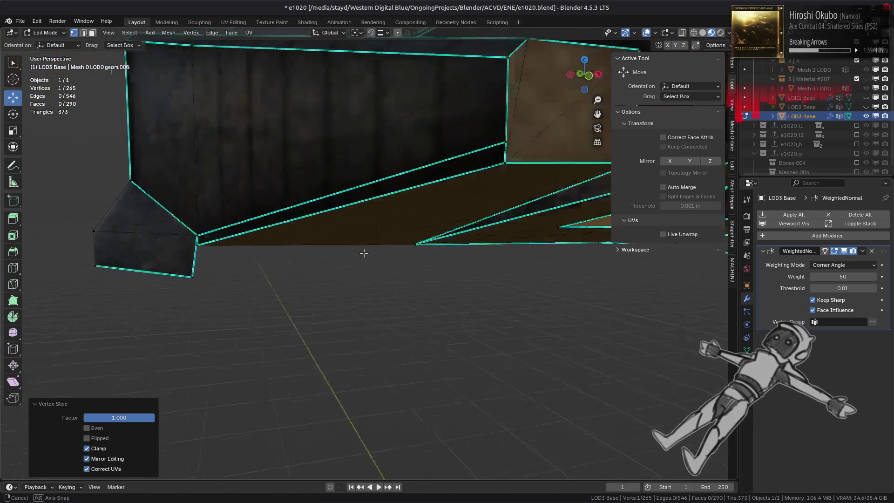
scroll(415, 227, down, 5)
- Slide one more chamfer vertex, then merge the linked part's vertices by distance, removing 5
middle_drag(414, 227, 328, 237)
key(shift+v)
click(329, 250)
scroll(329, 251, up, 4)
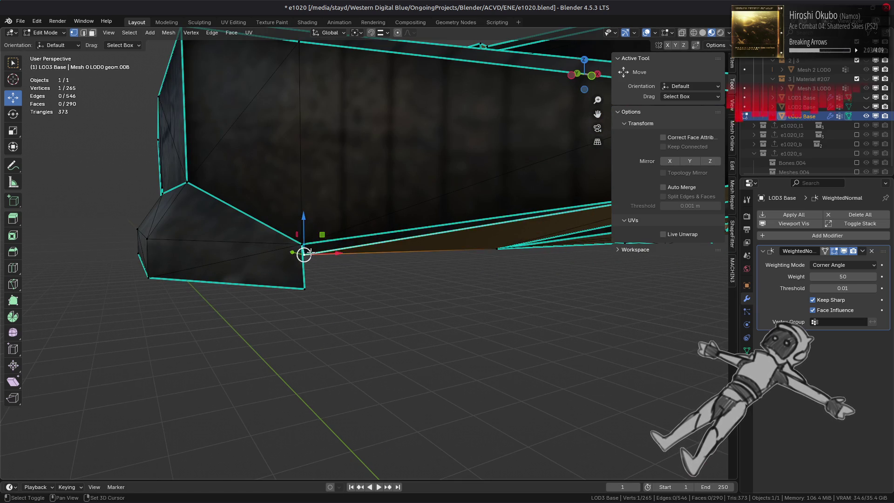
scroll(279, 206, down, 4)
key(ctrl+l)
right_click(338, 264)
mouse_move(339, 265)
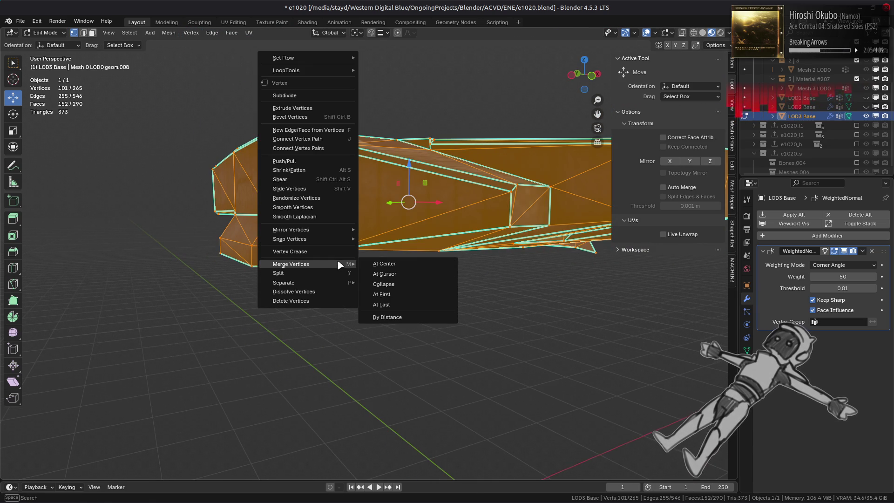
click(403, 322)
- Select three hull-side edges, apply an edge-menu operation, and exit to Object Mode
mouse_move(403, 321)
middle_down()
mouse_move(466, 260)
mouse_move(478, 228)
mouse_move(463, 211)
middle_up()
key(alt+a)
key(2)
click(483, 233)
shift+click(463, 211)
shift+click(332, 163)
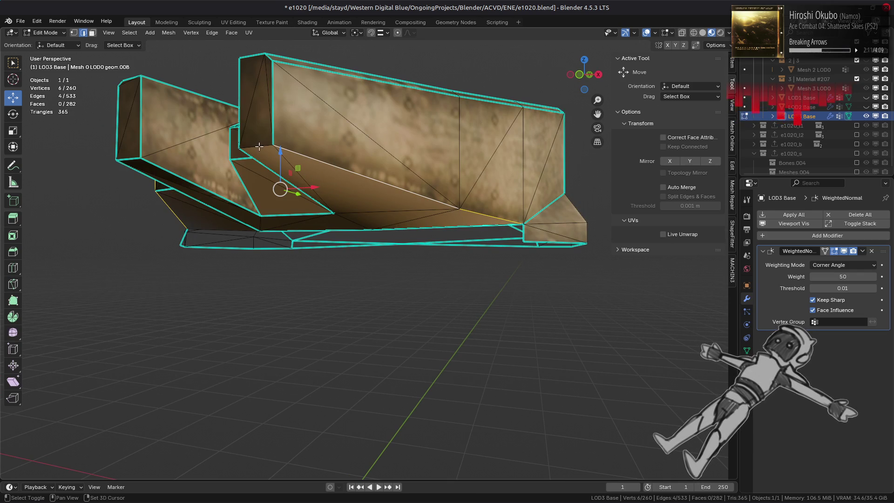
right_click(363, 282)
click(378, 402)
mouse_move(382, 285)
middle_down()
mouse_move(421, 290)
mouse_move(445, 276)
middle_up()
key(Tab)
scroll(443, 278, up, 5)
- Try raising the selected side edge about 0.05 m, then undo it
key(Tab)
scroll(429, 285, down, 5)
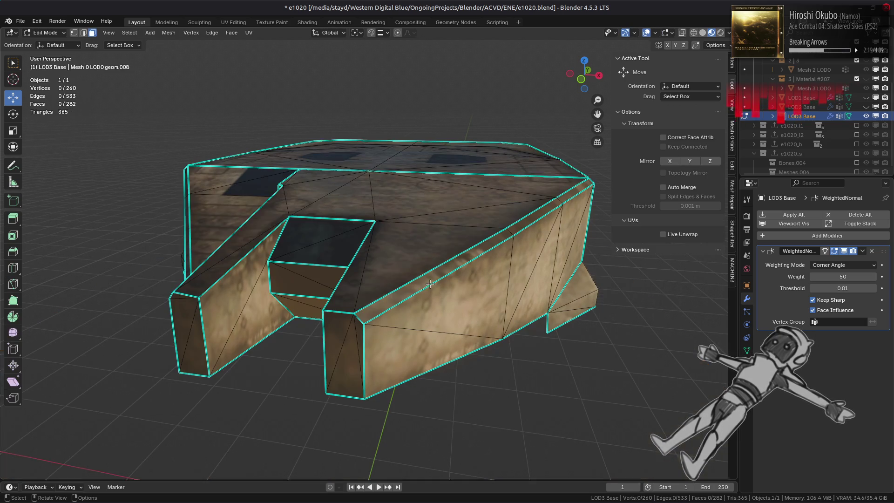
mouse_move(447, 279)
middle_down()
mouse_move(368, 298)
mouse_move(269, 297)
middle_up()
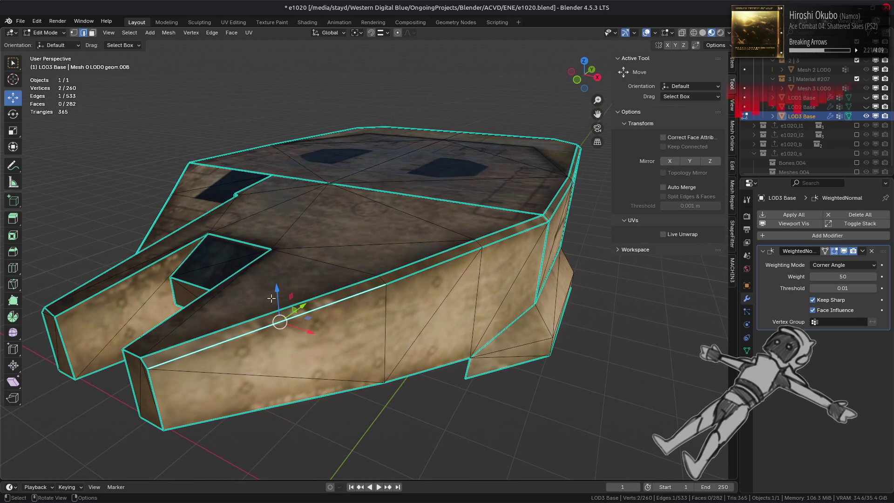
drag(278, 289, 298, 279)
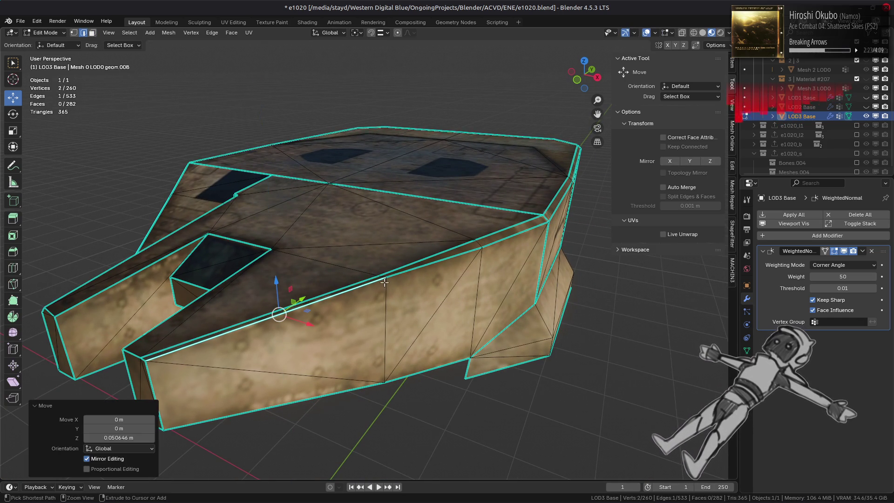
middle_drag(351, 261, 652, 149)
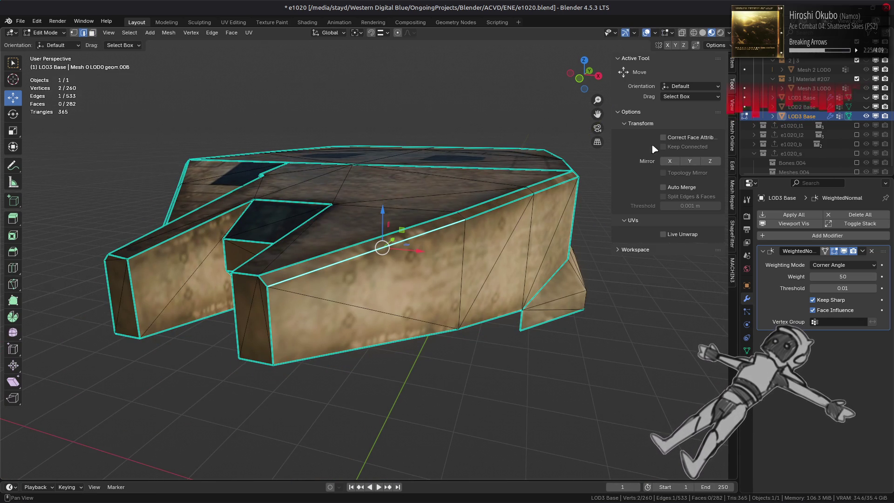
mouse_move(383, 208)
mouse_down()
mouse_move(425, 221)
mouse_move(413, 201)
mouse_up()
key(ctrl+z)
- In vertex mode, raise a top side-edge vertex straight up along Z to level the edge
key(1)
click(268, 286)
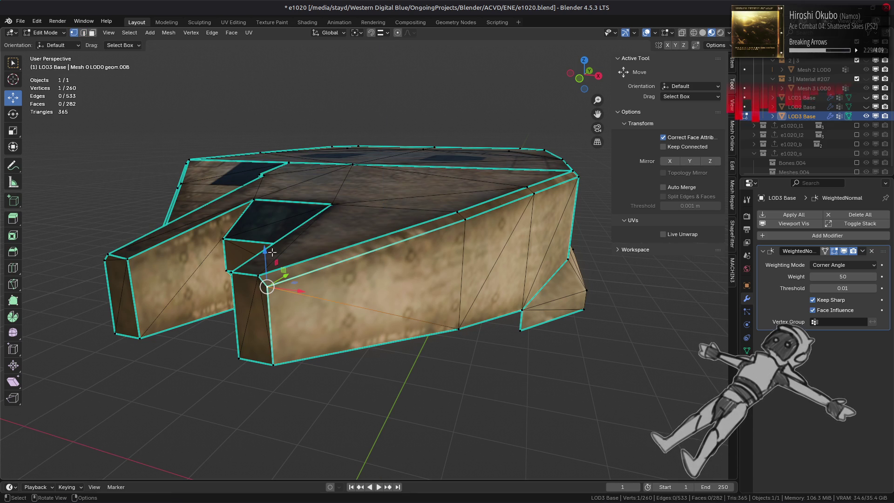
key(g)
key(z)
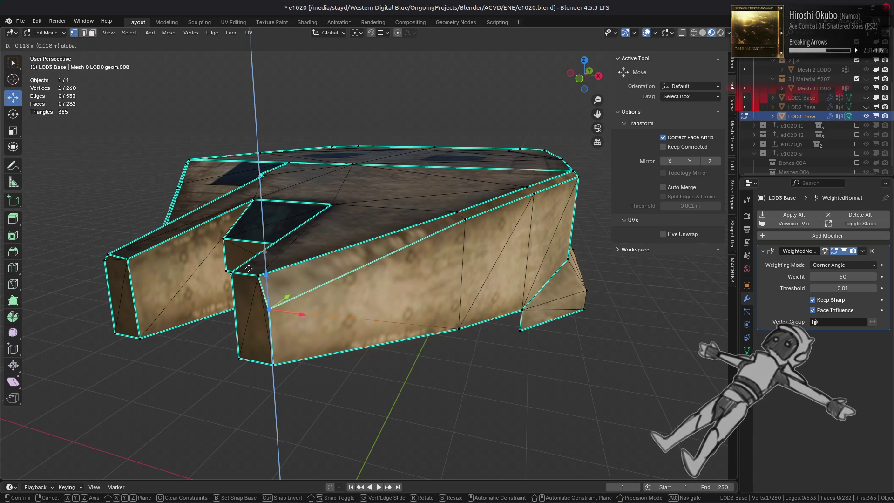
click(426, 230)
middle_drag(426, 230, 400, 233)
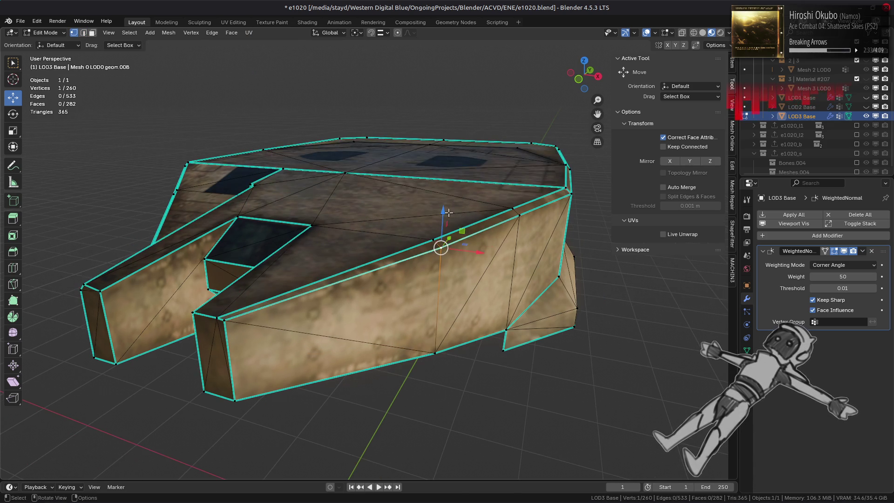
key(g)
key(z)
click(396, 233)
scroll(489, 221, up, 5)
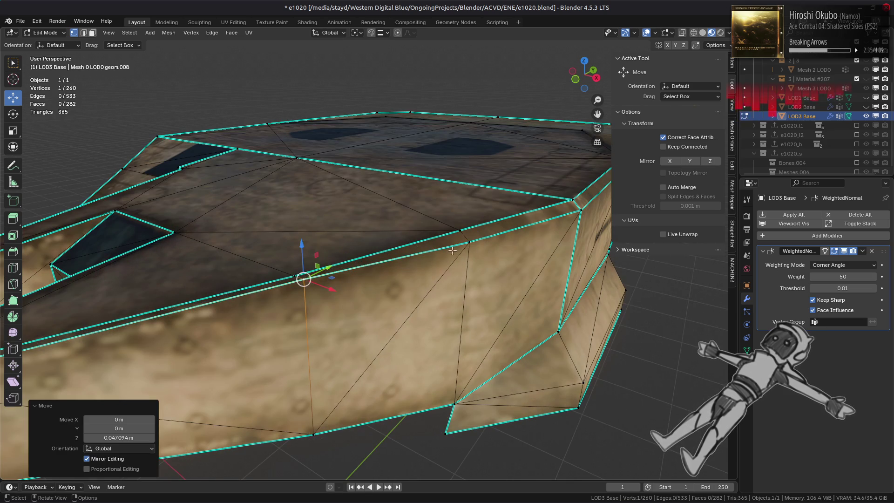
drag(473, 205, 396, 232)
middle_drag(396, 232, 431, 237)
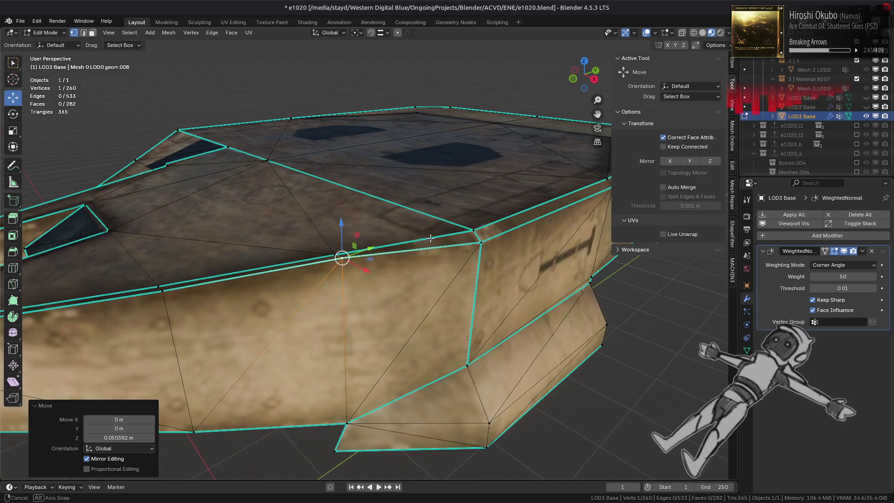
- Raise the next top-edge vertices to about 0.0468 m, switching snapping to Vertex
click(480, 243)
drag(486, 209, 442, 221)
middle_drag(420, 121, 372, 40)
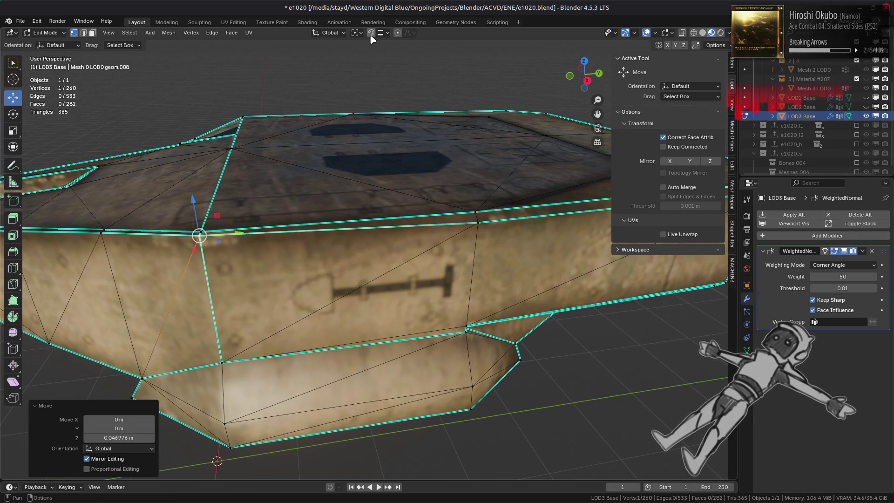
click(389, 34)
click(392, 137)
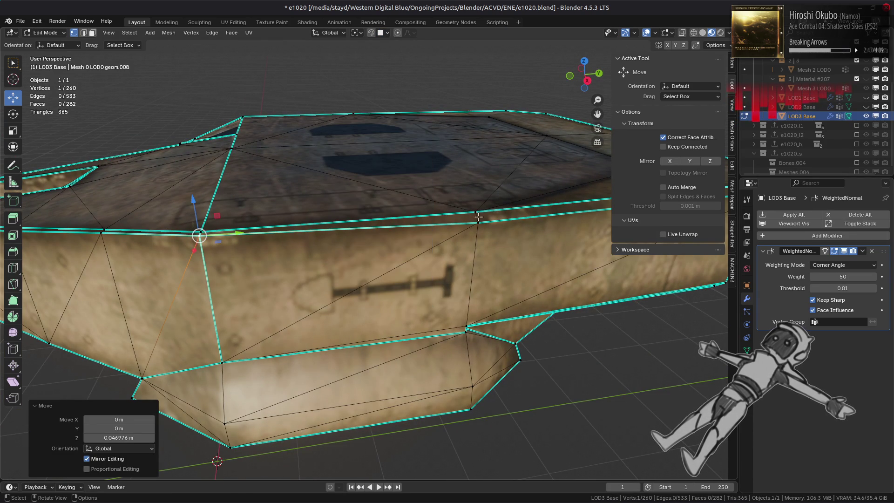
click(484, 198)
drag(484, 197, 484, 191)
middle_drag(484, 190, 471, 253)
drag(449, 218, 474, 223)
middle_drag(474, 223, 473, 237)
key(ctrl+z)
- Undo the last move, then try sliding and raising the left front corner vertex, abandoning both
key(ctrl+shift+z)
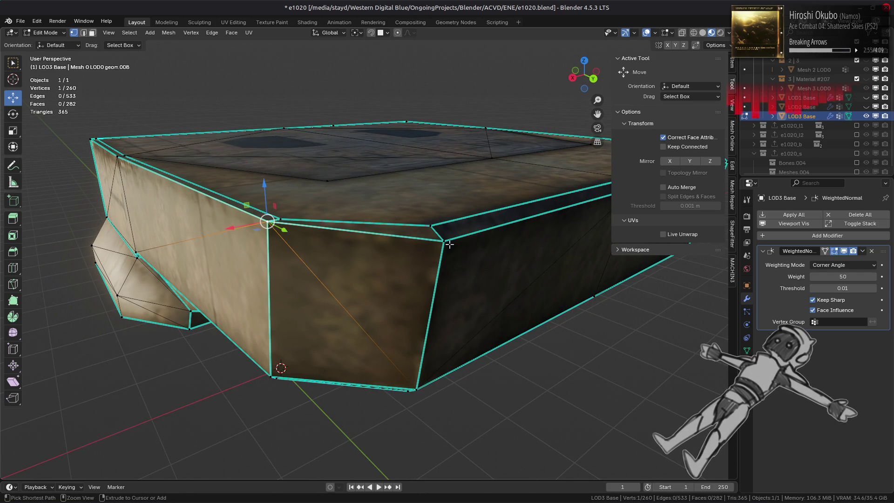
key(ctrl+z)
key(ctrl+z)
key(ctrl+z)
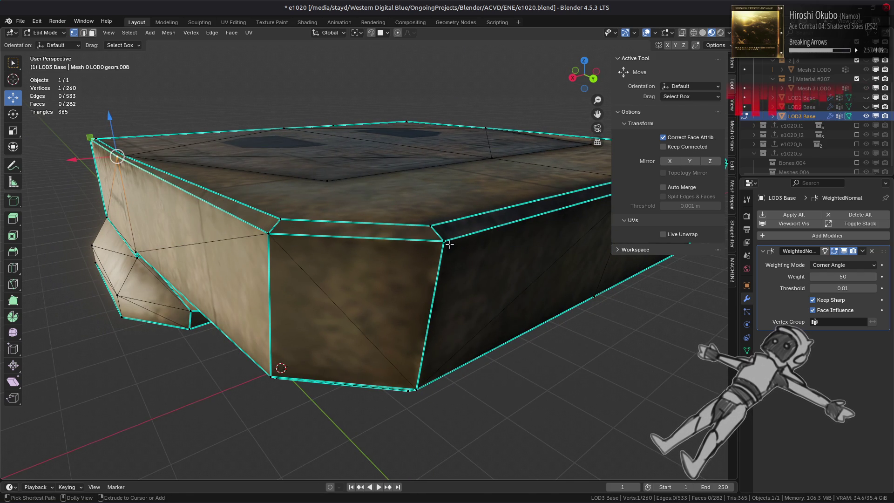
click(267, 231)
key(shift+v)
click(295, 215)
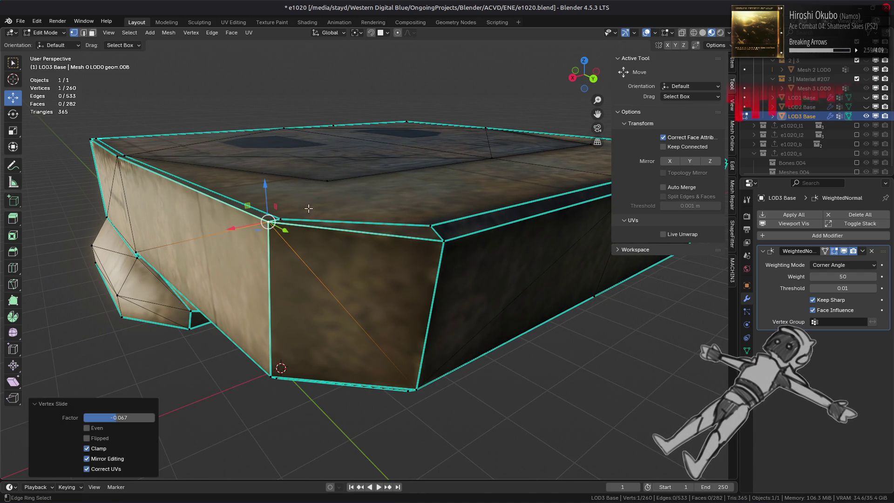
key(ctrl+z)
key(g)
key(z)
key(Escape)
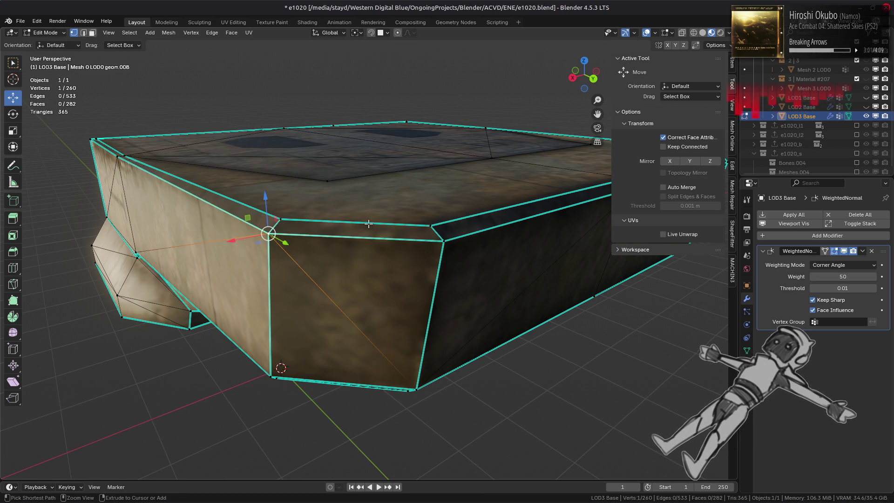
- Raise the right front corner vertex along Z level with the top edge
click(441, 237)
key(g)
key(z)
click(429, 208)
mouse_move(429, 208)
middle_down()
mouse_move(405, 214)
mouse_move(465, 235)
mouse_move(357, 236)
mouse_move(356, 225)
mouse_move(402, 234)
middle_up()
key(g)
key(z)
click(483, 242)
key(g)
key(z)
click(354, 223)
- Raise a top-edge vertex along Z to 0.0468 m
click(435, 219)
key(g)
key(z)
click(450, 197)
middle_drag(451, 196, 378, 217)
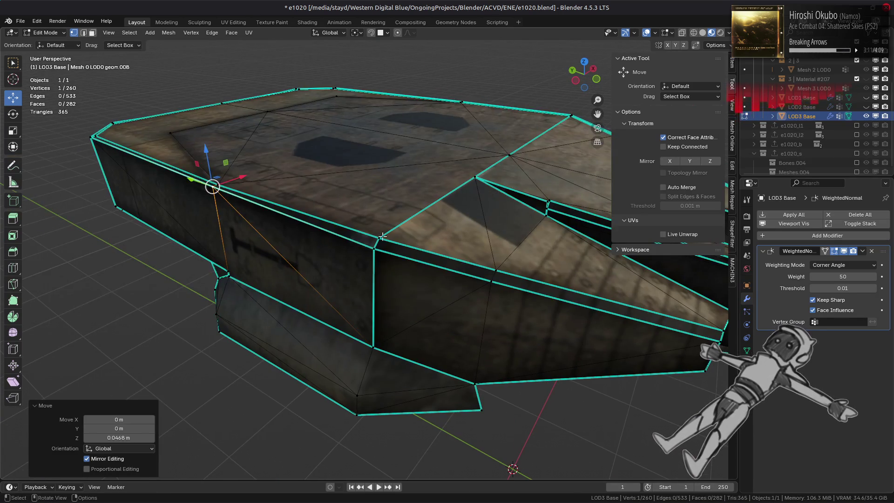
click(377, 217)
- Raise the next two top-edge vertices to 0.047685 m and 0.049404 m
click(375, 247)
key(g)
key(z)
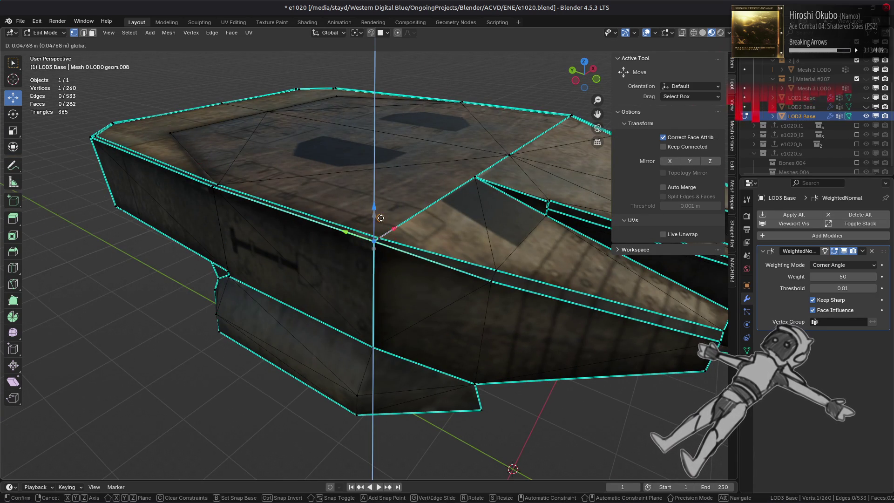
click(373, 242)
mouse_move(373, 241)
middle_down()
mouse_move(340, 231)
mouse_move(397, 245)
middle_up()
click(340, 231)
key(g)
key(z)
click(335, 217)
- Raise the rear notch corner vertex to 0.048389 m
click(441, 290)
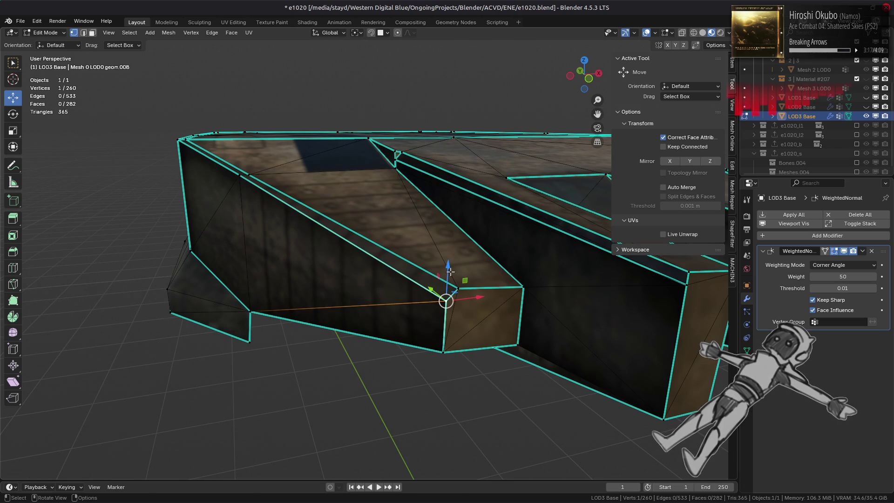
key(g)
key(z)
click(470, 275)
scroll(465, 273, up, 3)
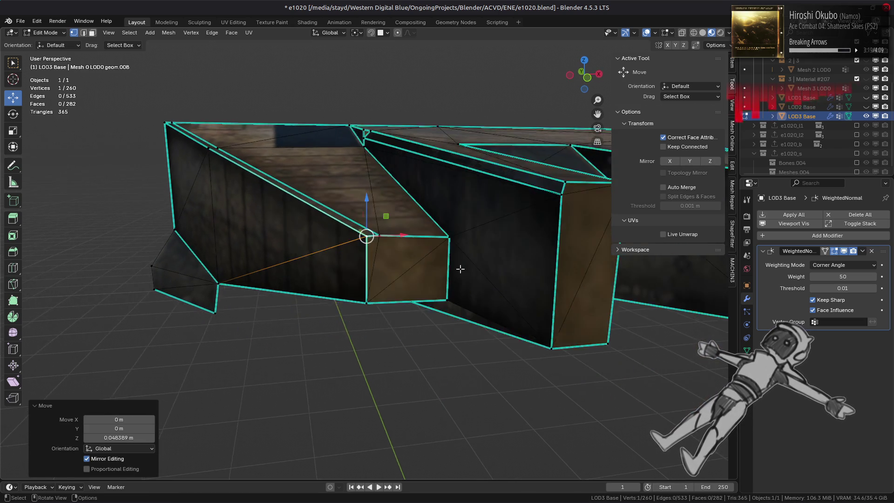
middle_drag(459, 269, 453, 257)
- Switch snapping to Face, undo twice, and raise the upper corner vertex to 0.048514 m
click(380, 32)
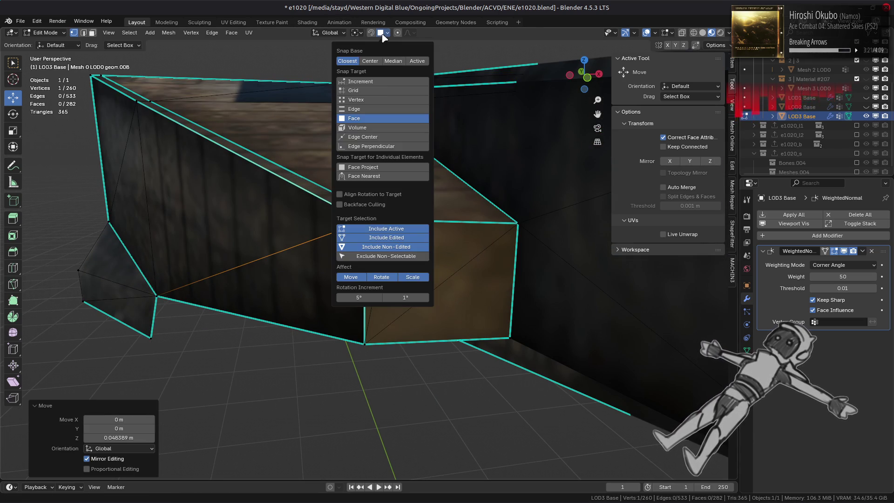
click(377, 109)
key(ctrl+z)
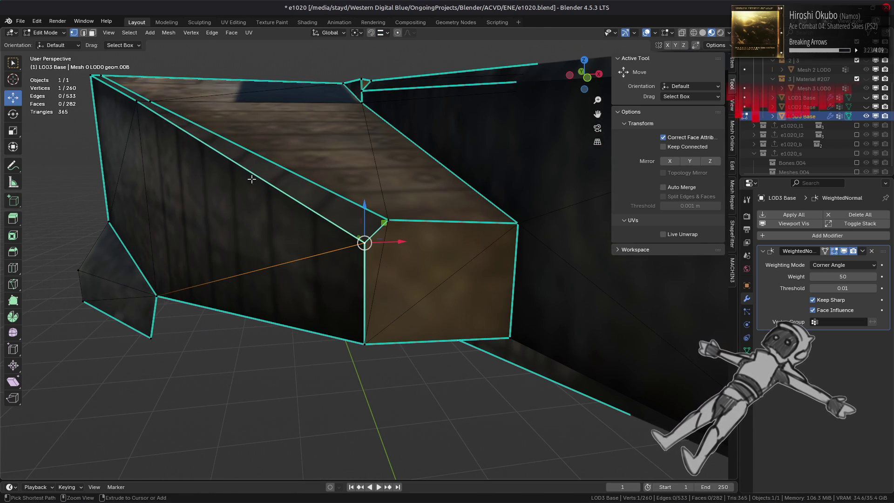
key(ctrl+z)
key(g)
key(z)
click(330, 189)
- Switch to Face select and pick a triangle on the hull top
click(360, 231)
mouse_move(373, 216)
middle_down()
mouse_move(353, 224)
mouse_move(334, 192)
mouse_move(379, 225)
mouse_move(371, 214)
middle_up()
key(3)
click(334, 192)
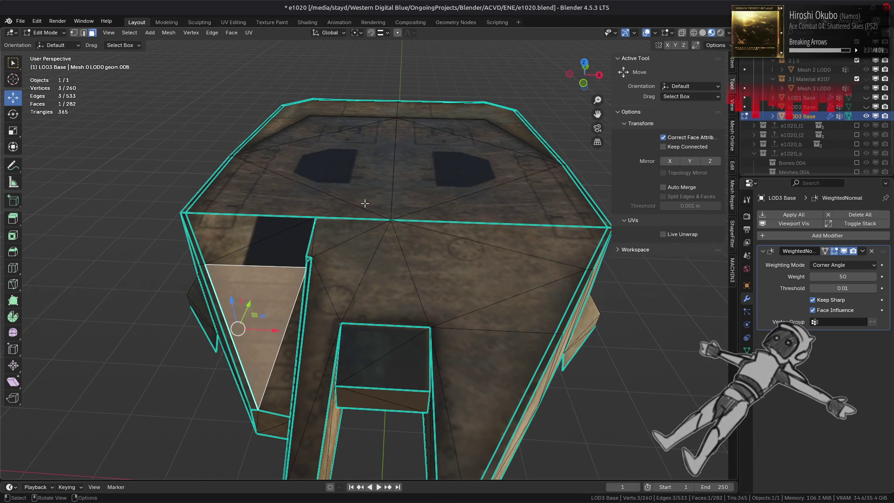
- Select the top and right triangles plus the linked flat faces on the hull top
shift+click(368, 206)
shift+click(417, 244)
key(q)
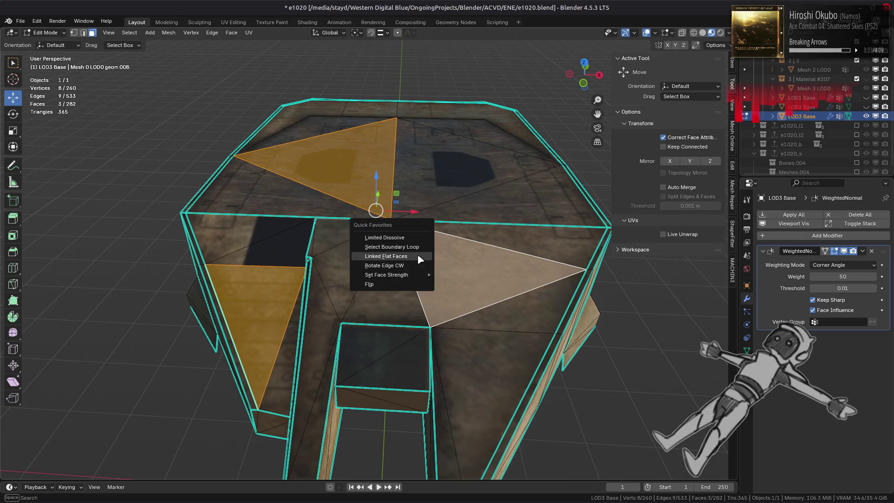
click(419, 258)
click(189, 34)
mouse_move(173, 33)
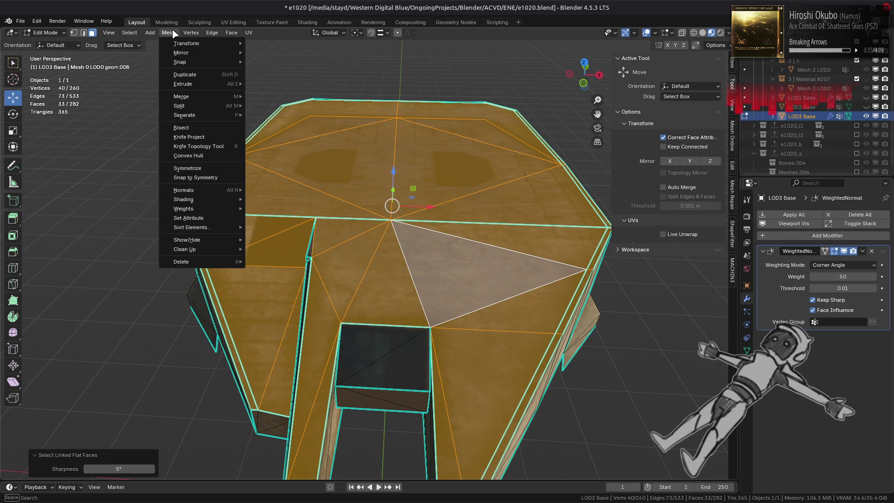
- In vertex mode, Vertex Slide the front-edge vertex path onto the corner
mouse_move(279, 133)
middle_down()
mouse_move(383, 284)
mouse_move(401, 389)
middle_up()
key(1)
click(394, 381)
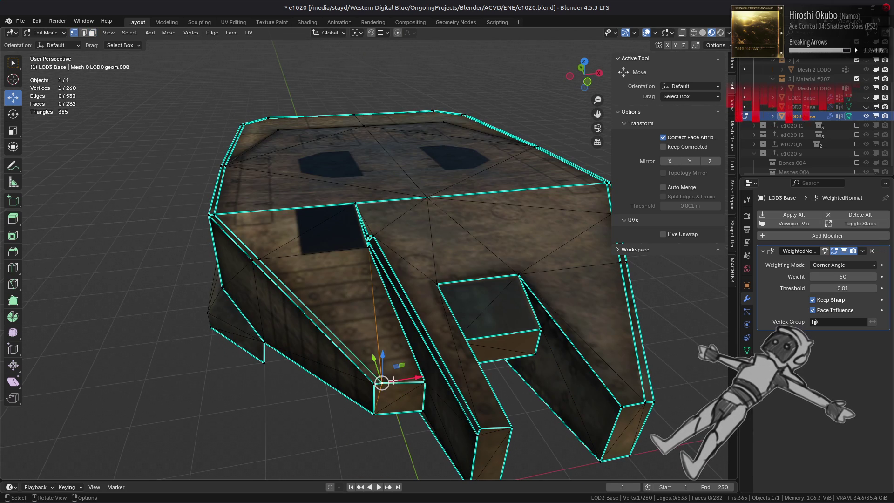
ctrl+click(218, 214)
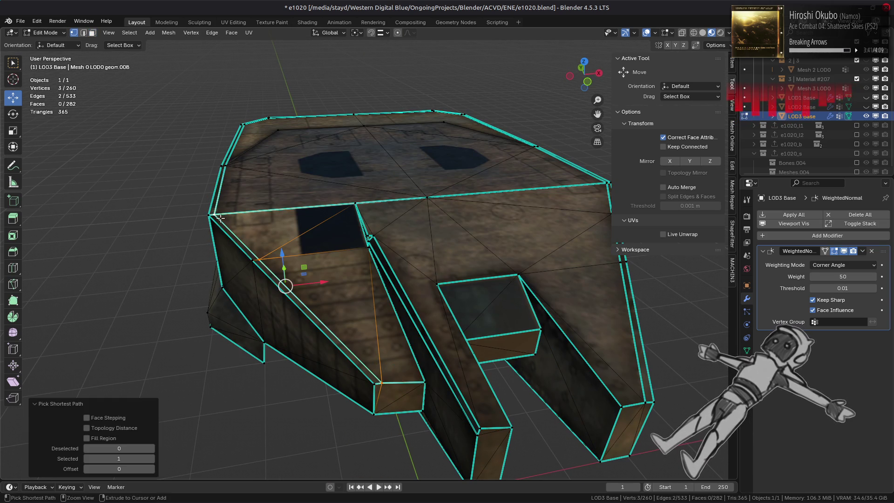
key(shift+v)
click(285, 244)
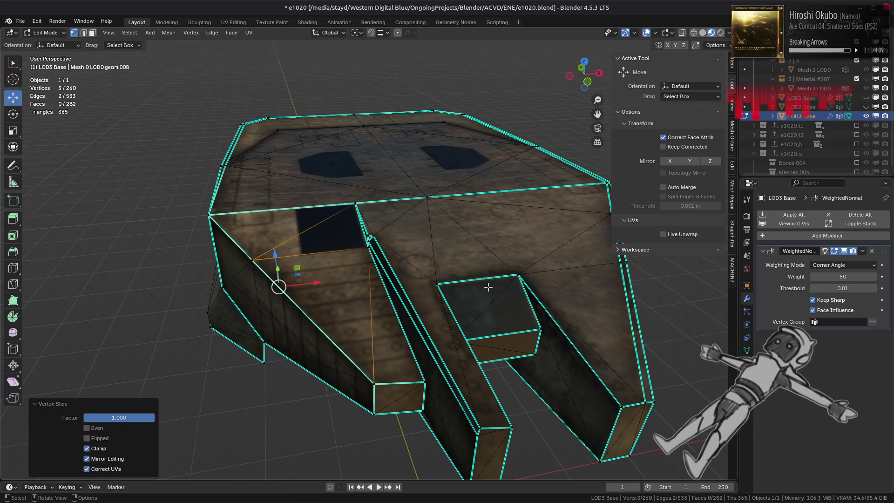
- Vertex Slide the front prong's vertex chain onto the corner
middle_drag(493, 286, 406, 399)
click(275, 423)
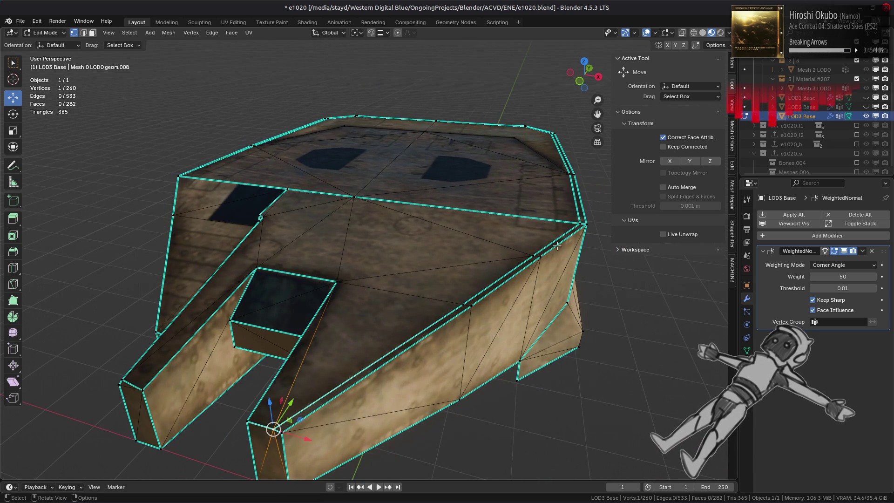
ctrl+click(572, 220)
key(shift+v)
click(519, 278)
- Slide the side-edge vertex path toward the corner, undoing and redoing the slide once
mouse_move(518, 277)
middle_down()
mouse_move(489, 299)
mouse_move(437, 296)
middle_up()
click(489, 299)
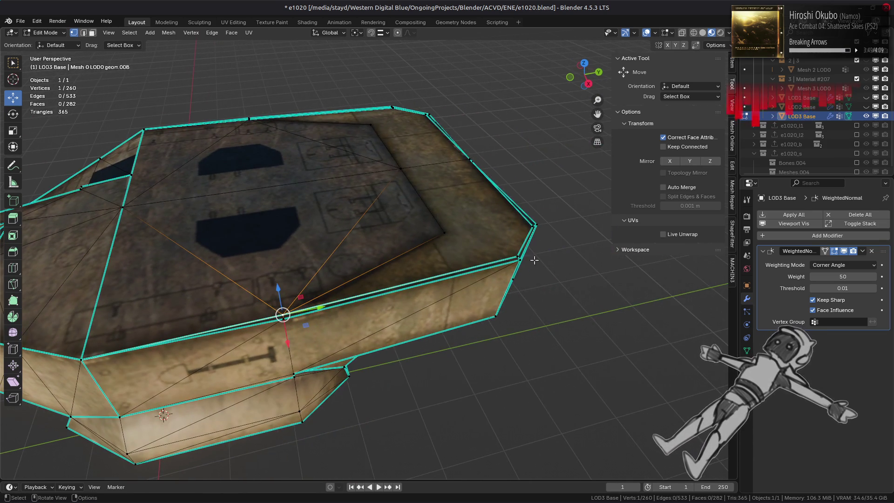
middle_drag(534, 259, 475, 271)
ctrl+click(458, 282)
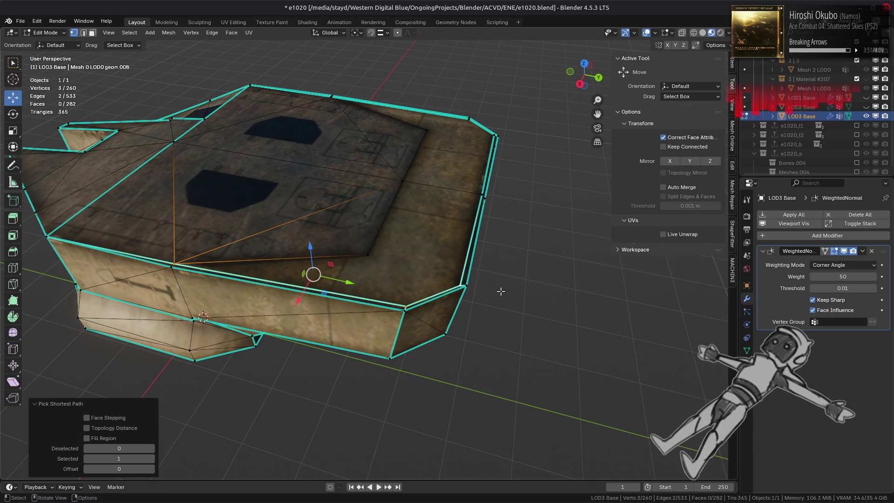
key(g)
click(425, 296)
key(g)
key(g)
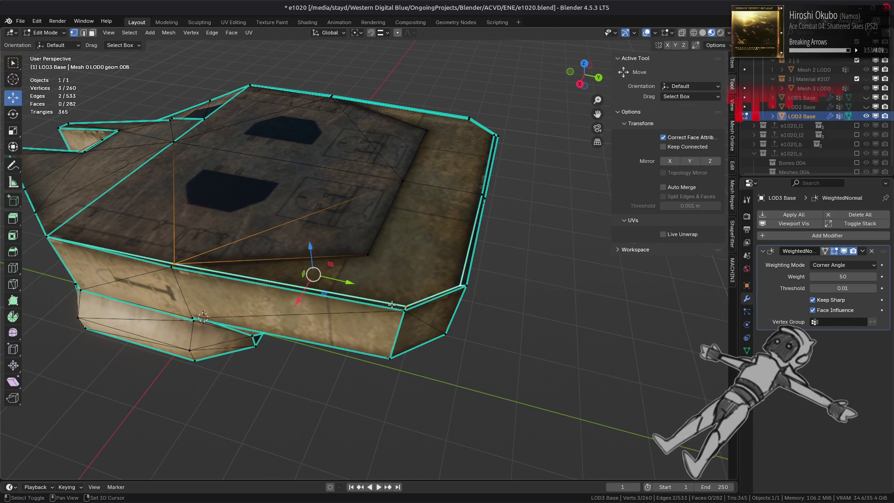
click(397, 339)
key(ctrl+z)
key(ctrl+z)
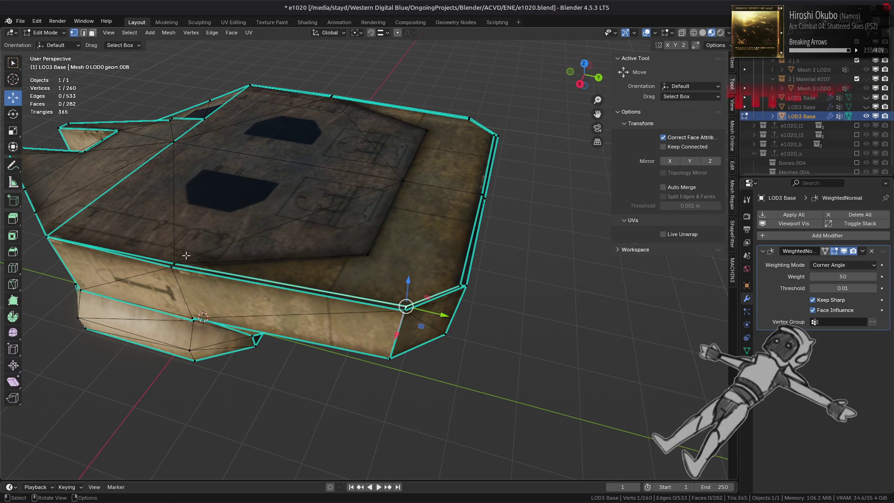
key(g)
key(g)
click(460, 274)
- Slide the hull corner vertex fully along its edge, then undo a trial move of the left corner vertex
click(466, 285)
key(g)
key(g)
click(520, 288)
alt+click(284, 287)
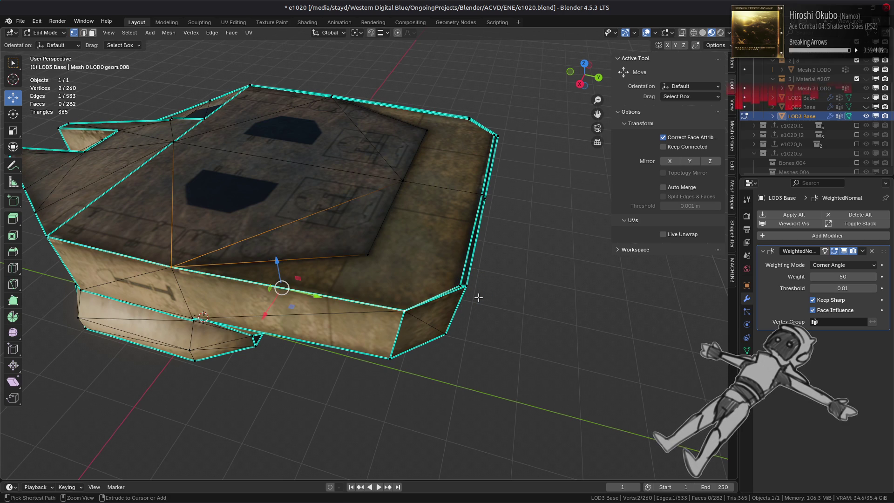
middle_drag(479, 297, 357, 257)
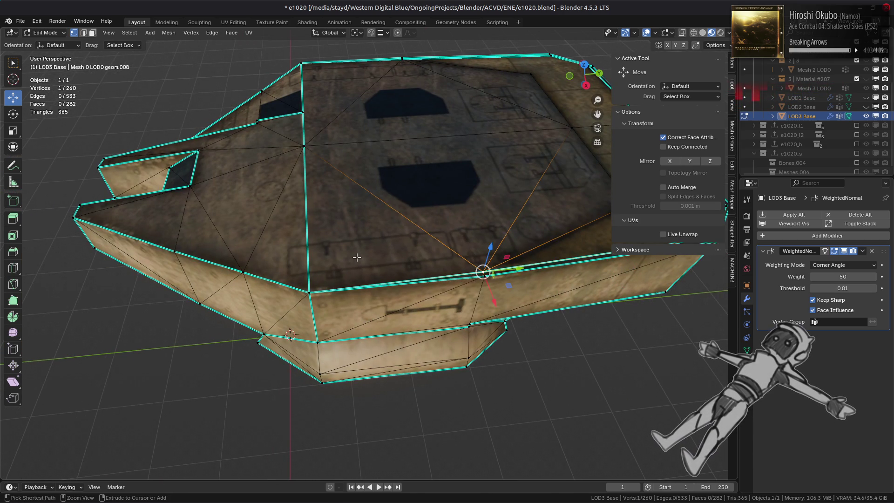
ctrl+click(176, 250)
middle_drag(353, 259, 351, 310)
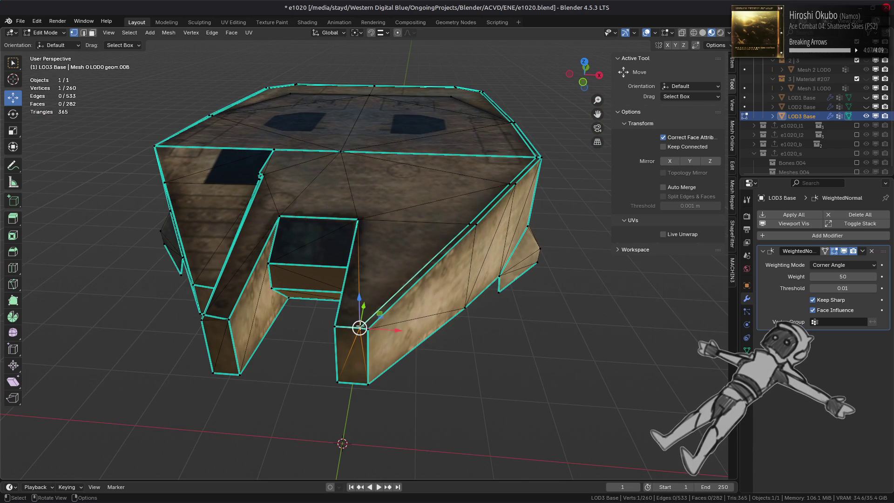
click(359, 328)
drag(359, 328, 373, 321)
key(ctrl+z)
click(381, 33)
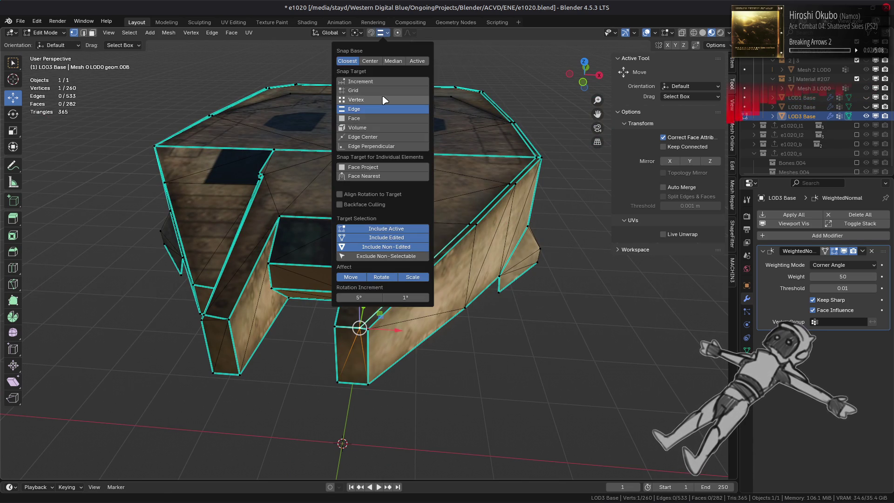
- Move the corner vertex onto its neighbour and shift the right vertex sideways
drag(360, 328, 367, 330)
click(471, 221)
drag(470, 221, 475, 225)
middle_drag(475, 225, 399, 217)
drag(402, 223, 403, 222)
scroll(403, 222, up, 3)
middle_drag(403, 222, 433, 270)
- Slide another vertex along the edge, moving it up and to the right
drag(433, 270, 439, 278)
mouse_move(439, 277)
middle_down()
mouse_move(466, 278)
mouse_move(442, 279)
middle_up()
drag(216, 303, 454, 249)
mouse_move(454, 249)
middle_down()
mouse_move(442, 269)
mouse_move(391, 276)
middle_up()
mouse_move(389, 276)
mouse_down()
mouse_move(462, 239)
mouse_move(487, 238)
mouse_up()
mouse_move(487, 238)
middle_down()
mouse_move(438, 205)
mouse_move(416, 255)
mouse_move(373, 253)
mouse_move(429, 241)
mouse_move(403, 255)
middle_up()
- Set the snap target to Edge and shift a top-edge vertex slightly along Y
click(439, 201)
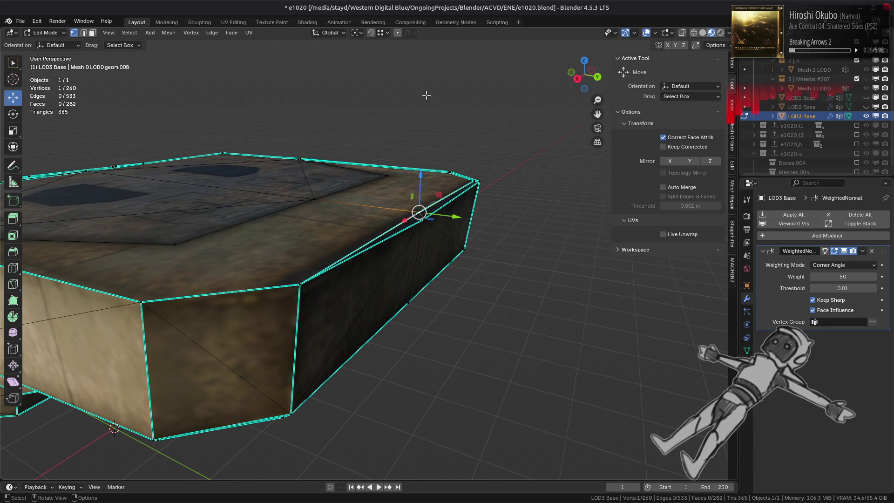
click(381, 33)
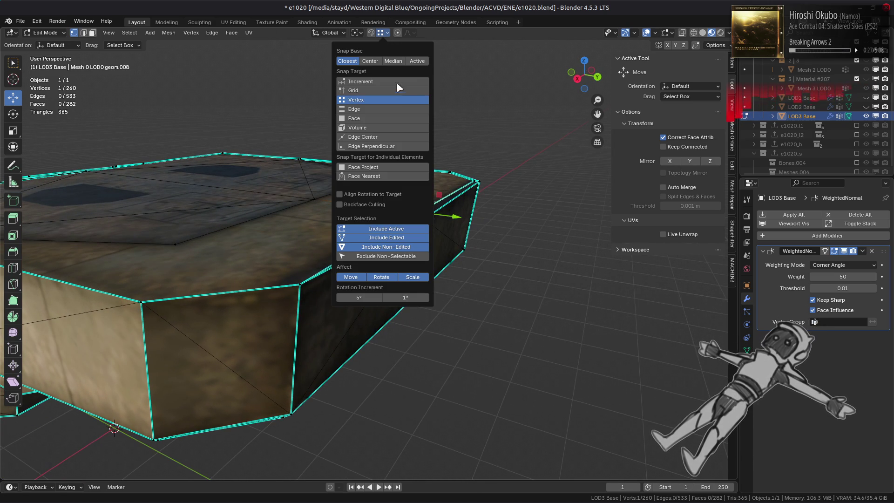
click(397, 115)
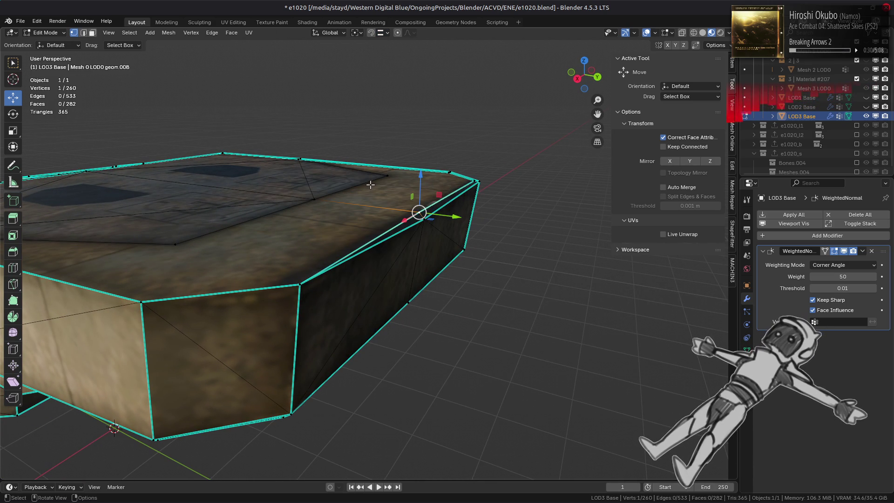
mouse_move(457, 218)
mouse_down()
mouse_move(417, 253)
mouse_move(402, 107)
mouse_up()
- Switch snapping to Increment and move the front and right corner vertices along X into line
click(382, 35)
click(424, 91)
middle_drag(370, 210, 403, 255)
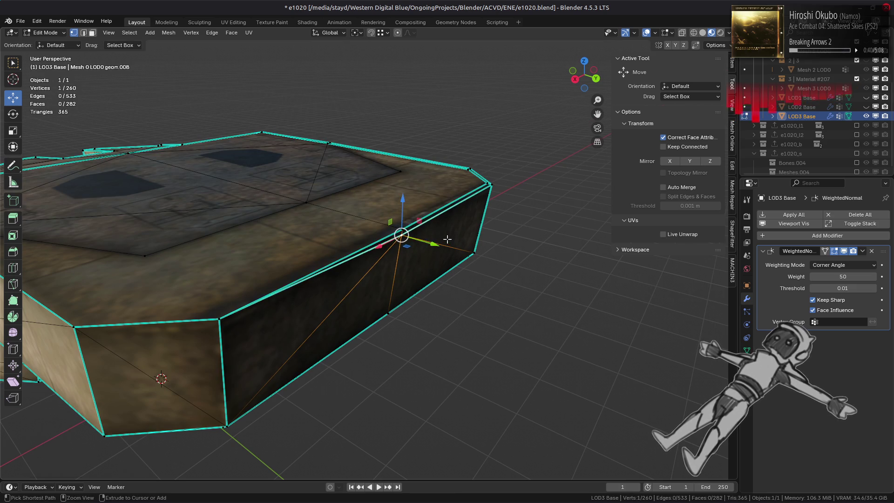
middle_drag(401, 236, 359, 269)
drag(438, 268, 436, 267)
drag(510, 253, 515, 253)
mouse_move(515, 253)
middle_down()
mouse_move(431, 325)
mouse_move(340, 254)
middle_up()
drag(340, 254, 340, 255)
mouse_move(340, 256)
middle_down()
mouse_move(345, 249)
mouse_move(322, 248)
middle_up()
key(a)
right_click(322, 247)
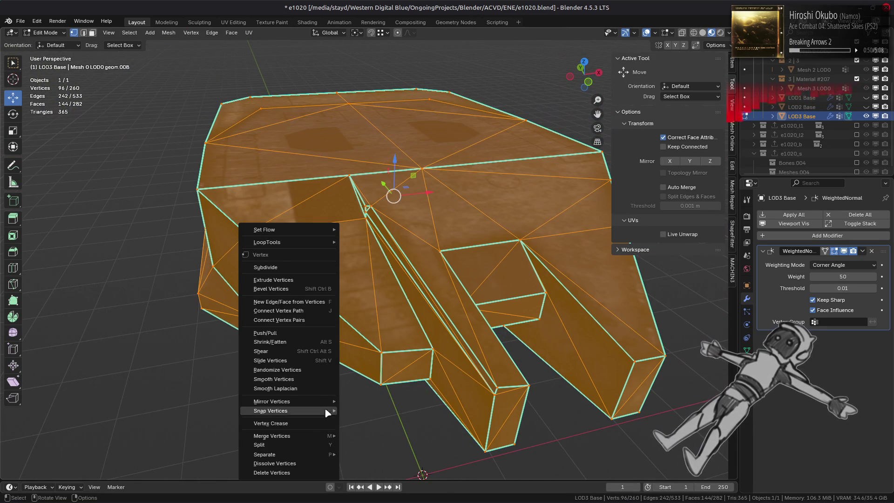
- Merge the 14 duplicate vertices by distance and change the sharp marking on a vertical edge
mouse_move(326, 436)
click(366, 435)
mouse_move(366, 436)
middle_down()
mouse_move(354, 260)
mouse_move(363, 233)
mouse_move(384, 233)
middle_up()
key(2)
click(409, 223)
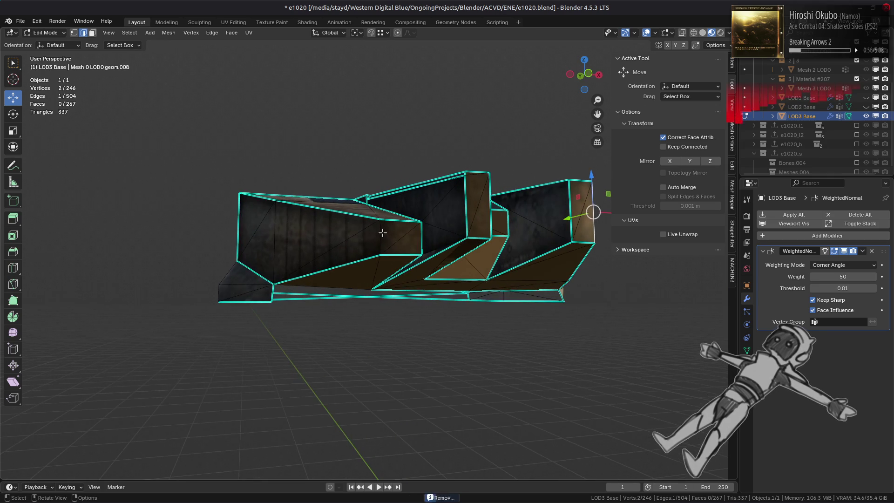
right_click(290, 278)
click(274, 406)
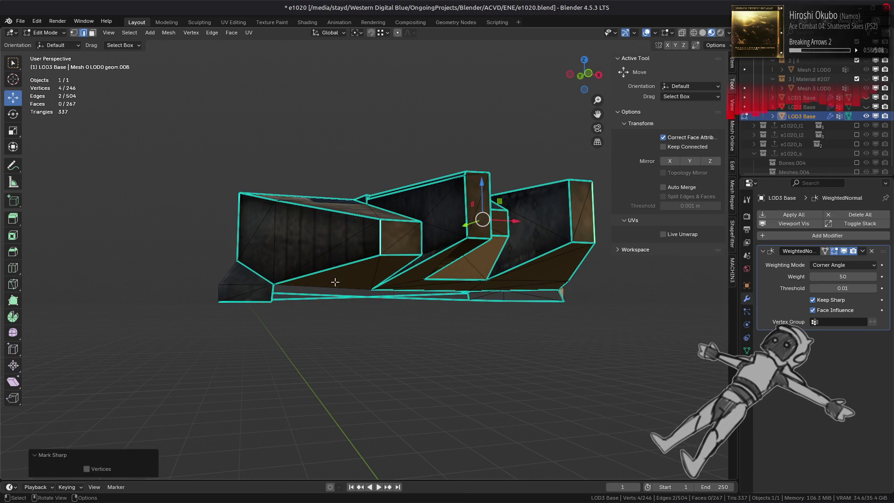
- Switch to face selection and select the linked part of the hull
mouse_move(333, 269)
middle_down()
mouse_move(321, 254)
mouse_move(511, 250)
mouse_move(393, 289)
mouse_move(415, 292)
middle_up()
key(3)
key(l)
scroll(415, 292, up, 4)
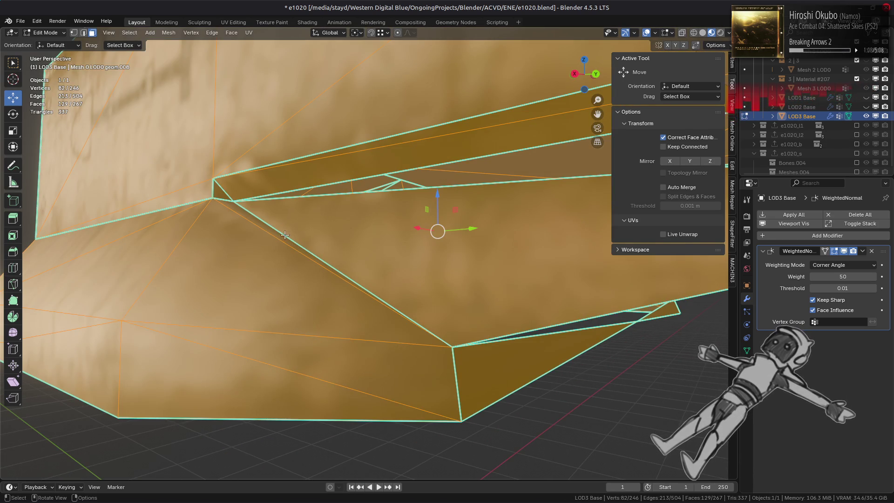
scroll(285, 235, up, 3)
mouse_move(284, 235)
middle_down()
mouse_move(281, 265)
mouse_move(259, 254)
mouse_move(270, 253)
middle_up()
scroll(278, 263, down, 5)
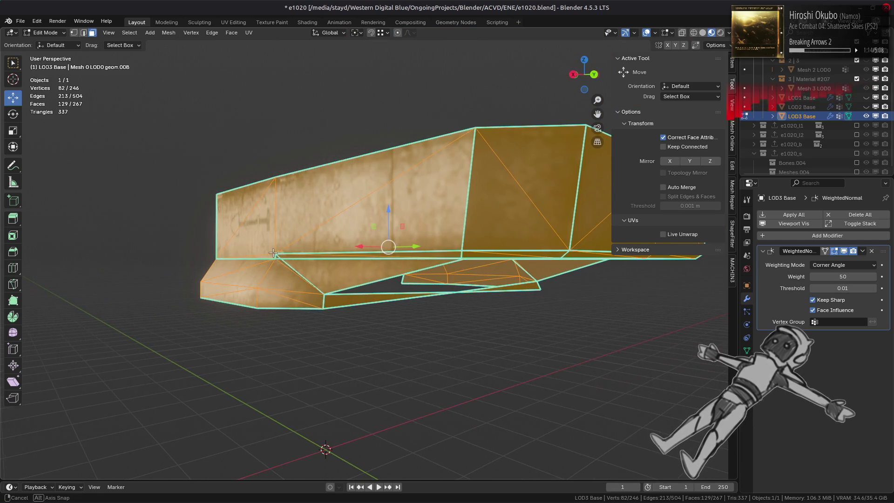
scroll(273, 252, up, 3)
- Select the thin underside face strip and convert its triangles to quads
click(265, 256)
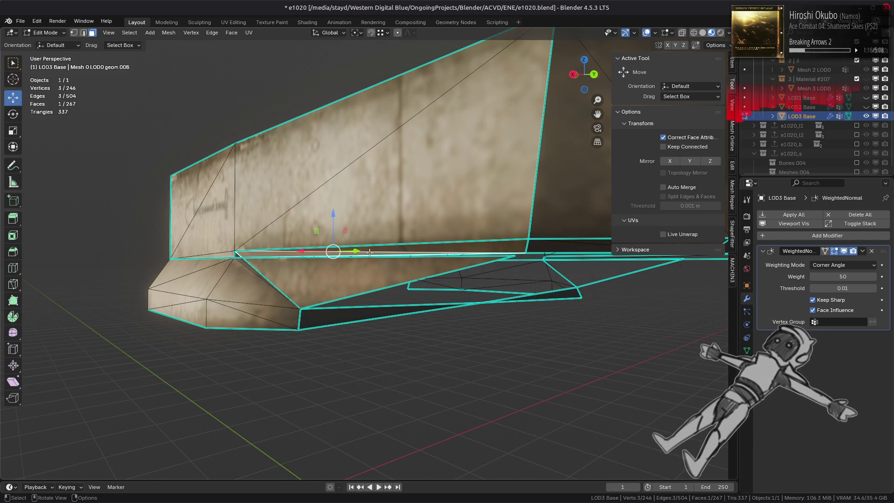
ctrl+click(520, 247)
mouse_move(494, 244)
middle_down()
mouse_move(398, 228)
mouse_move(368, 207)
middle_up()
ctrl+click(438, 230)
ctrl+click(396, 226)
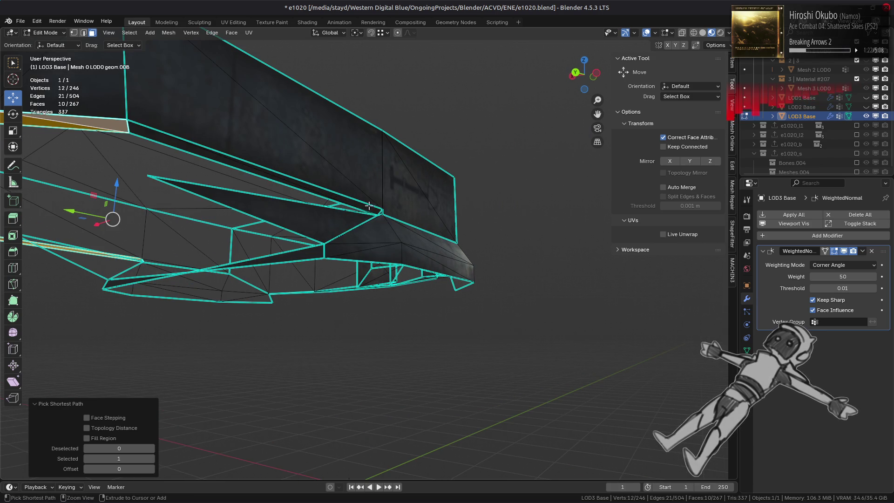
ctrl+click(371, 206)
click(237, 35)
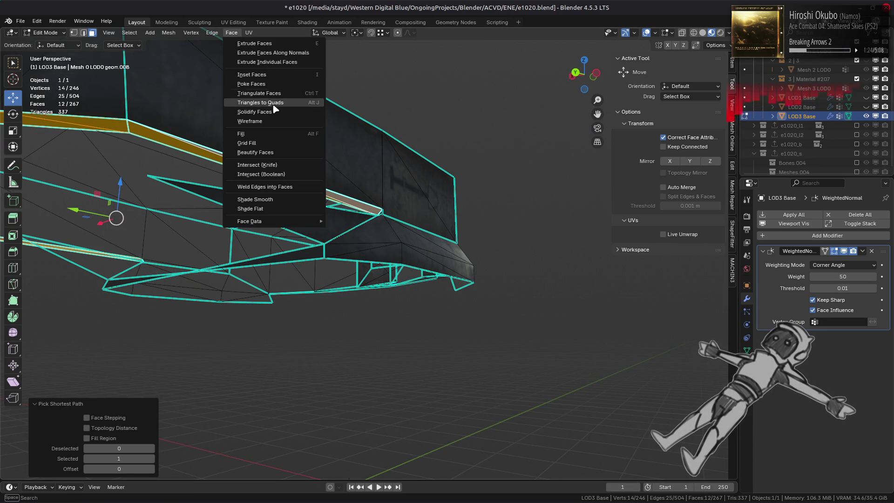
click(252, 93)
- Deselect all faces and return to Object Mode with 246 vertices and 261 faces
mouse_move(262, 116)
middle_down()
mouse_move(260, 198)
mouse_move(354, 219)
middle_up()
scroll(446, 224, up, 3)
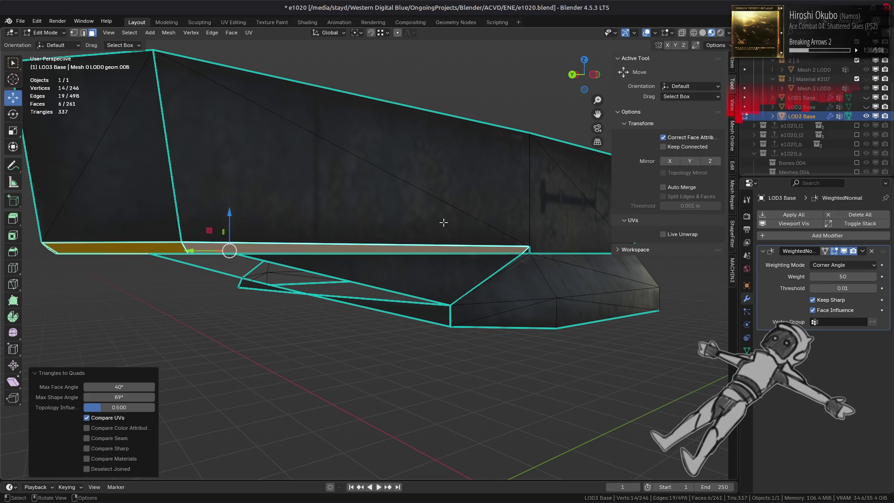
key(alt+a)
key(Tab)
scroll(444, 221, up, 6)
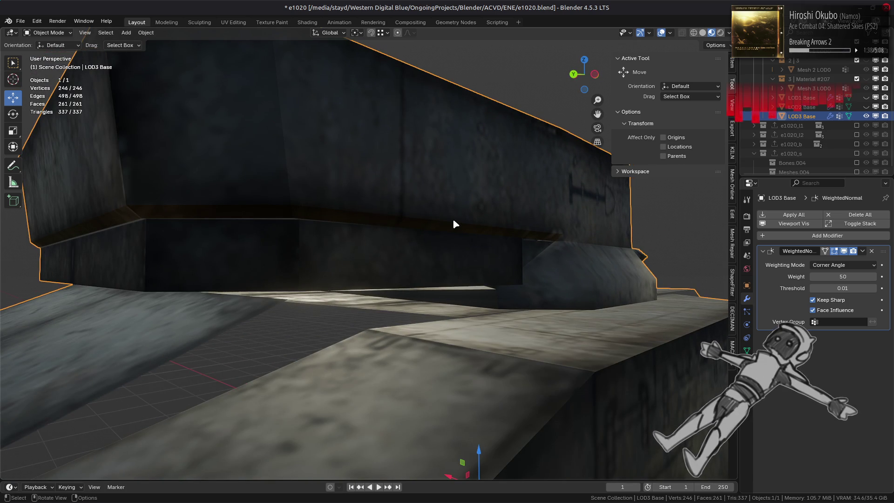
- Re-enter Edit Mode, set the snap target to Edge, and snap the selected vertex onto an edge
key(Tab)
scroll(314, 222, down, 3)
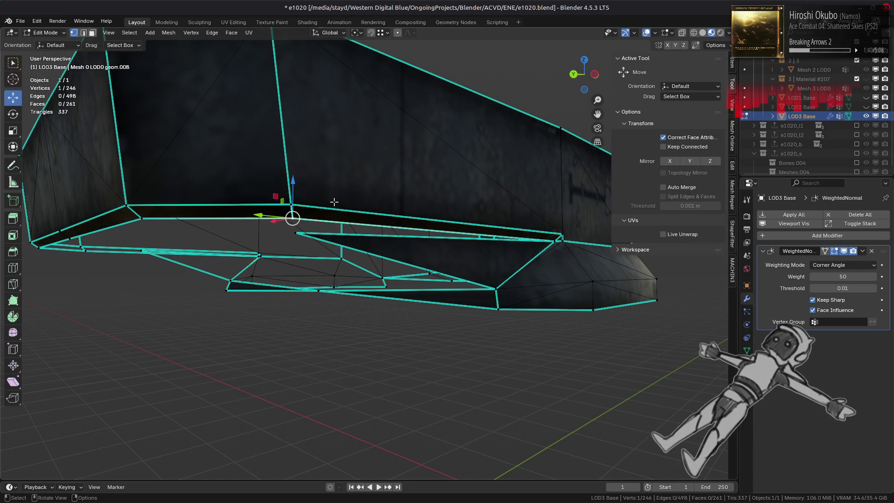
middle_drag(349, 158, 369, 254)
scroll(350, 258, up, 2)
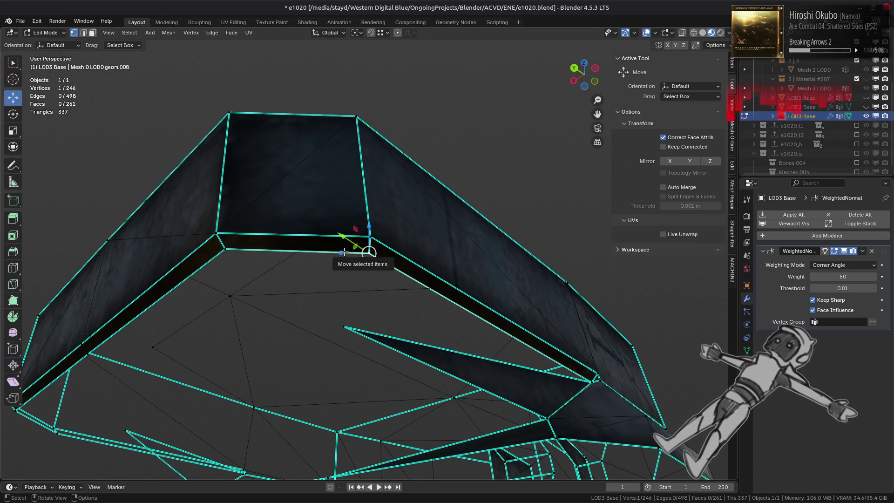
click(384, 33)
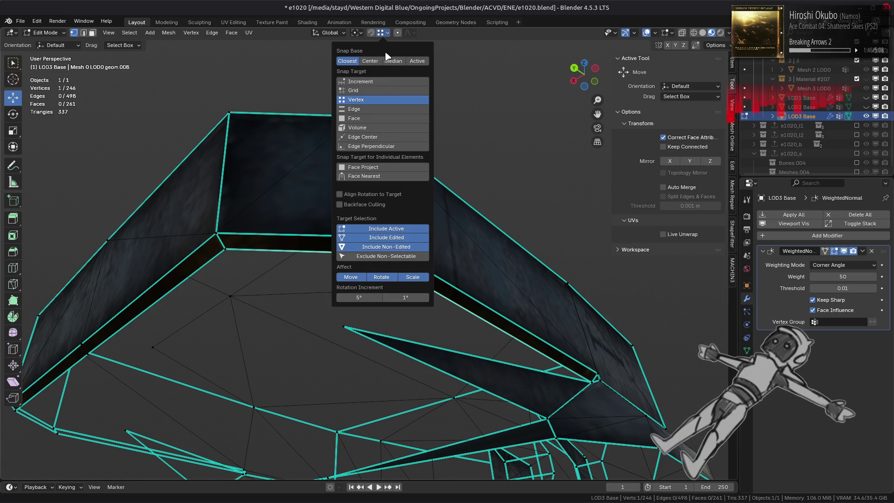
click(378, 110)
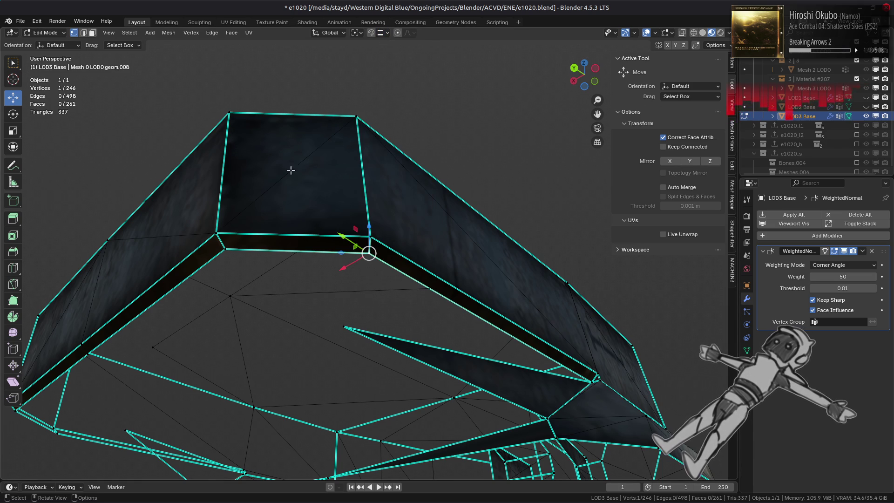
key(g)
click(398, 214)
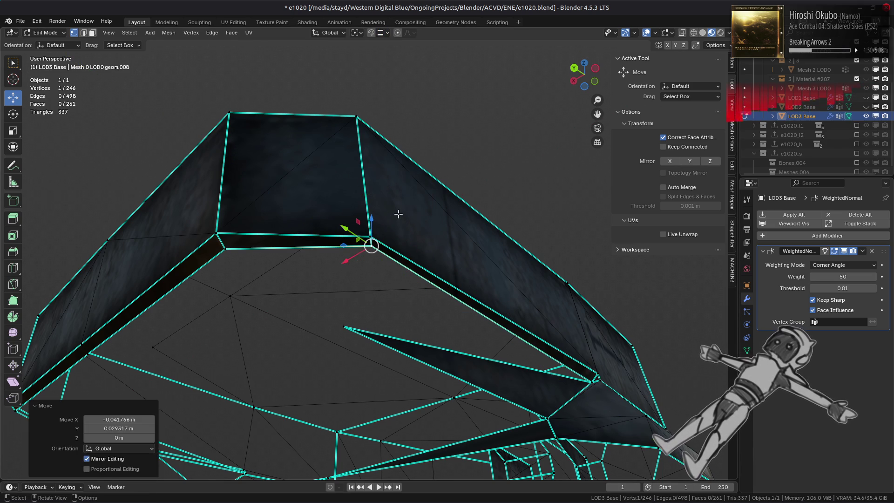
- Move the left corner vertex along Y in two constrained moves
click(221, 257)
key(g)
key(shift+z)
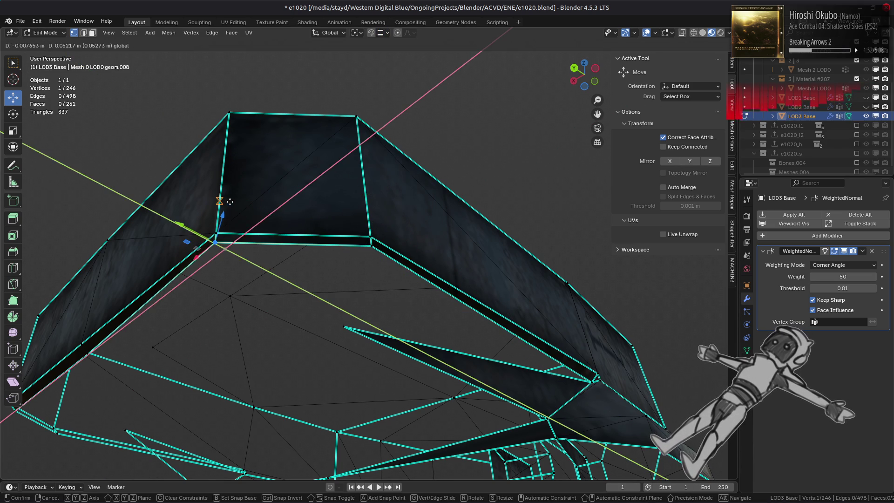
click(190, 244)
mouse_move(191, 244)
middle_down()
mouse_move(99, 209)
mouse_move(356, 254)
mouse_move(343, 254)
mouse_move(378, 250)
mouse_move(313, 240)
mouse_move(321, 235)
mouse_move(314, 229)
middle_up()
key(g)
key(y)
click(398, 249)
- Move two more corner vertices, one along Y and one along X, to straighten the walls
click(313, 241)
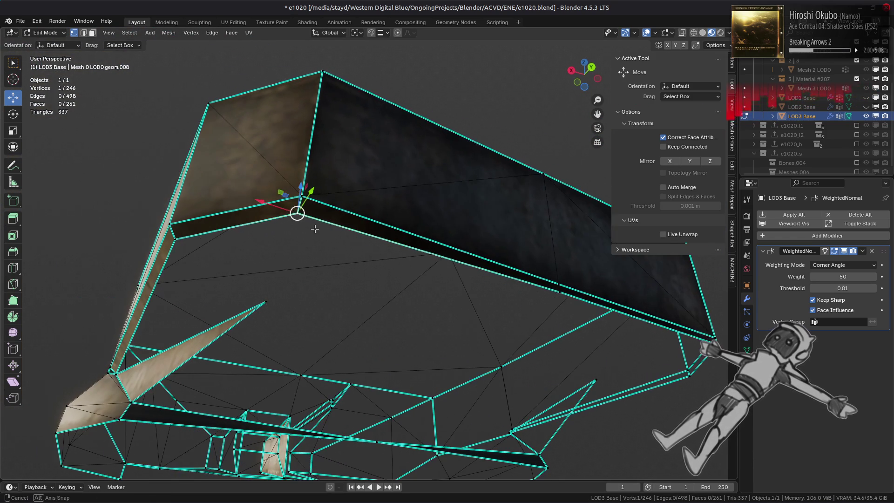
key(g)
key(y)
click(288, 185)
click(176, 233)
mouse_move(176, 233)
middle_down()
mouse_move(232, 254)
mouse_move(316, 247)
mouse_move(328, 270)
mouse_move(276, 277)
middle_up()
key(g)
key(x)
click(313, 244)
mouse_move(226, 297)
middle_down()
mouse_move(313, 261)
mouse_move(287, 270)
middle_up()
scroll(243, 289, up, 6)
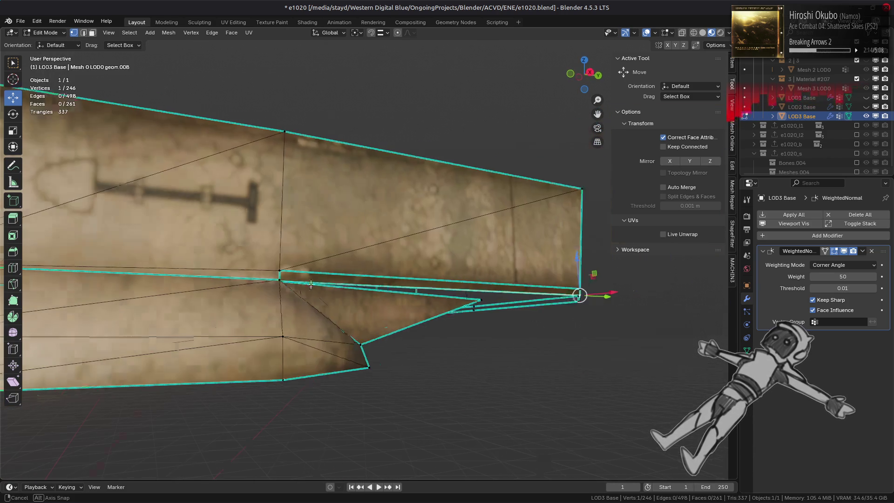